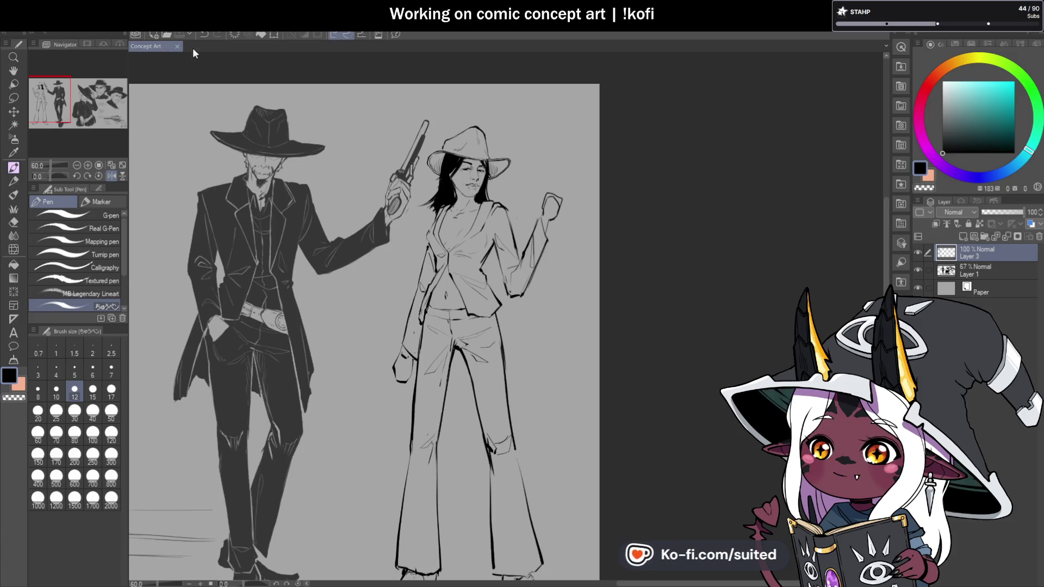
# Lasso-select the woman's nose and transform it to reshape and reposition it
pyautogui.scroll(5, 481, 186)
pyautogui.scroll(2, 482, 186)
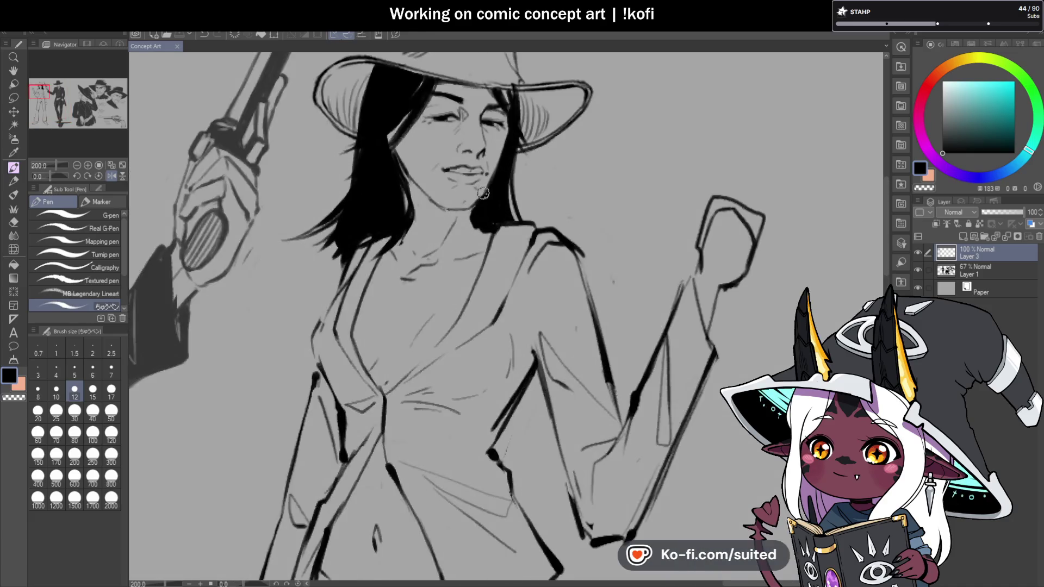
pyautogui.scroll(2, 492, 130)
pyautogui.press('m')
pyautogui.moveTo(487, 148)
pyautogui.mouseDown()
pyautogui.moveTo(479, 143)
pyautogui.moveTo(416, 187)
pyautogui.moveTo(473, 193)
pyautogui.moveTo(492, 168)
pyautogui.moveTo(470, 188)
pyautogui.mouseUp()
pyautogui.hotkey('ctrl', 't')
pyautogui.press('Return')
# Zoom out to view the whole figure and show the canvas unmirrored again
pyautogui.hotkey('ctrl', 'alt', '0')
pyautogui.press('h')
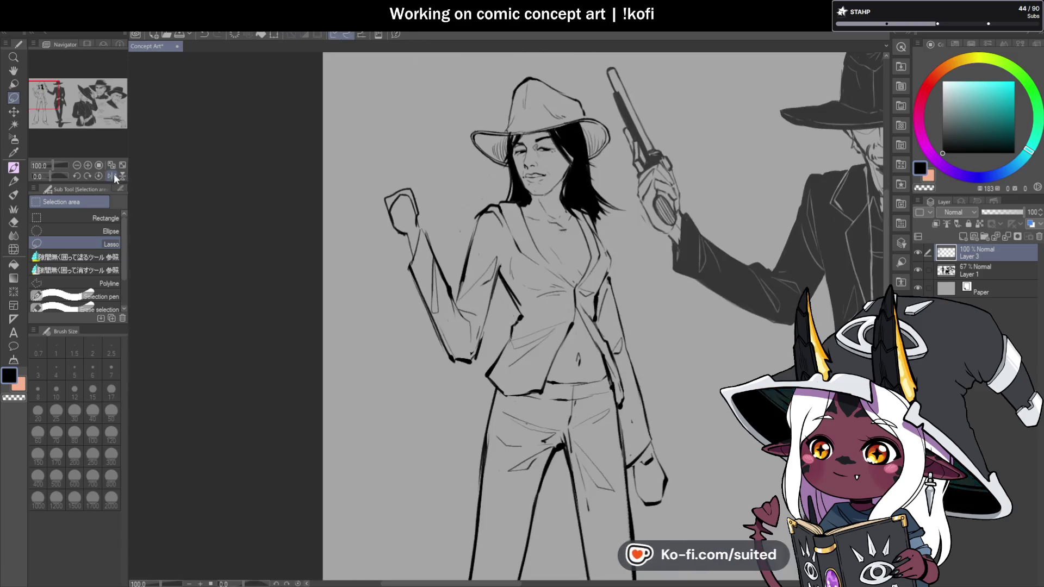
pyautogui.scroll(-2, 619, 223)
pyautogui.scroll(2, 619, 222)
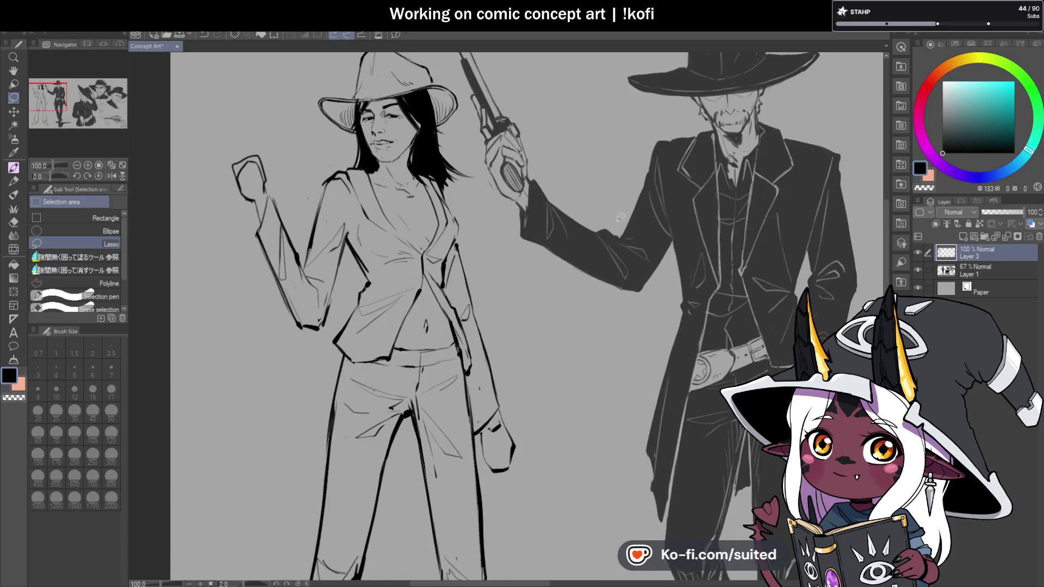
pyautogui.scroll(-2, 564, 240)
pyautogui.scroll(3, 443, 167)
pyautogui.scroll(5, 443, 166)
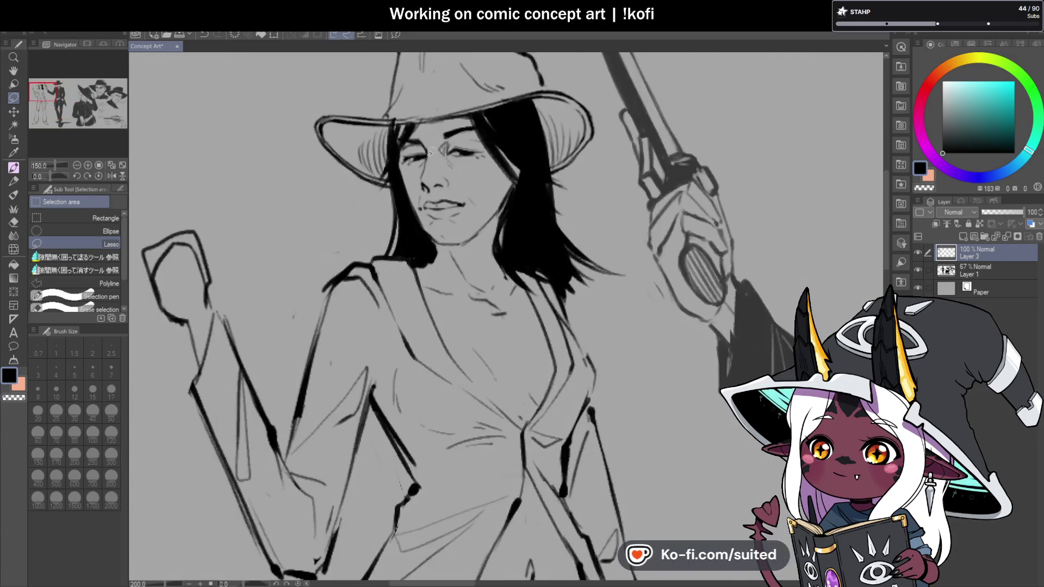
pyautogui.press('p')
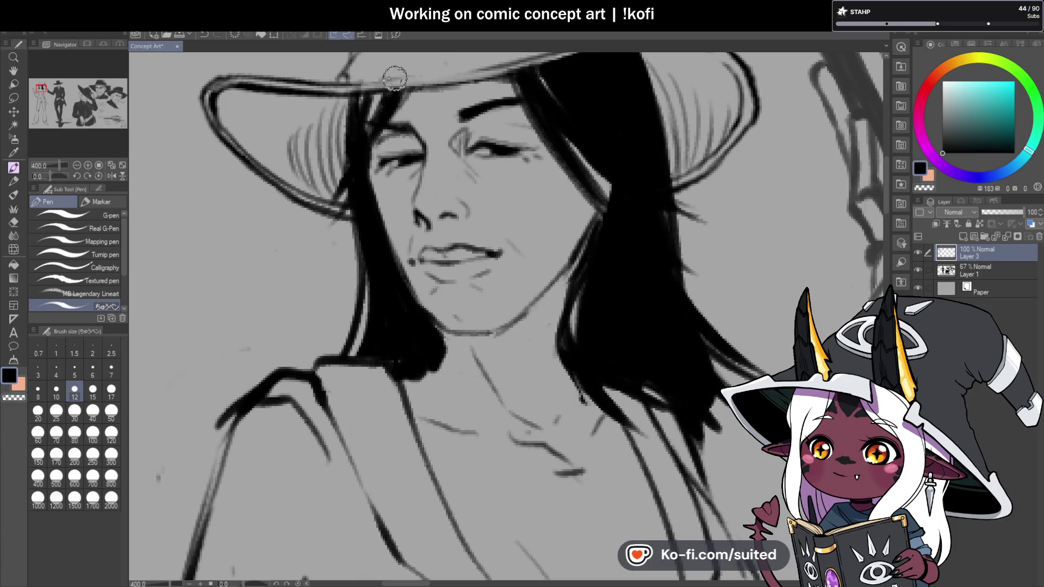
# Ink new strokes along the jacket lapel and a long line down the jaw and neck
pyautogui.scroll(-5, 483, 211)
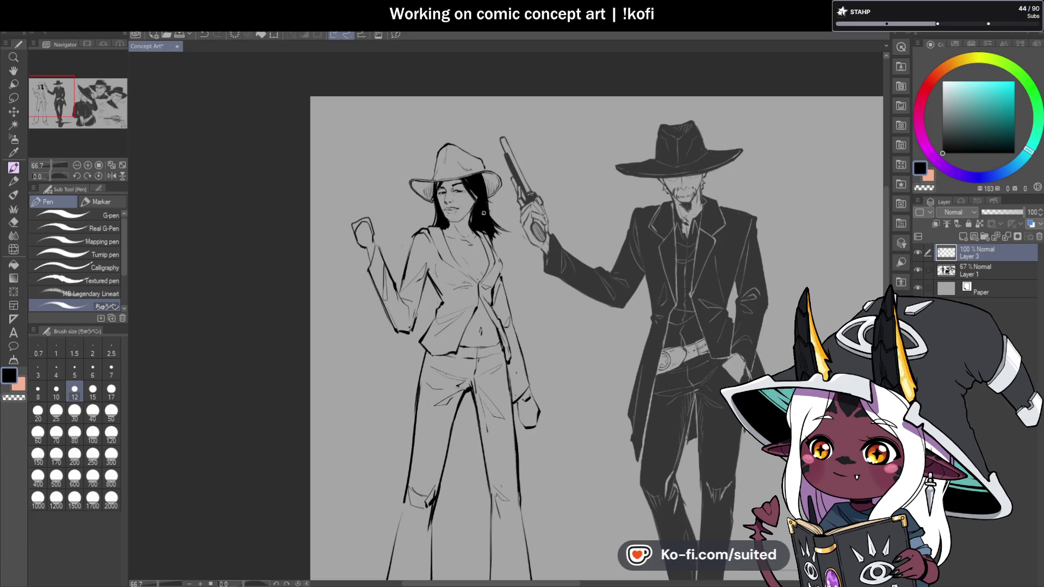
pyautogui.scroll(3, 513, 218)
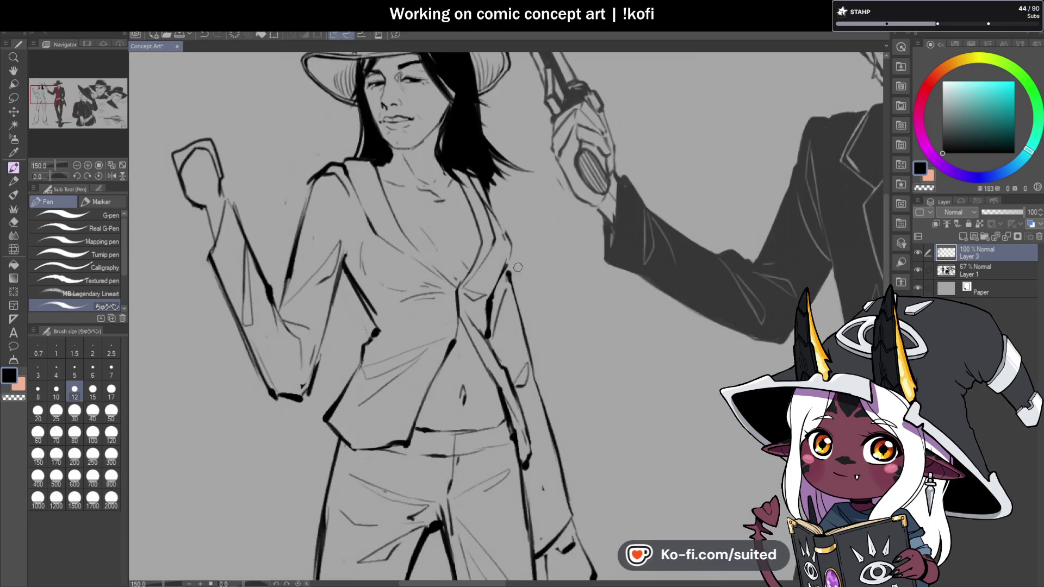
pyautogui.scroll(1, 513, 218)
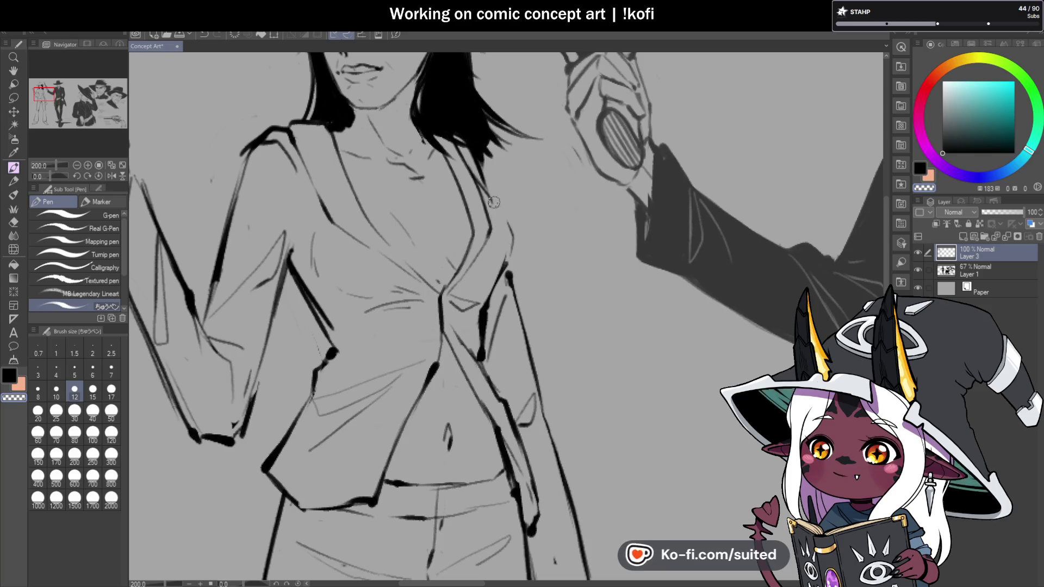
pyautogui.scroll(2, 496, 212)
pyautogui.moveTo(454, 120); pyautogui.dragTo(505, 226)
pyautogui.moveTo(462, 142); pyautogui.dragTo(519, 250)
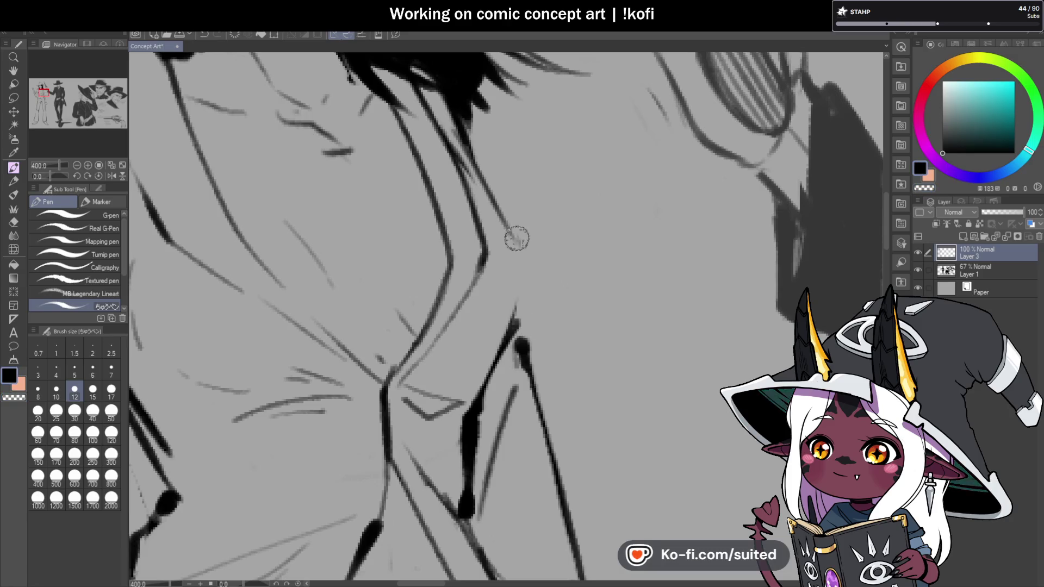
pyautogui.moveTo(519, 338)
pyautogui.mouseDown()
pyautogui.moveTo(503, 210)
pyautogui.moveTo(465, 155)
pyautogui.mouseUp()
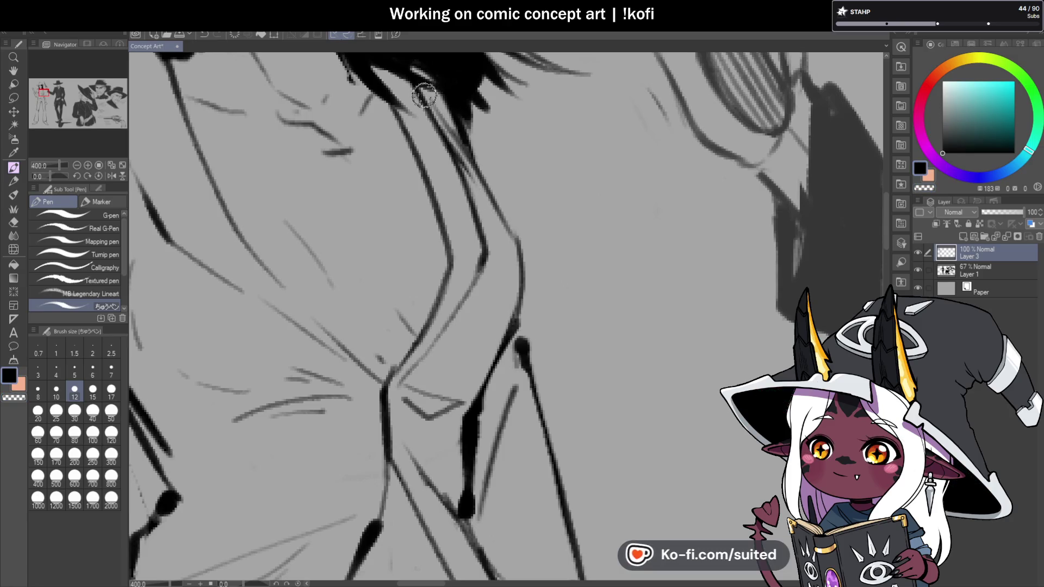
# Mirror the canvas horizontally and trace the jacket's left lapel edge
pyautogui.scroll(-4, 462, 253)
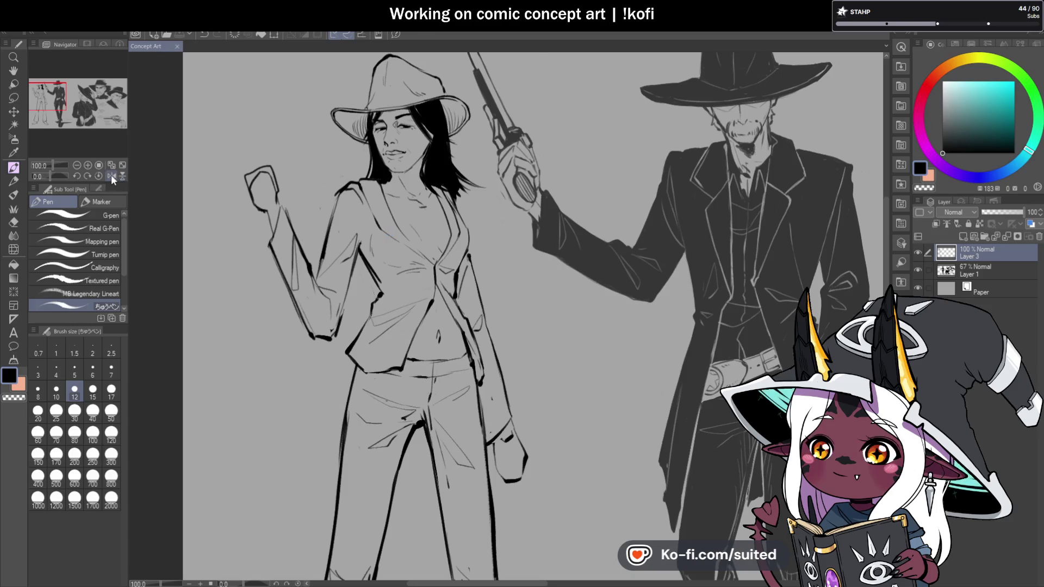
pyautogui.click(111, 175)
pyautogui.scroll(-1, 482, 227)
pyautogui.scroll(2, 482, 227)
pyautogui.scroll(1, 481, 227)
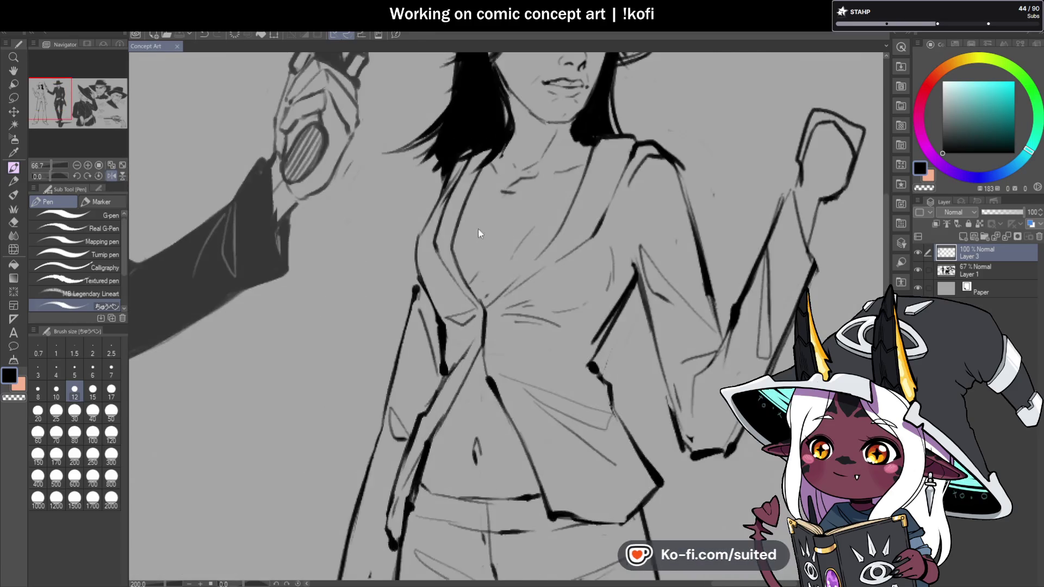
pyautogui.moveTo(442, 190)
pyautogui.mouseDown()
pyautogui.moveTo(418, 247)
pyautogui.moveTo(422, 278)
pyautogui.moveTo(446, 305)
pyautogui.mouseUp()
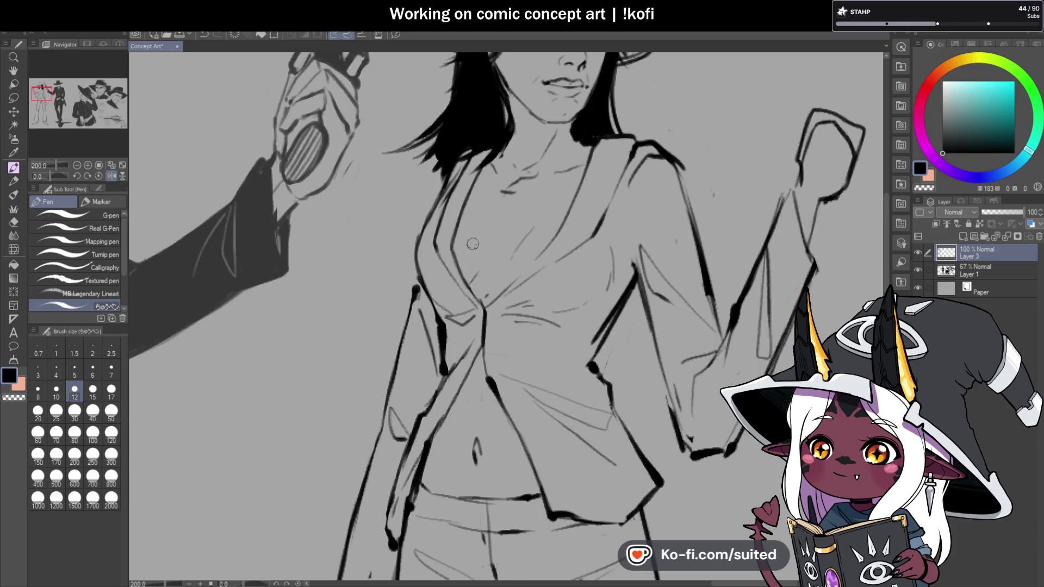
# Ink the outer shoulder and collar seam lines, then save the drawing
pyautogui.scroll(-3, 472, 245)
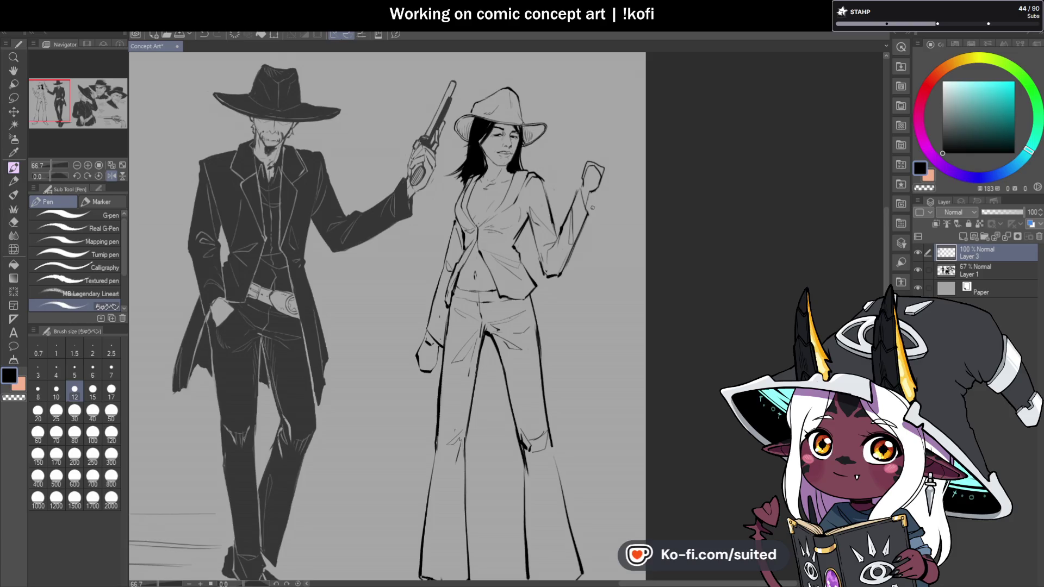
pyautogui.scroll(-2, 331, 244)
pyautogui.scroll(3, 331, 244)
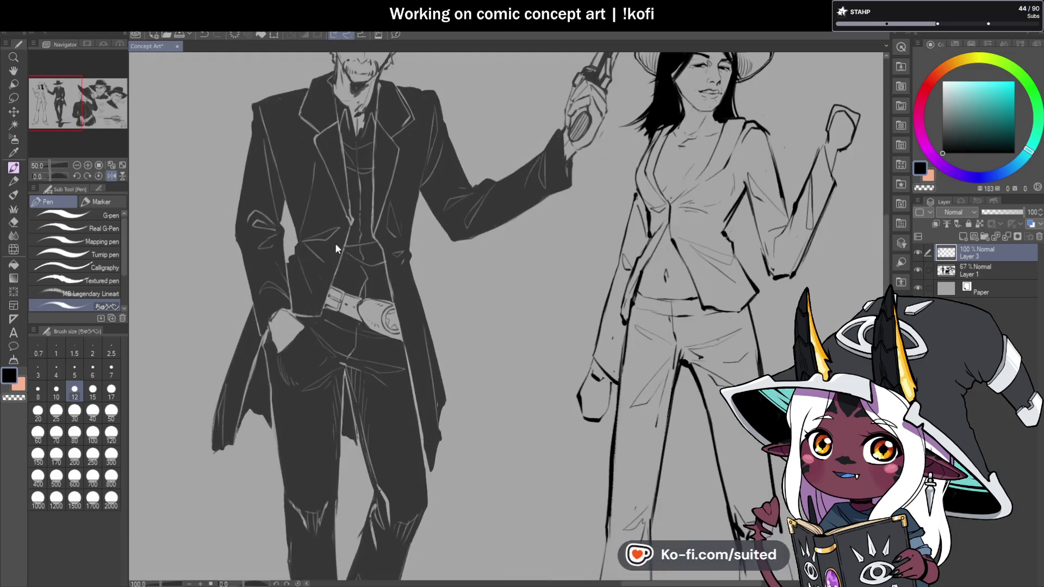
pyautogui.scroll(-3, 331, 243)
pyautogui.scroll(4, 575, 199)
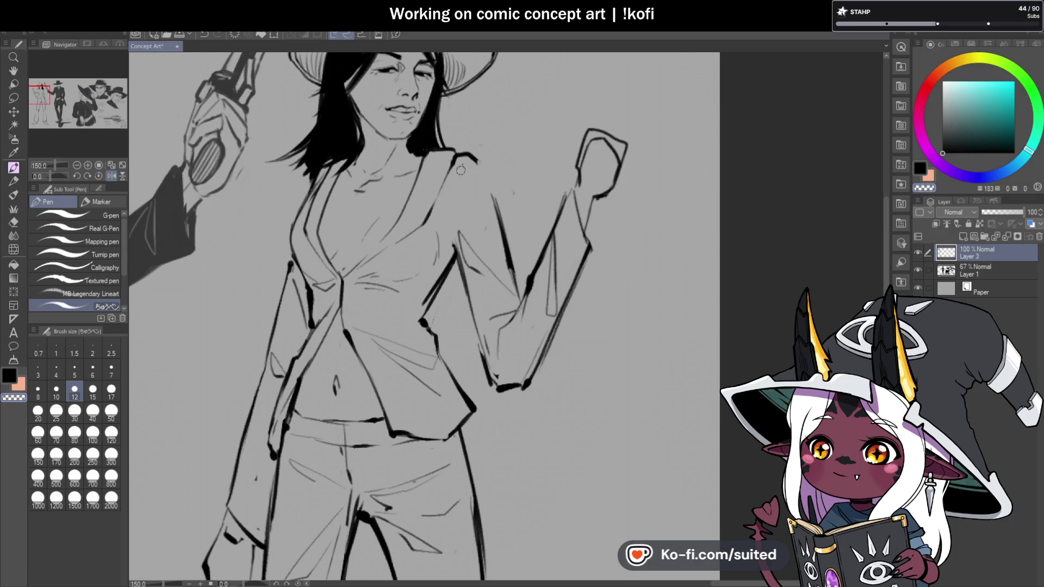
pyautogui.moveTo(485, 169)
pyautogui.mouseDown()
pyautogui.moveTo(496, 195)
pyautogui.moveTo(463, 181)
pyautogui.mouseUp()
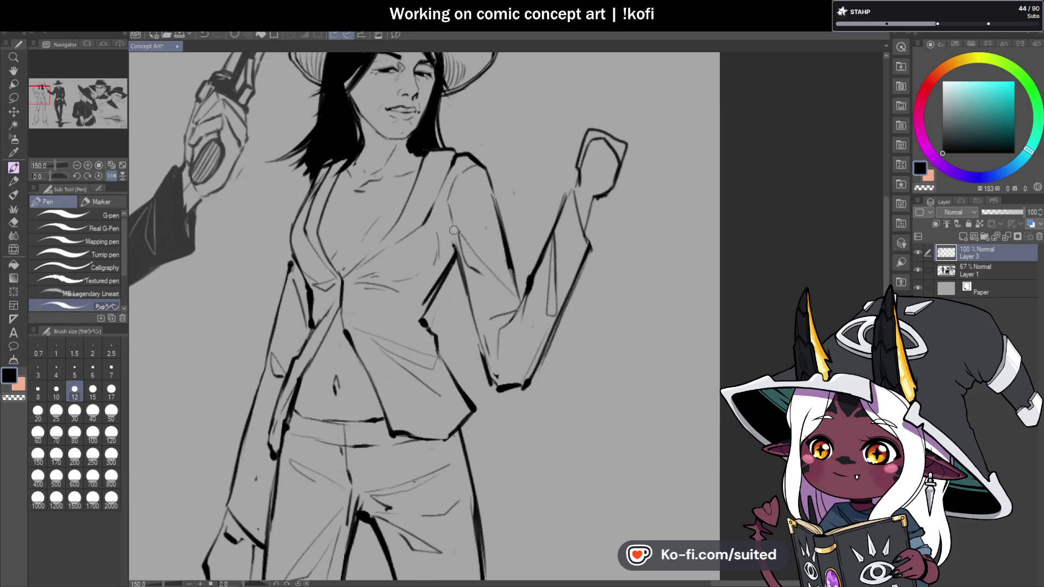
pyautogui.scroll(-4, 552, 201)
pyautogui.hotkey('ctrl', 's')
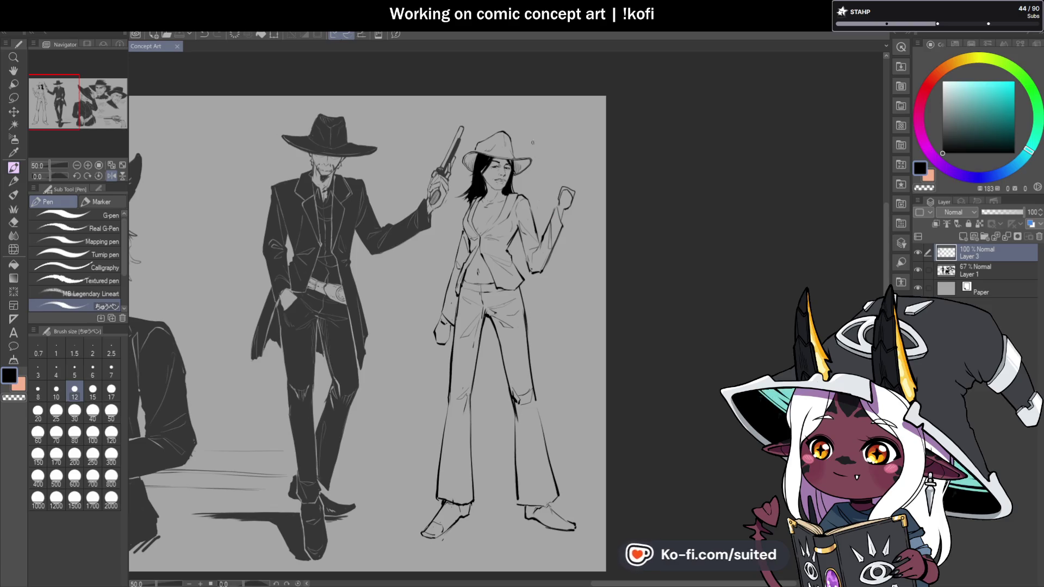
# Erase the stray strokes on the left cheek and try a continuous jaw line, undoing it
pyautogui.scroll(4, 534, 148)
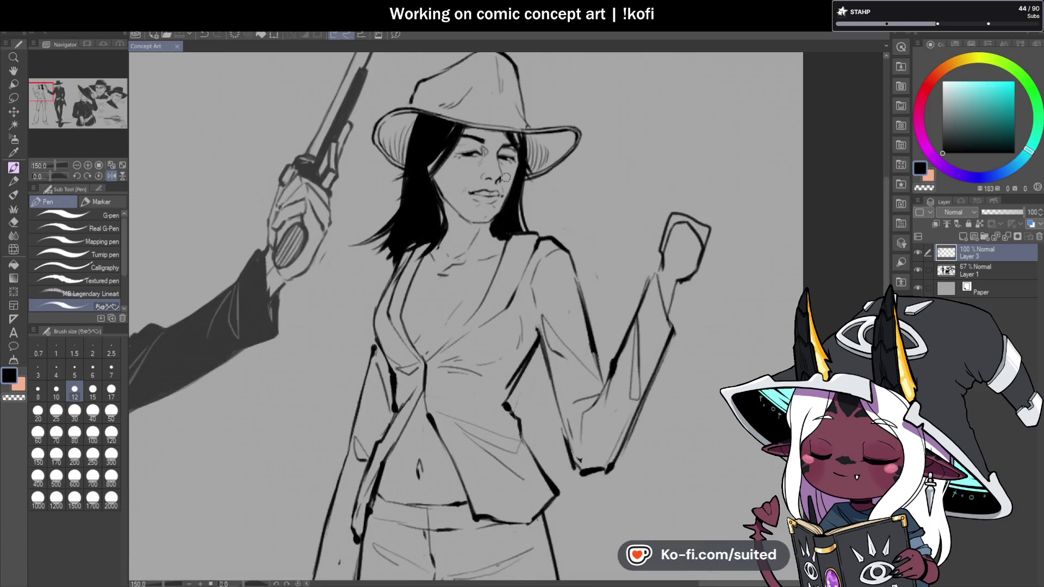
pyautogui.scroll(4, 474, 203)
pyautogui.moveTo(418, 163)
pyautogui.mouseDown()
pyautogui.moveTo(395, 146)
pyautogui.moveTo(433, 192)
pyautogui.mouseUp()
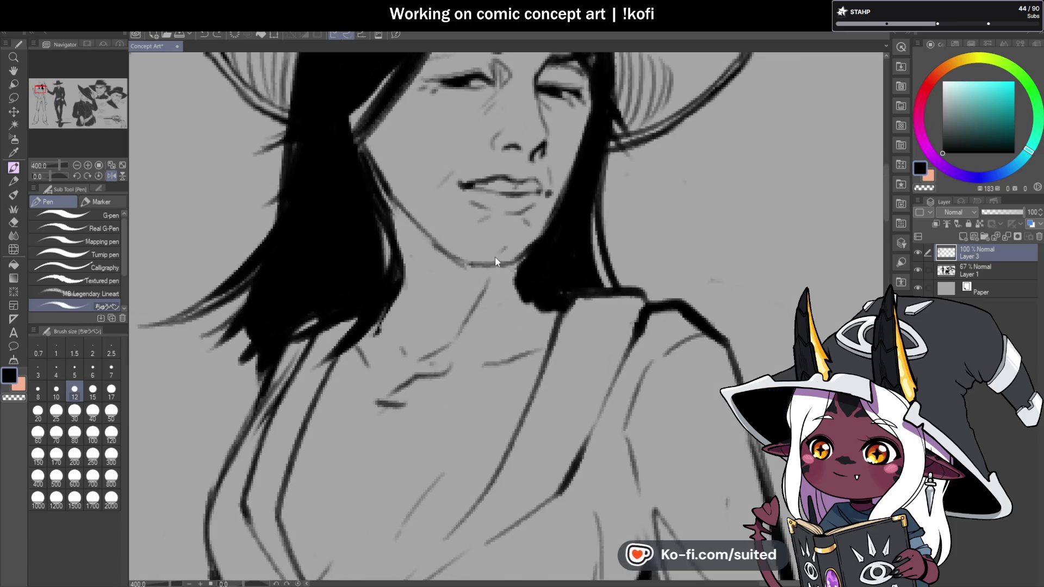
pyautogui.press('c')
pyautogui.moveTo(380, 163)
pyautogui.mouseDown()
pyautogui.moveTo(426, 239)
pyautogui.moveTo(417, 223)
pyautogui.mouseUp()
pyautogui.moveTo(368, 165); pyautogui.dragTo(461, 265)
pyautogui.scroll(-1, 410, 210)
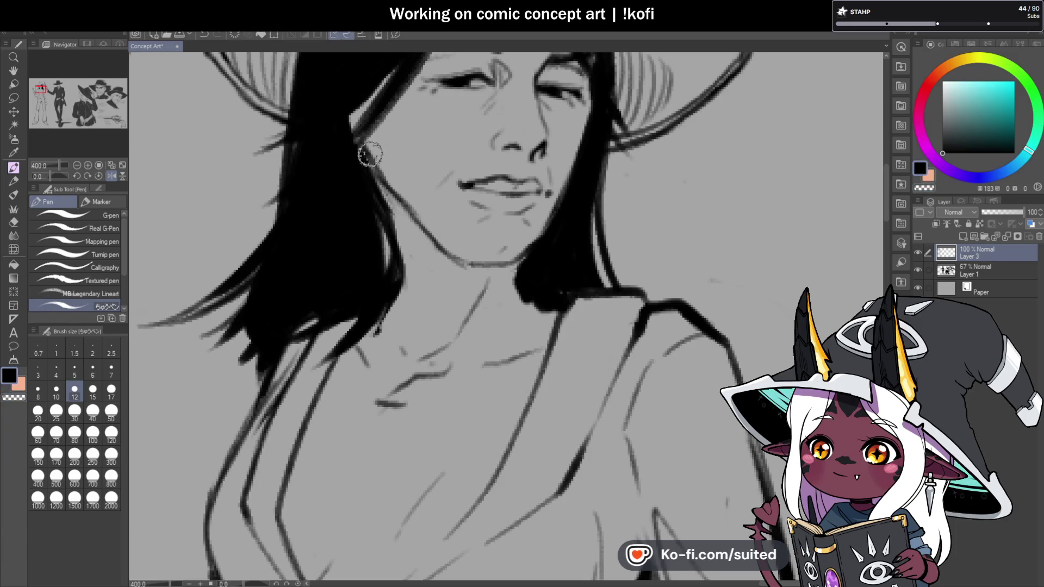
pyautogui.scroll(-3, 531, 225)
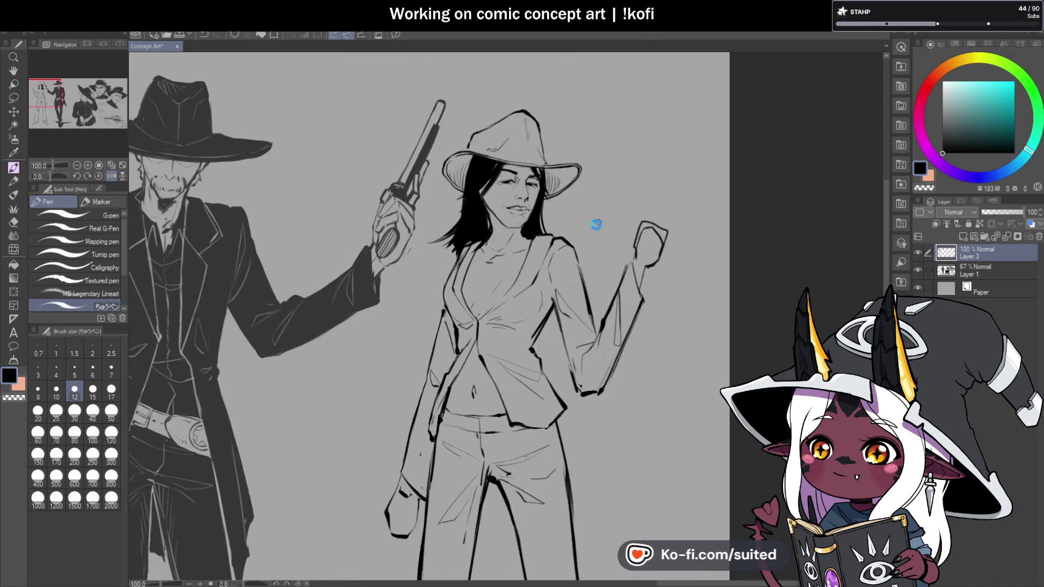
pyautogui.scroll(4, 505, 217)
pyautogui.hotkey('ctrl', 'z')
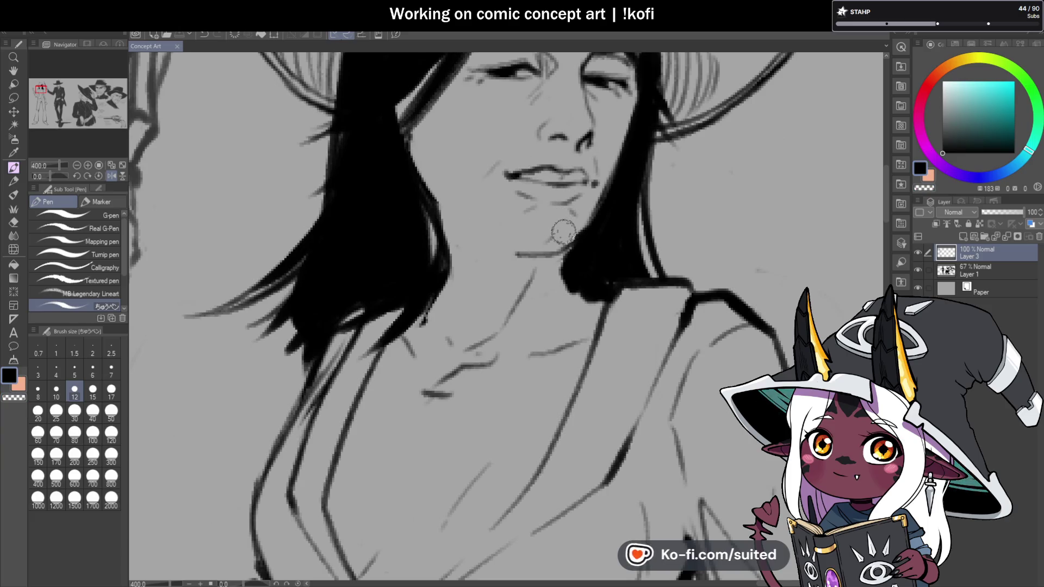
# Ink a new dark black chin line under the lips
pyautogui.press('c')
pyautogui.press('c')
pyautogui.moveTo(515, 250)
pyautogui.mouseDown()
pyautogui.moveTo(556, 252)
pyautogui.moveTo(601, 308)
pyautogui.mouseUp()
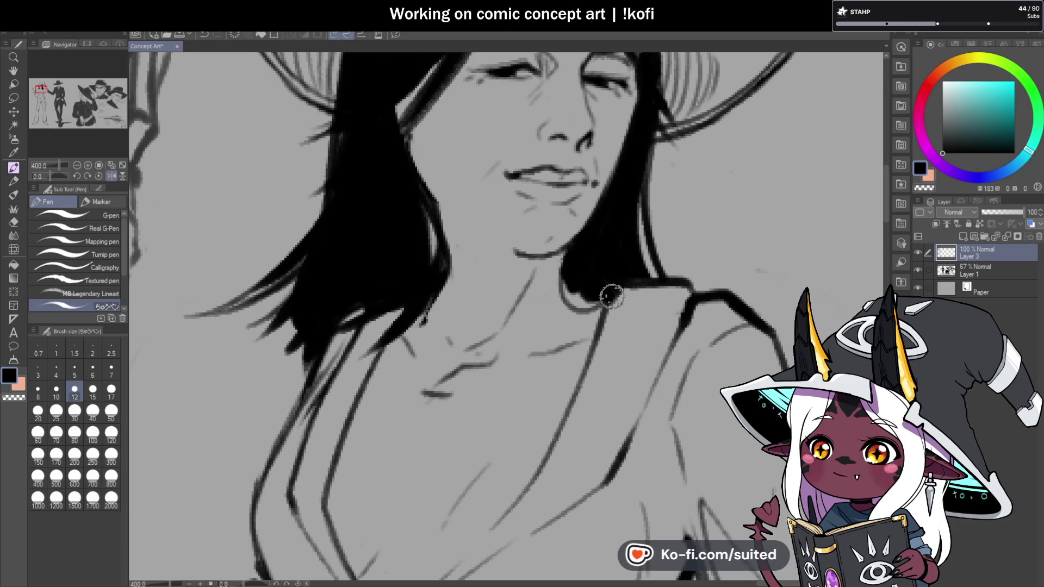
pyautogui.moveTo(582, 245); pyautogui.dragTo(518, 255)
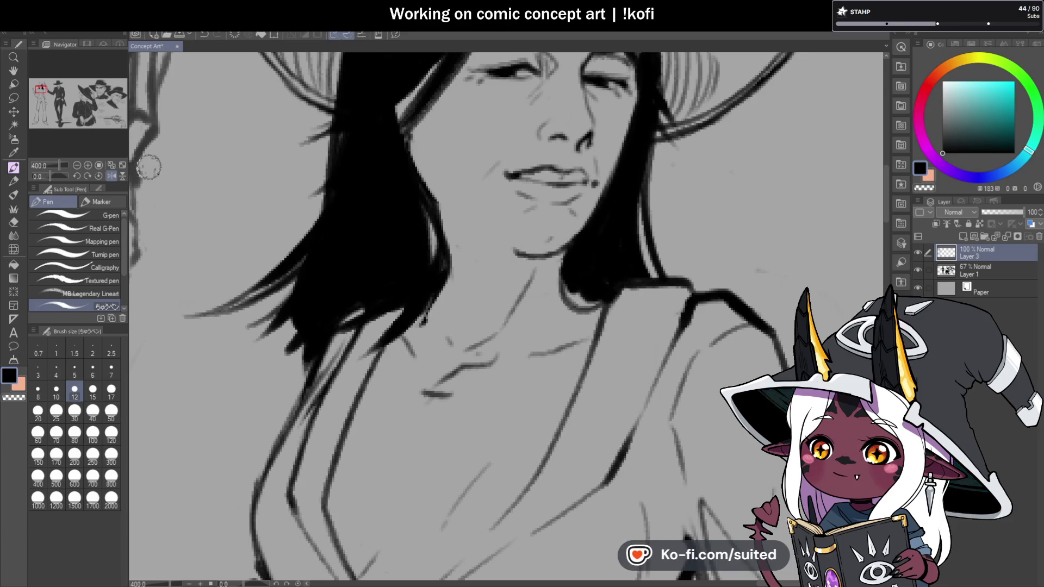
pyautogui.scroll(-3, 284, 237)
pyautogui.scroll(3, 353, 237)
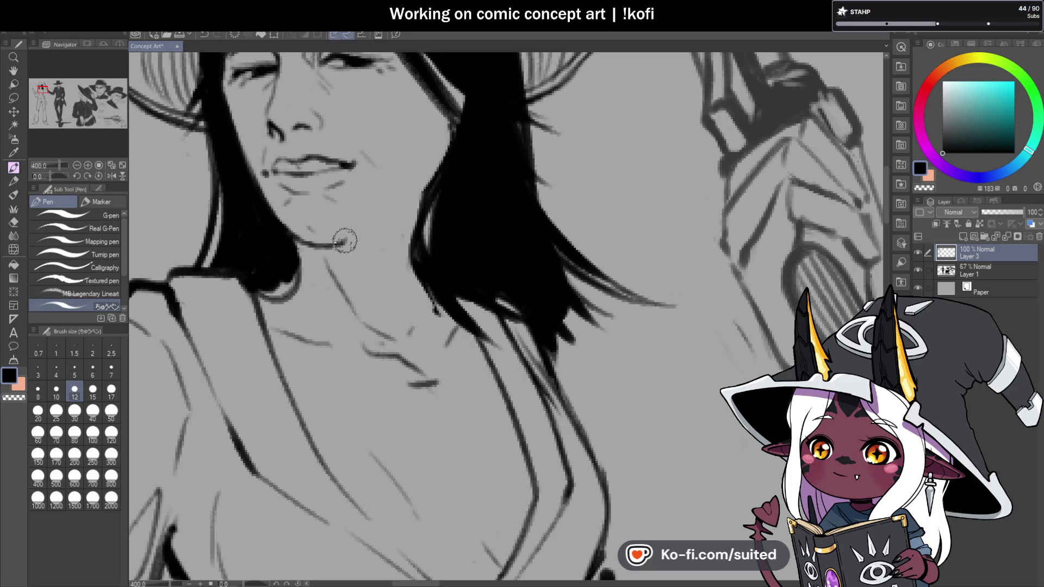
# Darken the jawline up to the hair and the hair edge, then unflip the canvas
pyautogui.moveTo(344, 235); pyautogui.dragTo(408, 205)
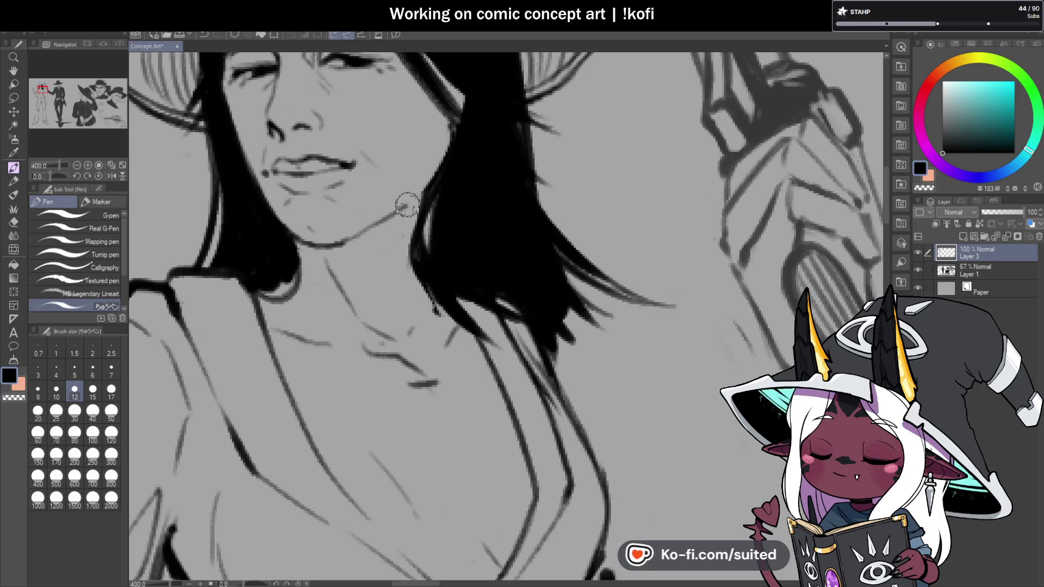
pyautogui.moveTo(460, 101); pyautogui.dragTo(419, 193)
pyautogui.moveTo(457, 130)
pyautogui.mouseDown()
pyautogui.moveTo(435, 171)
pyautogui.moveTo(438, 203)
pyautogui.moveTo(399, 207)
pyautogui.mouseUp()
pyautogui.scroll(-5, 399, 207)
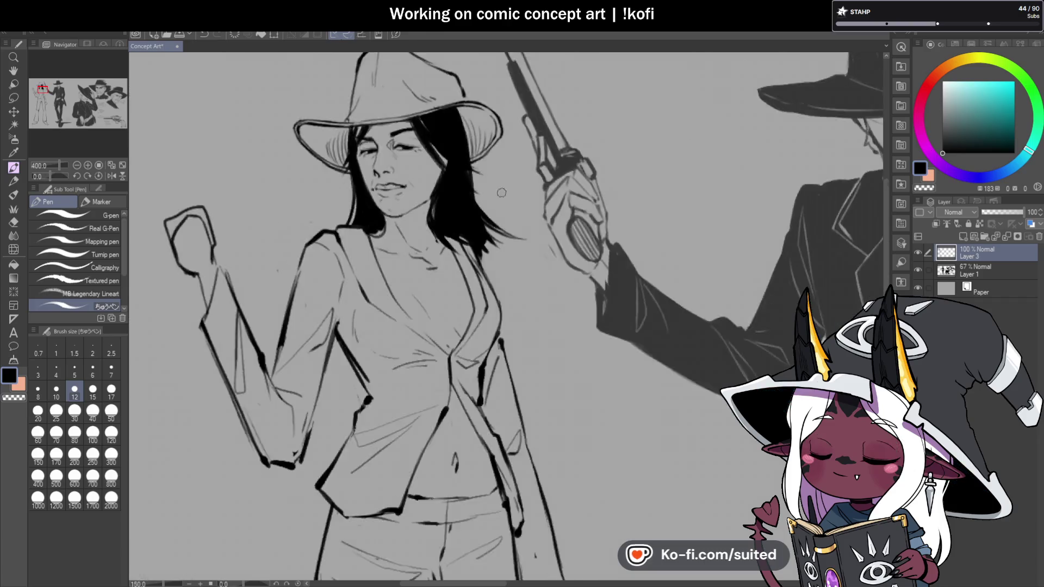
pyautogui.click(111, 175)
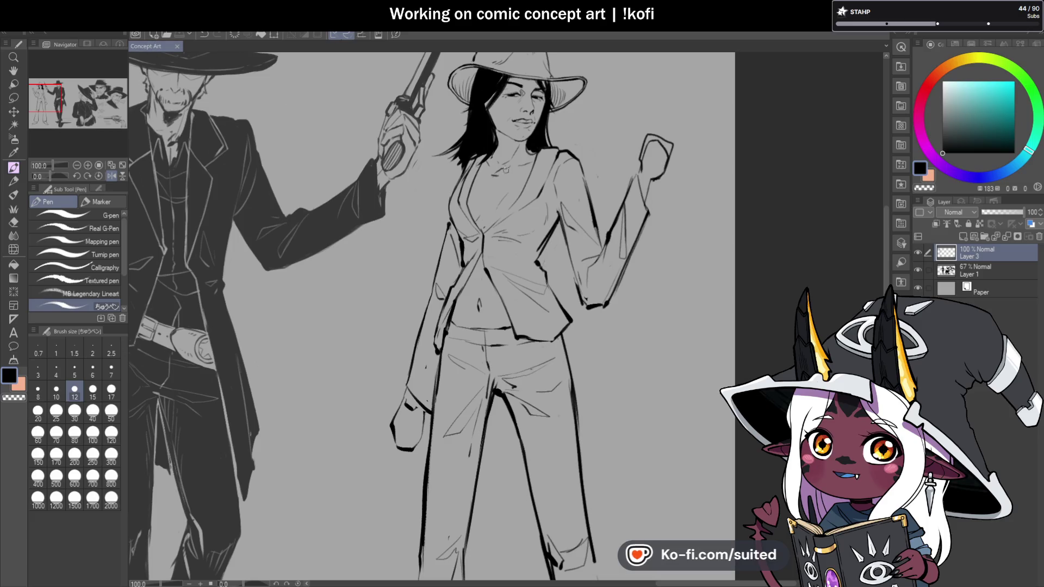
# Ink and extend a darker line along the jacket neckline
pyautogui.scroll(-3, 520, 218)
pyautogui.scroll(1, 453, 242)
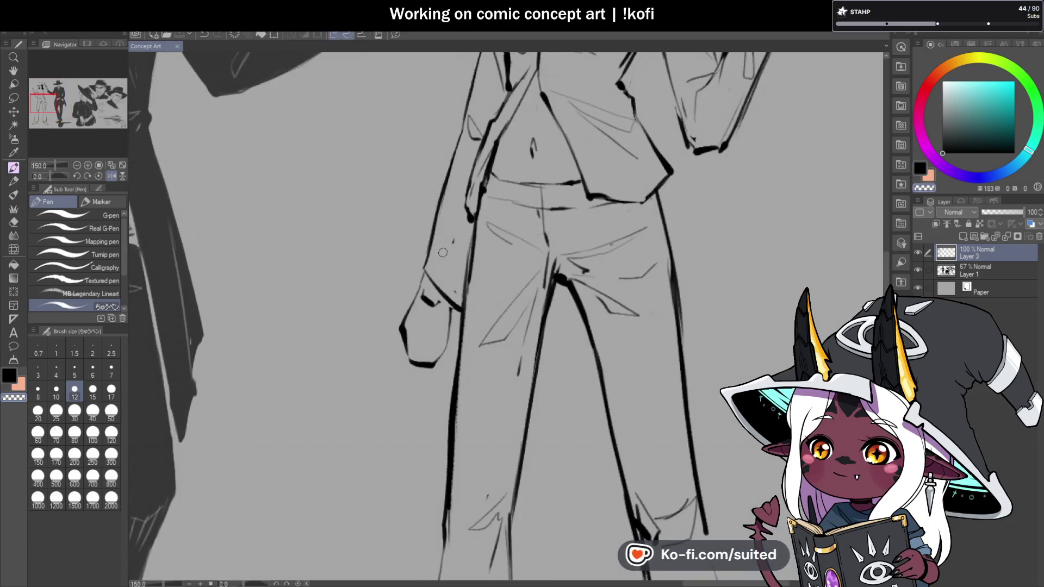
pyautogui.scroll(-3, 429, 306)
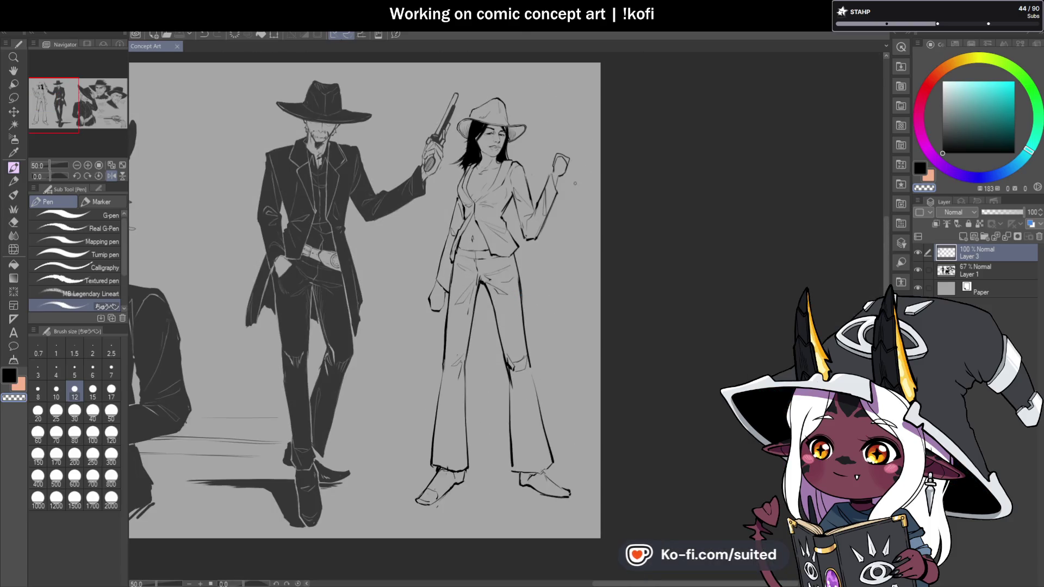
pyautogui.scroll(1, 557, 152)
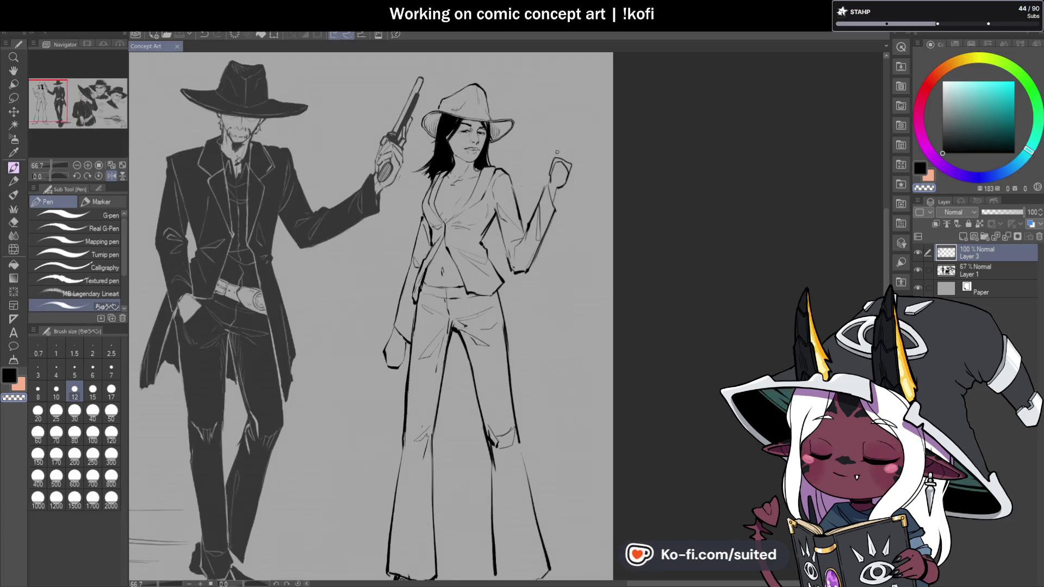
pyautogui.scroll(6, 550, 161)
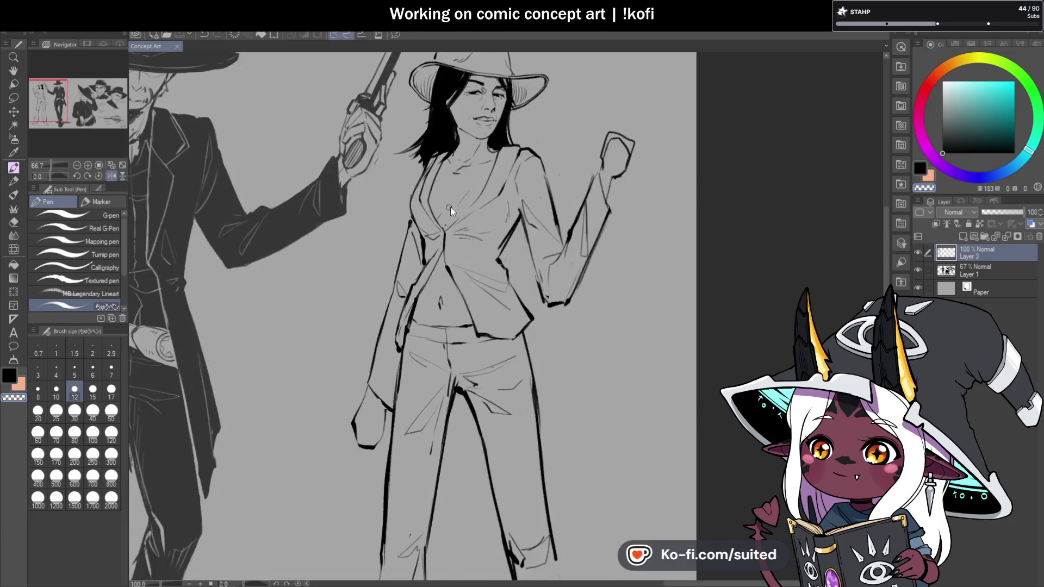
pyautogui.moveTo(381, 293); pyautogui.dragTo(532, 142)
pyautogui.moveTo(465, 221)
pyautogui.mouseDown()
pyautogui.moveTo(384, 295)
pyautogui.moveTo(377, 401)
pyautogui.mouseUp()
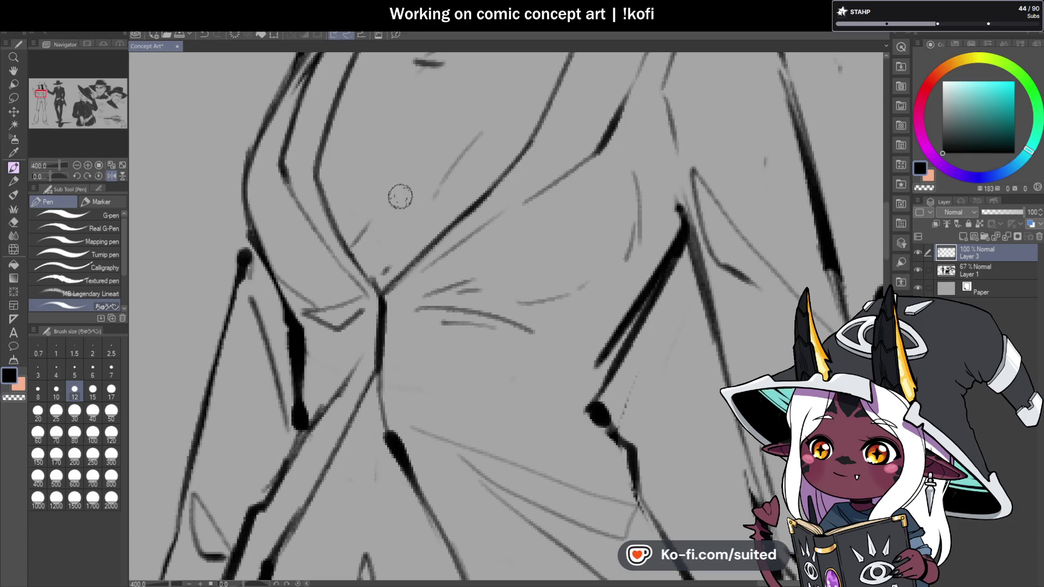
pyautogui.scroll(-5, 382, 291)
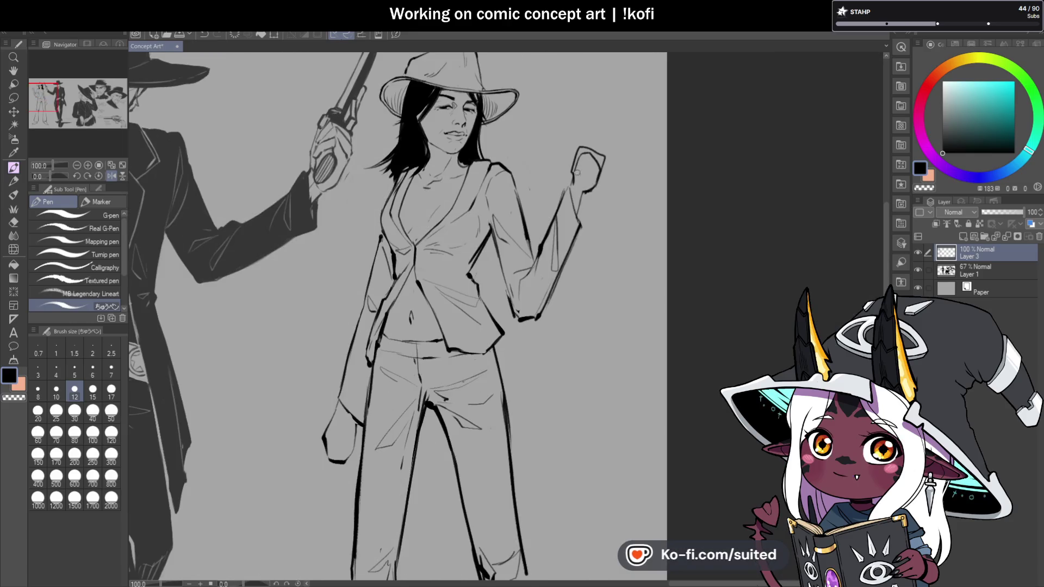
pyautogui.scroll(3, 516, 238)
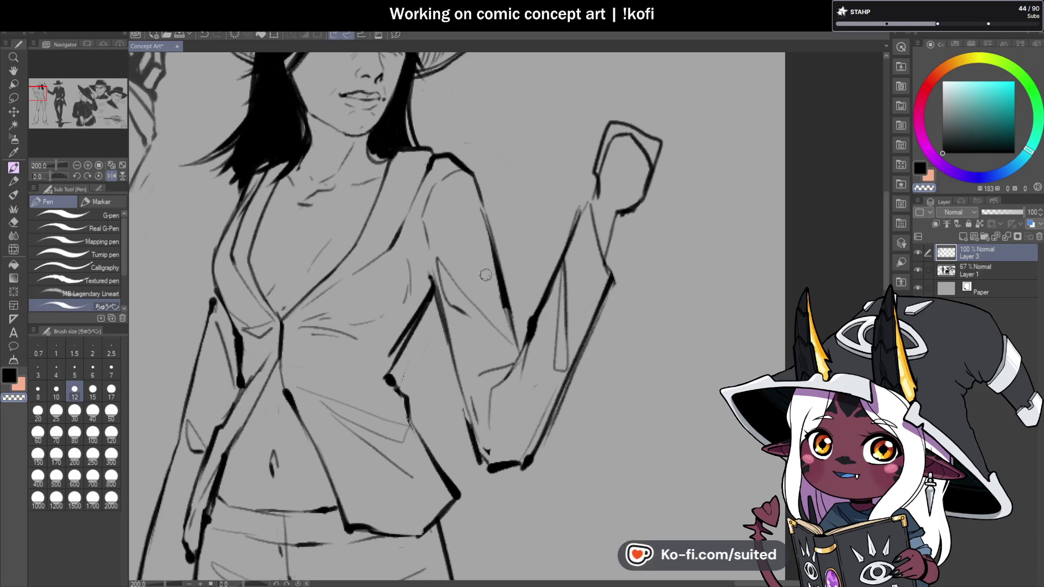
# Erase the old thick lines under the raised hand and darken its lower edge
pyautogui.press('c')
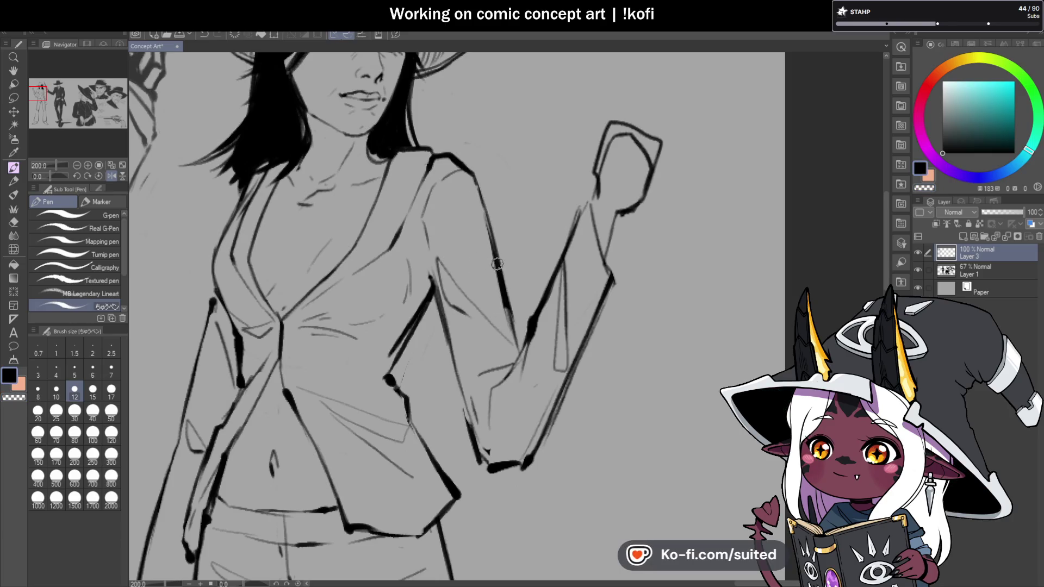
pyautogui.scroll(-1, 481, 256)
pyautogui.scroll(-2, 489, 272)
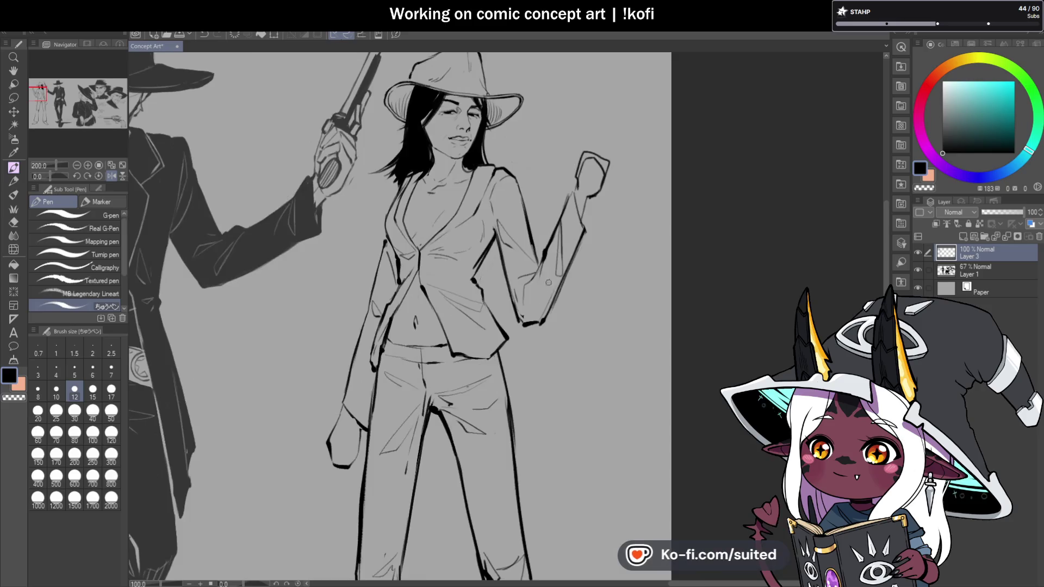
pyautogui.scroll(3, 505, 292)
pyautogui.moveTo(505, 294)
pyautogui.mouseDown()
pyautogui.moveTo(576, 302)
pyautogui.moveTo(530, 329)
pyautogui.moveTo(565, 320)
pyautogui.moveTo(570, 286)
pyautogui.mouseUp()
pyautogui.press('c')
pyautogui.press('c')
pyautogui.moveTo(505, 298); pyautogui.dragTo(542, 325)
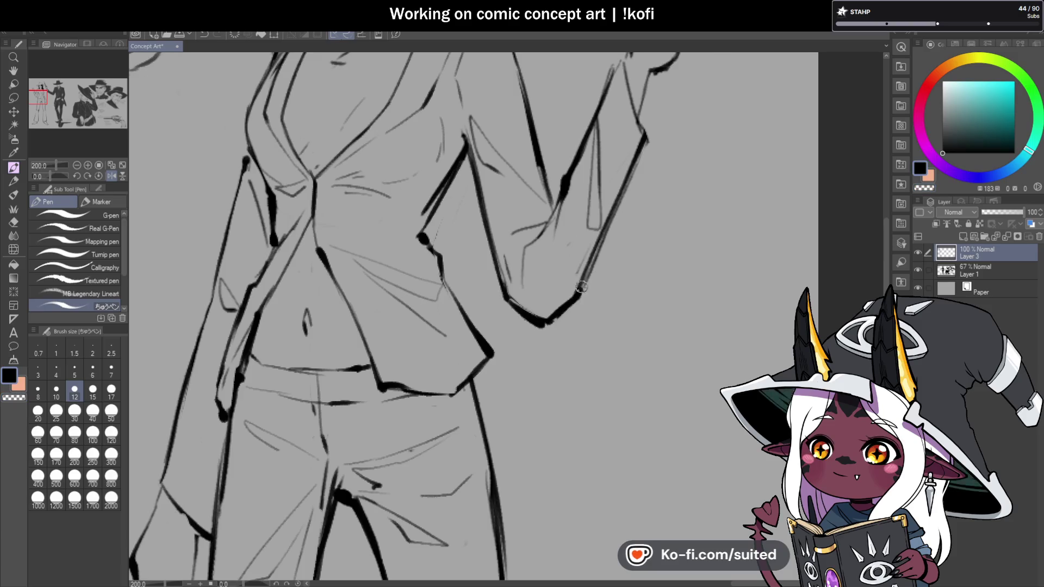
# Strengthen the forearm's outer contour and redraw the jacket edge in darker ink
pyautogui.scroll(-3, 581, 272)
pyautogui.scroll(3, 589, 178)
pyautogui.moveTo(588, 188); pyautogui.dragTo(561, 121)
pyautogui.scroll(-3, 570, 146)
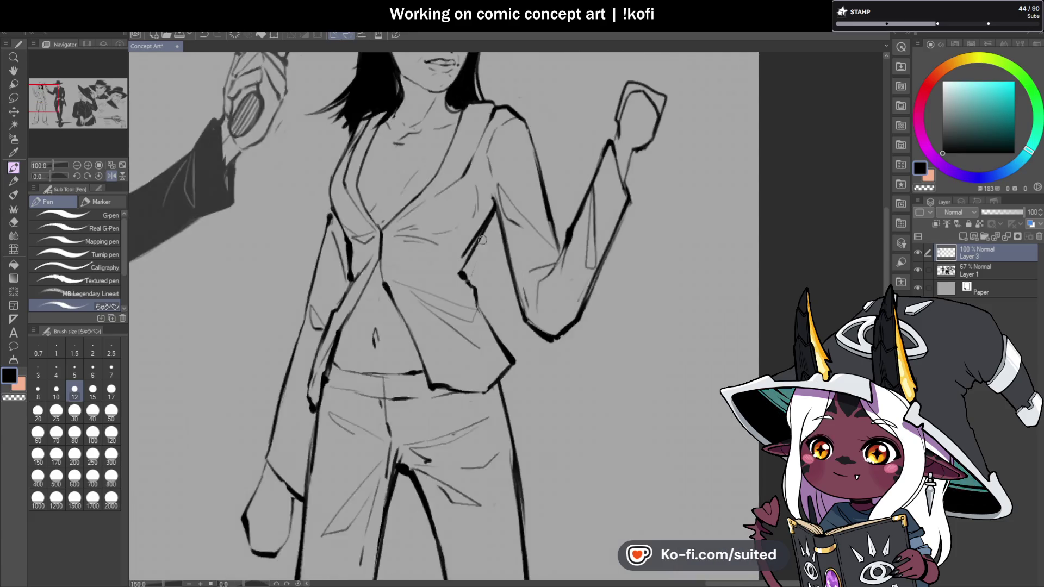
pyautogui.scroll(3, 475, 265)
pyautogui.moveTo(461, 288); pyautogui.dragTo(521, 397)
pyautogui.scroll(-3, 522, 334)
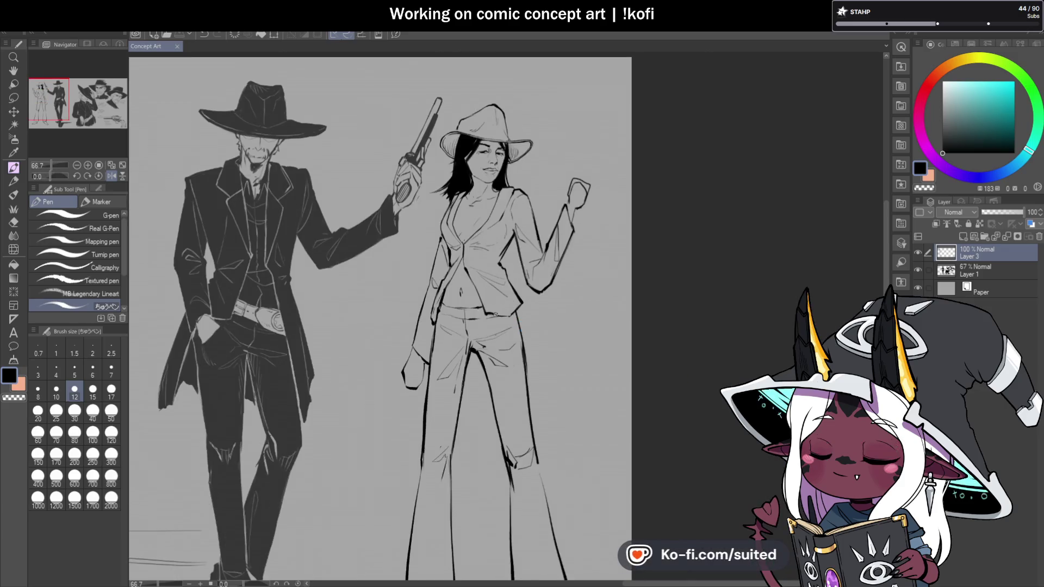
pyautogui.scroll(-1, 527, 266)
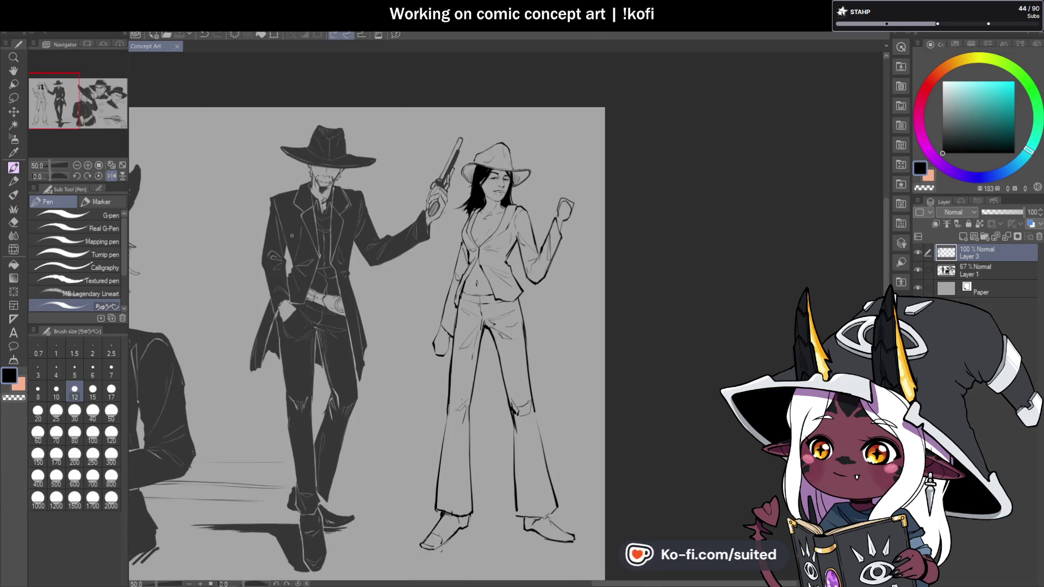
# Mirror the canvas to check it, then draw a vertical fold line on the trouser leg
pyautogui.click(110, 175)
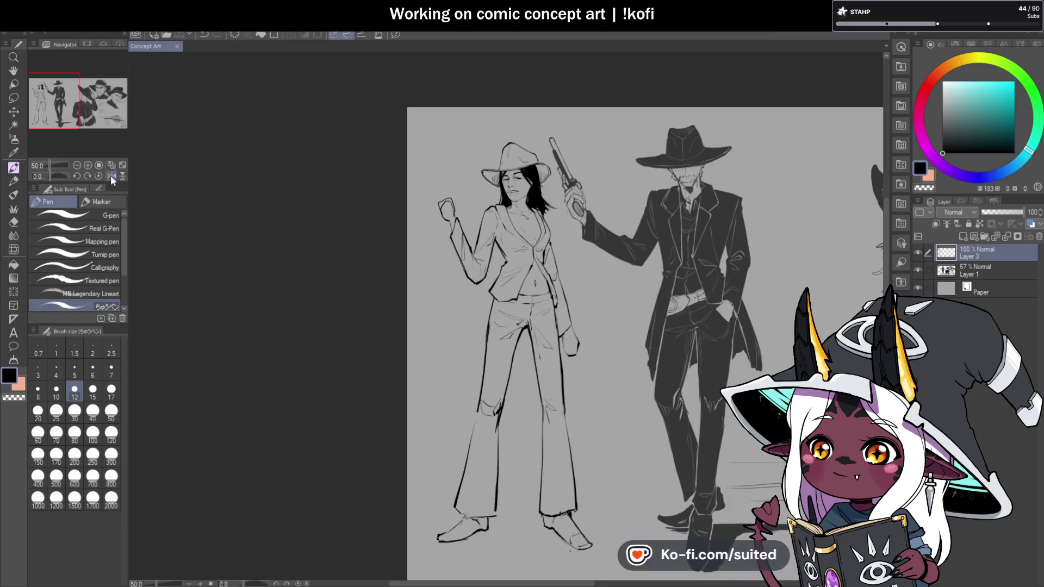
pyautogui.click(111, 175)
pyautogui.scroll(-1, 455, 278)
pyautogui.scroll(2, 454, 279)
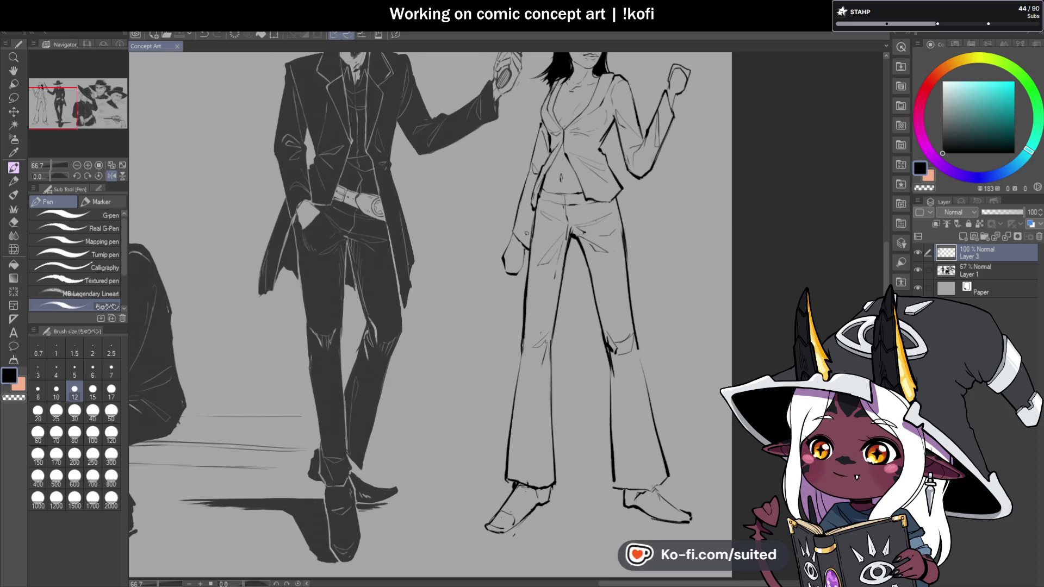
pyautogui.scroll(-1, 444, 270)
pyautogui.scroll(-1, 554, 443)
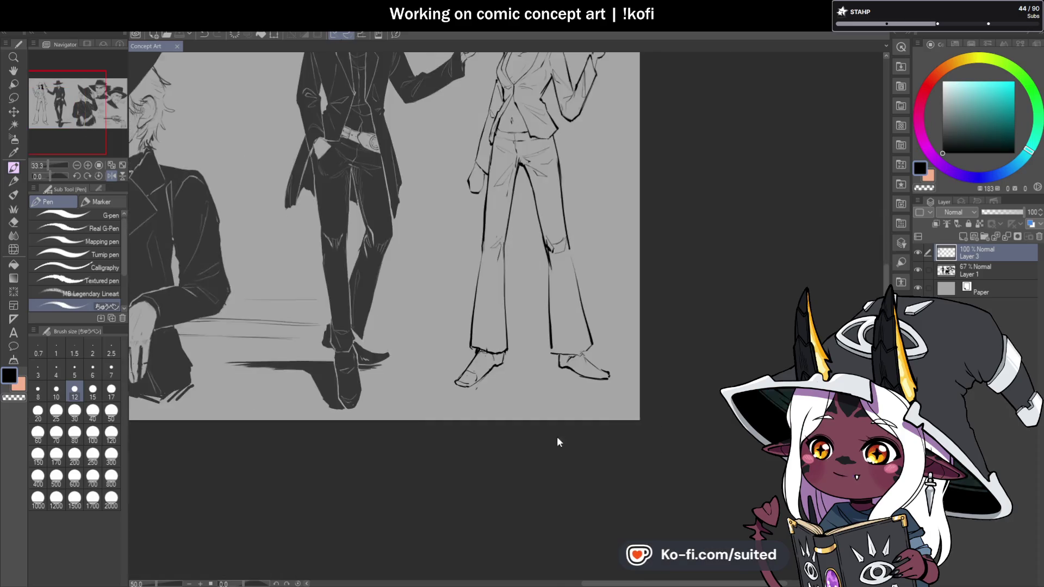
pyautogui.scroll(4, 556, 317)
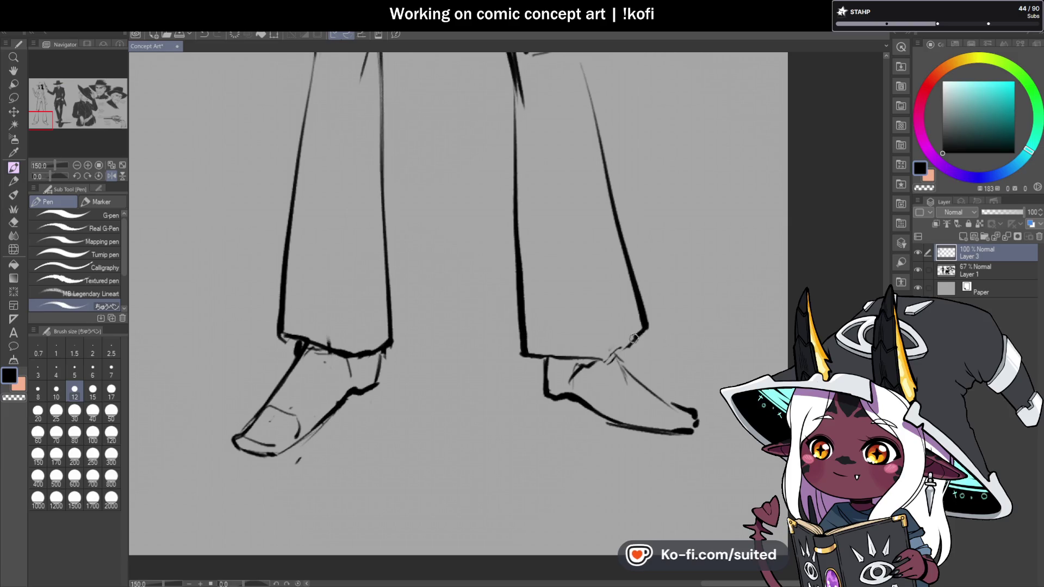
pyautogui.scroll(-3, 498, 381)
pyautogui.scroll(-1, 498, 385)
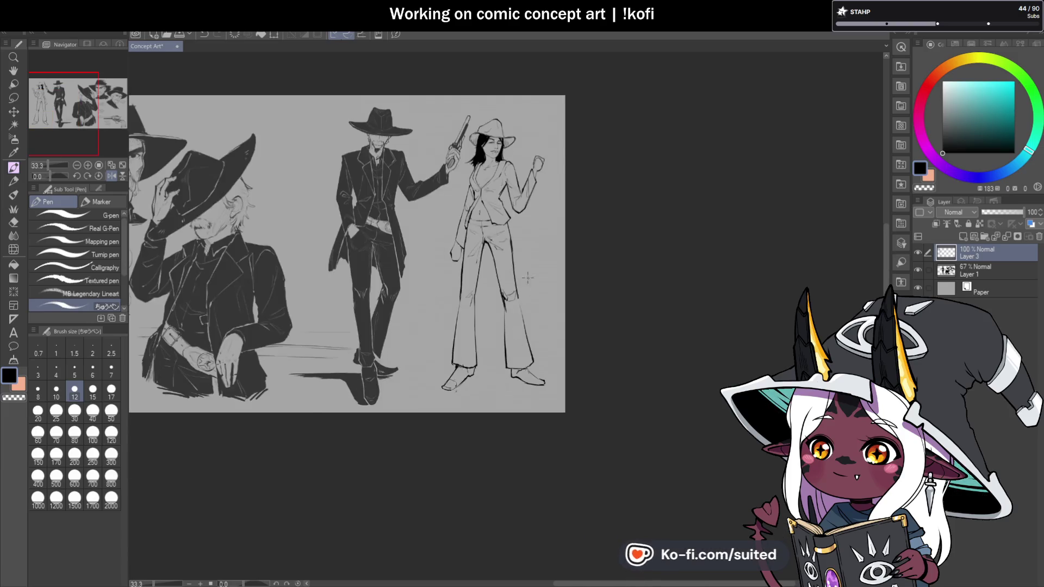
pyautogui.scroll(2, 510, 305)
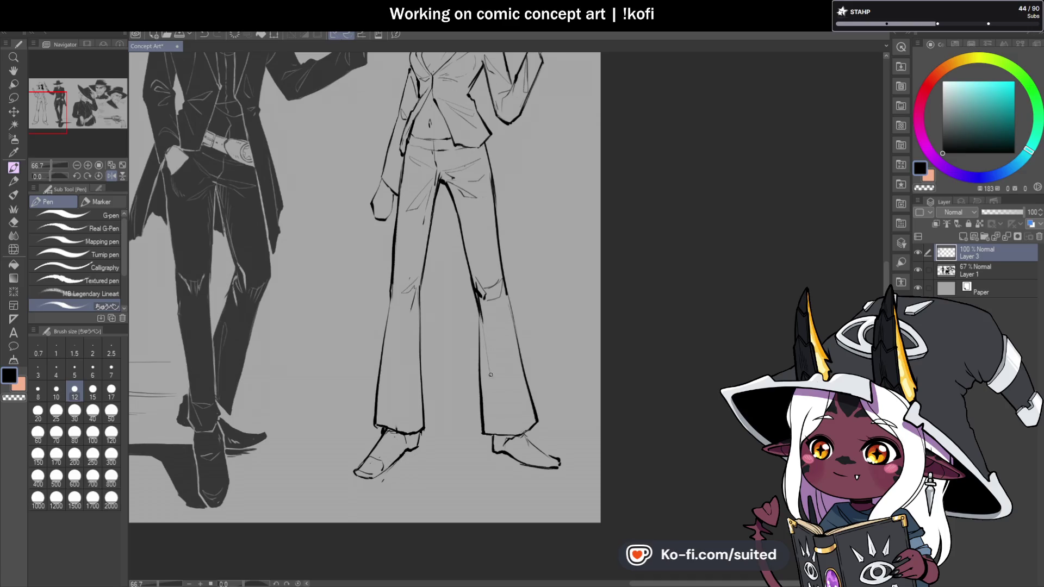
pyautogui.moveTo(417, 315); pyautogui.dragTo(406, 422)
pyautogui.hotkey('ctrl', 'z')
pyautogui.moveTo(419, 296); pyautogui.dragTo(416, 405)
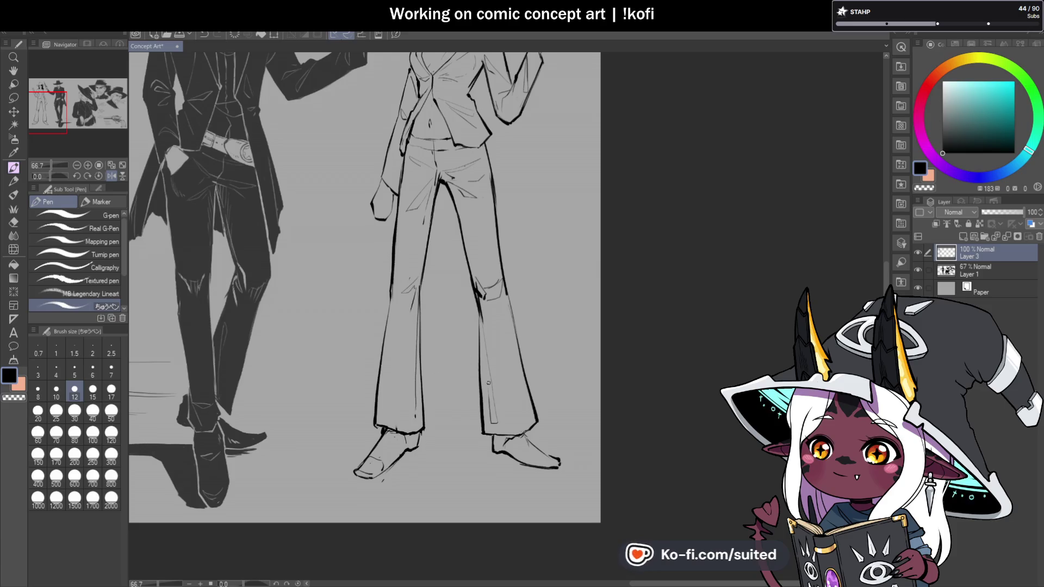
# Add ink along the jacket's right edge
pyautogui.scroll(-1, 480, 377)
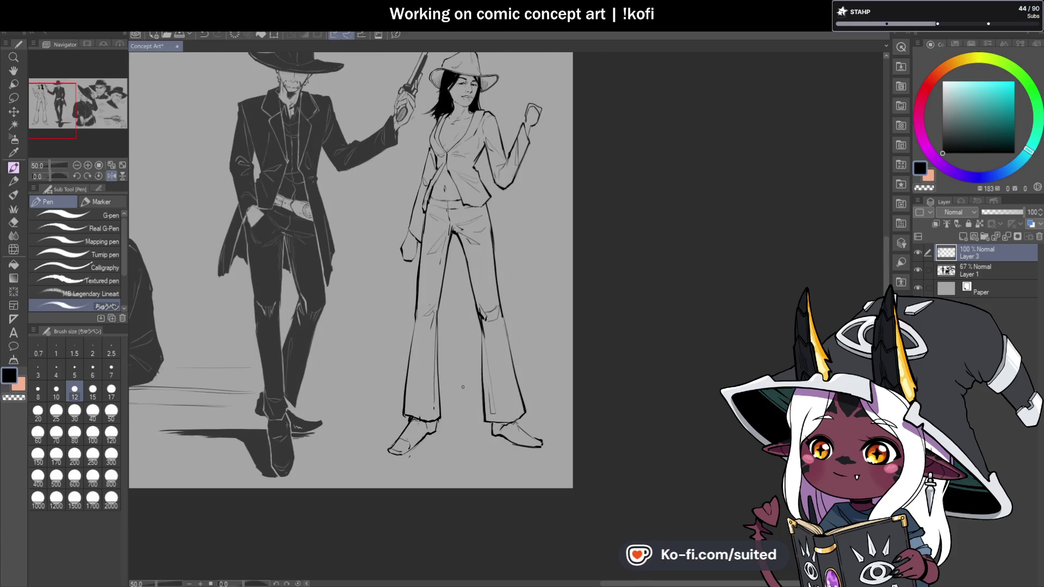
pyautogui.scroll(-1, 462, 386)
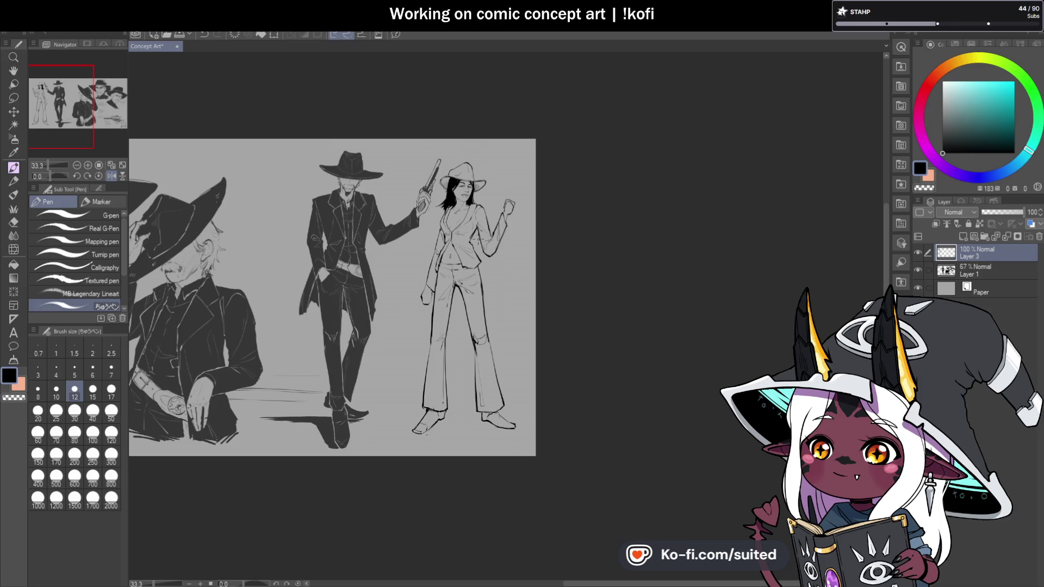
pyautogui.scroll(5, 472, 230)
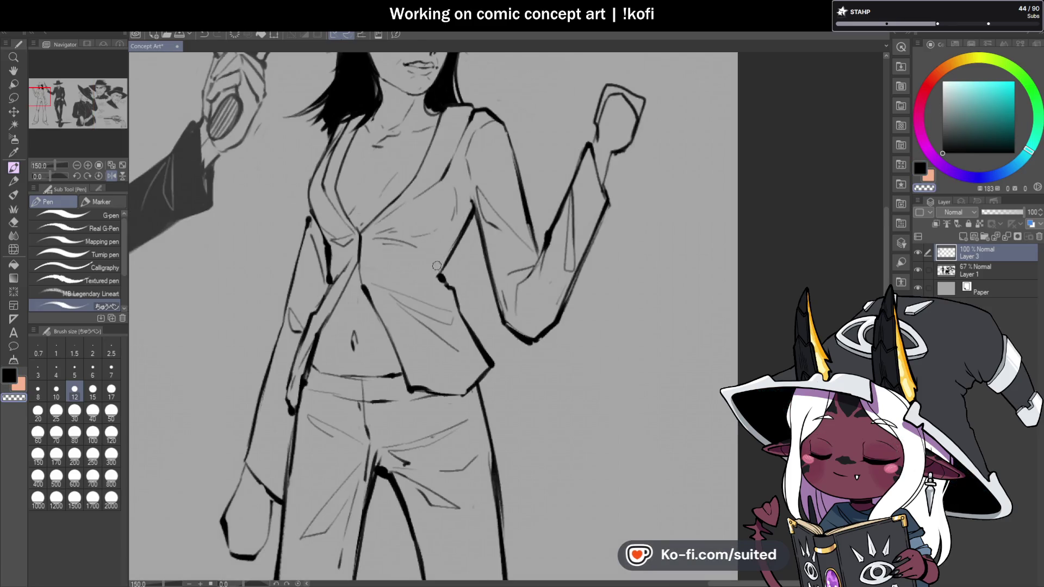
pyautogui.moveTo(473, 211); pyautogui.dragTo(438, 276)
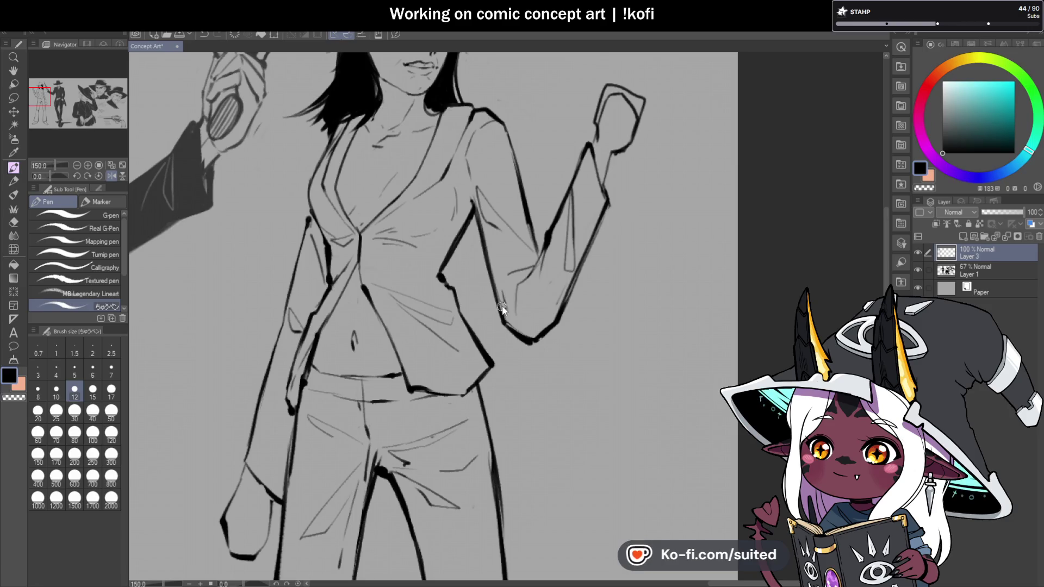
pyautogui.scroll(-2, 509, 304)
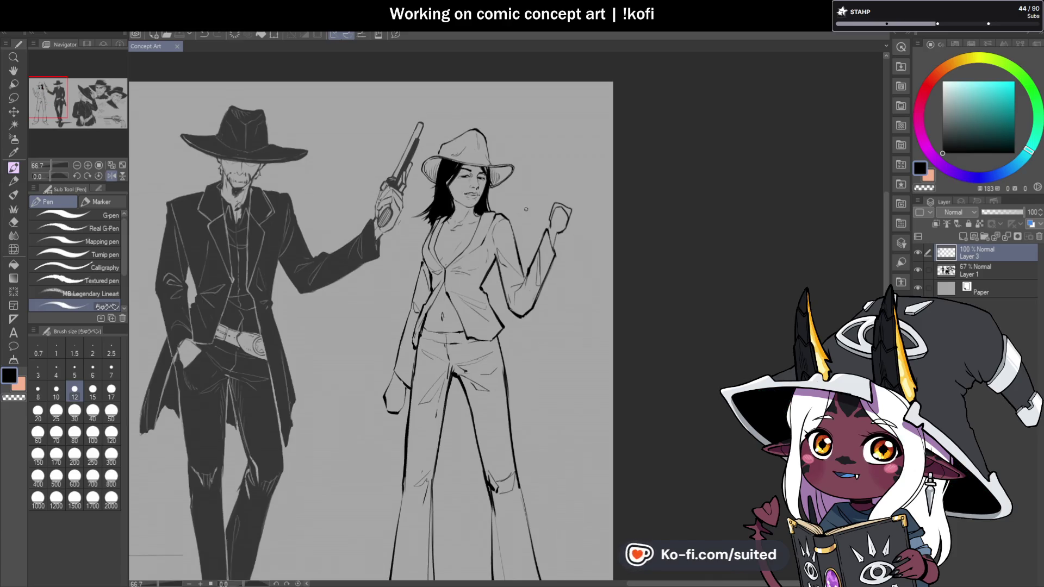
# Redraw the cowboy hat's top contour as a thicker, darker line, then zoom out to review
pyautogui.scroll(2, 426, 143)
pyautogui.scroll(3, 425, 143)
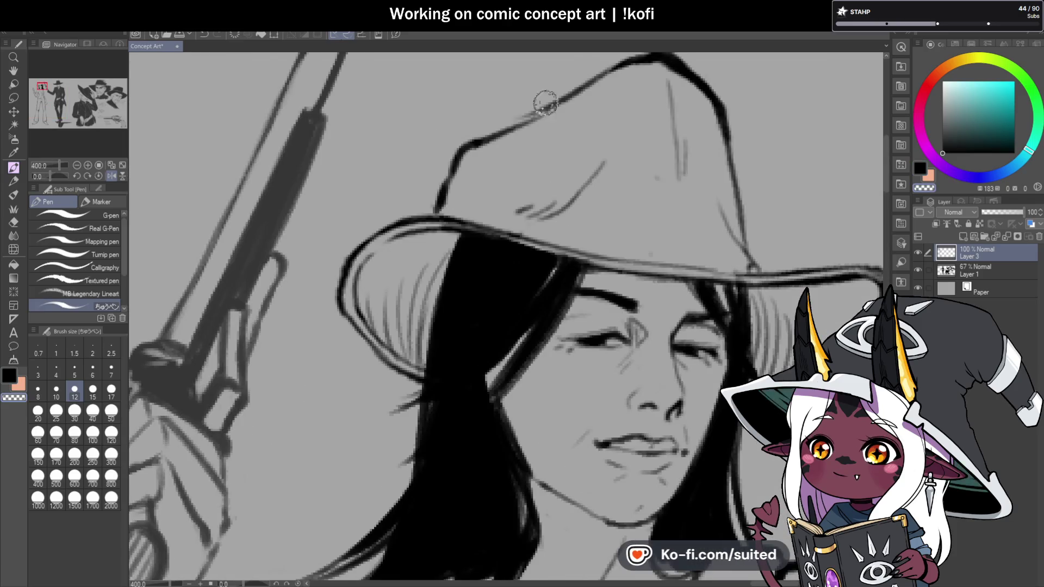
pyautogui.moveTo(468, 146); pyautogui.dragTo(590, 76)
pyautogui.hotkey('ctrl', 'z')
pyautogui.moveTo(486, 138); pyautogui.dragTo(621, 66)
pyautogui.scroll(-4, 497, 157)
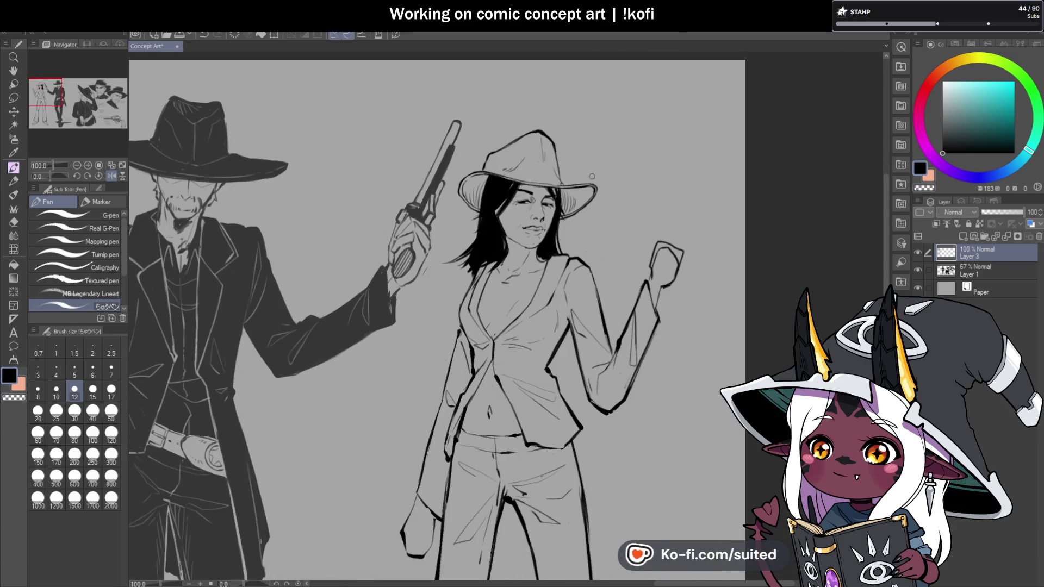
pyautogui.scroll(-1, 597, 150)
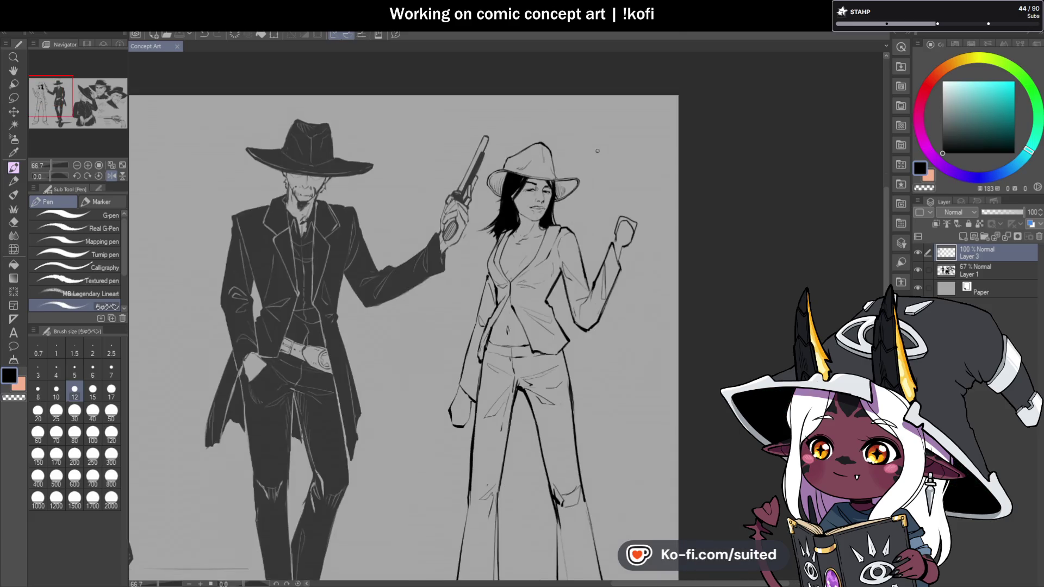
pyautogui.scroll(3, 493, 260)
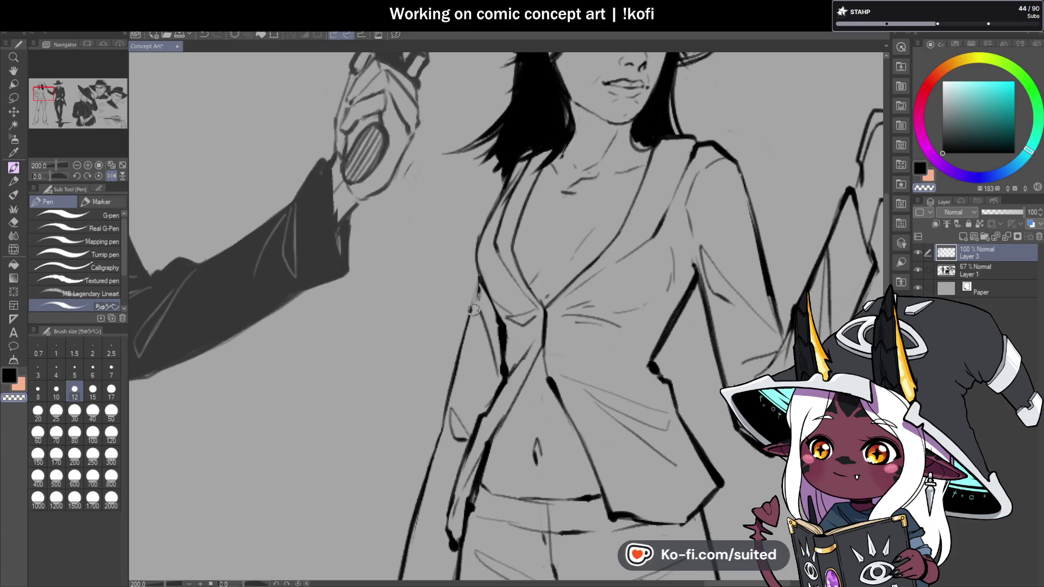
pyautogui.scroll(-2, 488, 294)
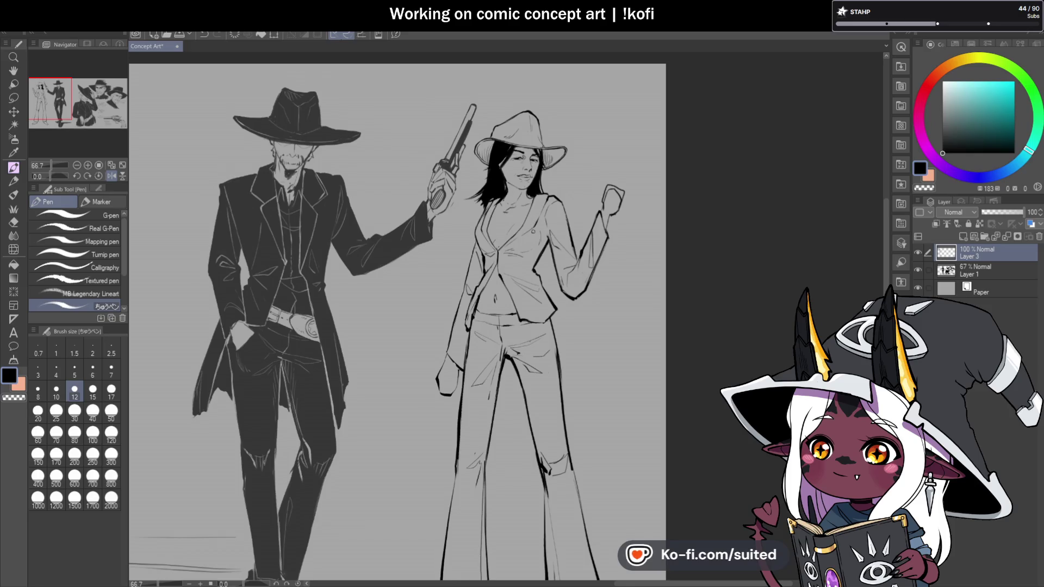
pyautogui.scroll(-1, 582, 321)
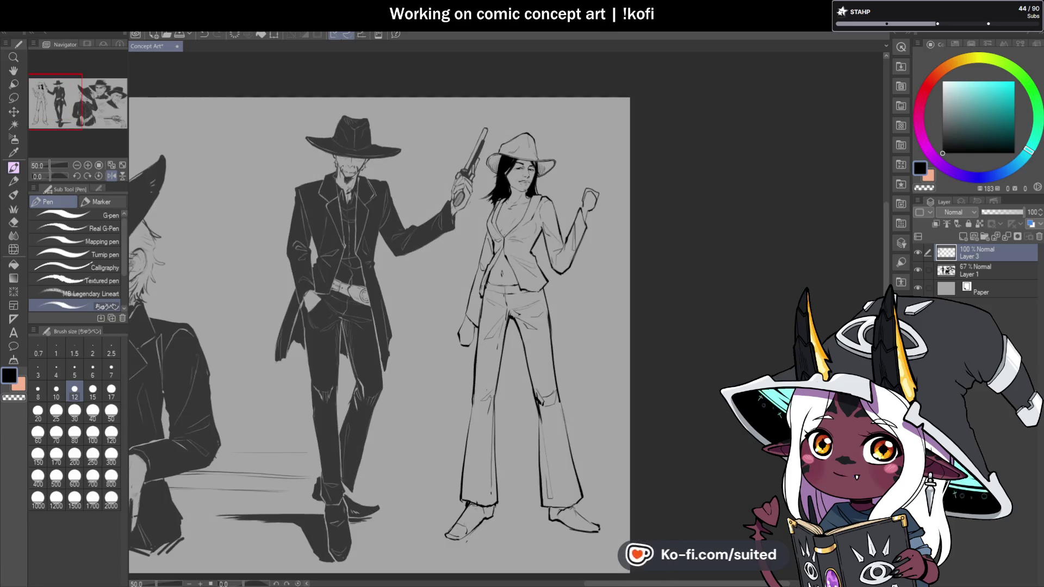
pyautogui.scroll(1, 576, 318)
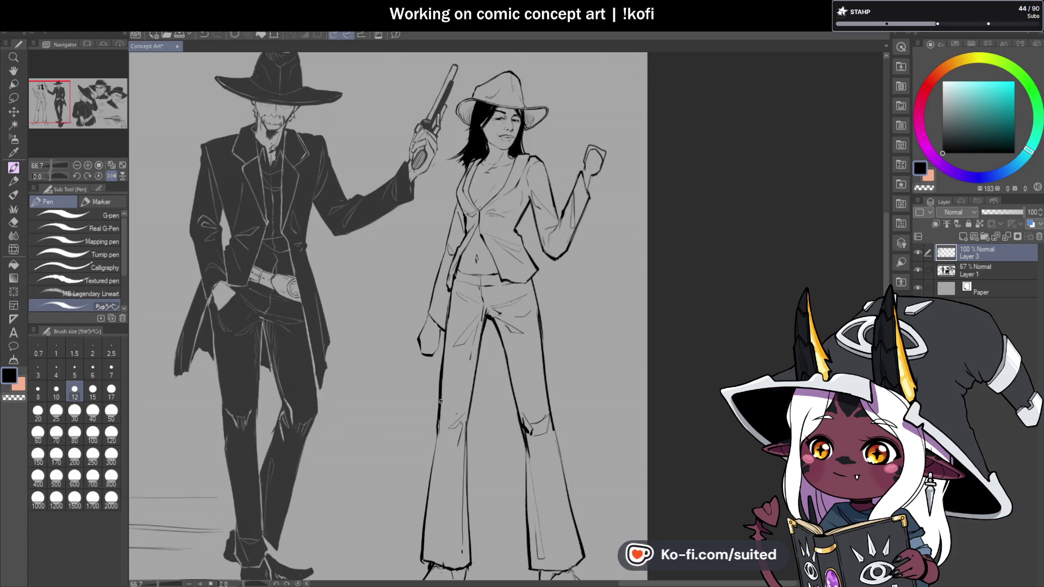
# Save the concept art sheet and zoom around the woman's waist and lower hand
pyautogui.scroll(1, 441, 401)
pyautogui.scroll(2, 430, 261)
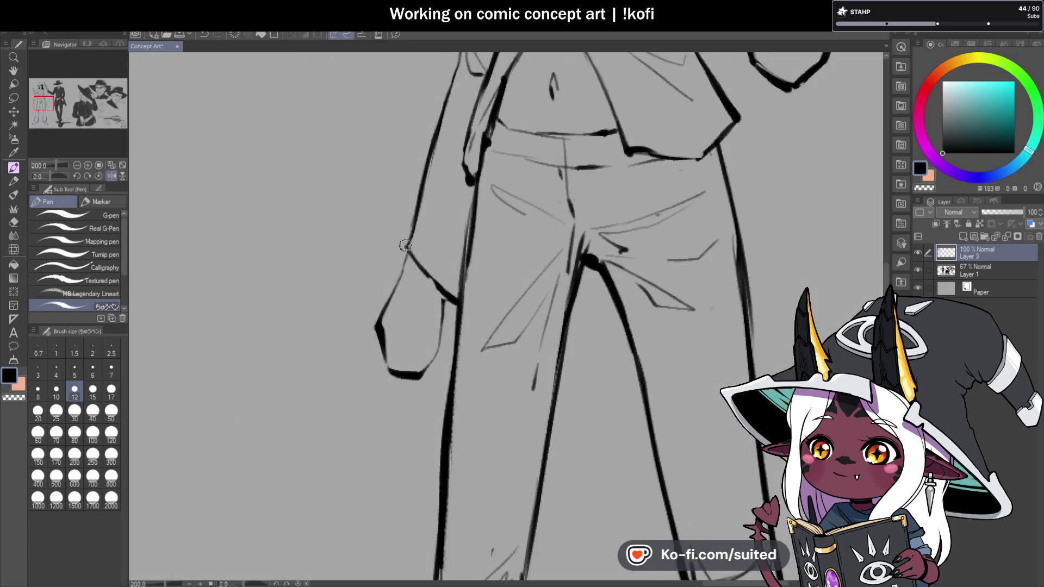
pyautogui.scroll(-3, 438, 234)
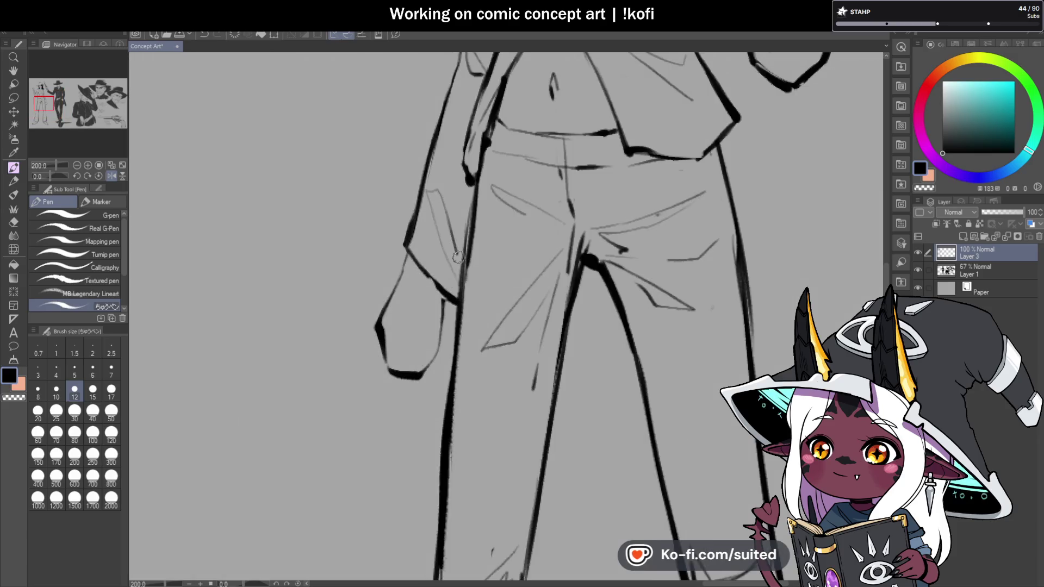
pyautogui.hotkey('ctrl', 's')
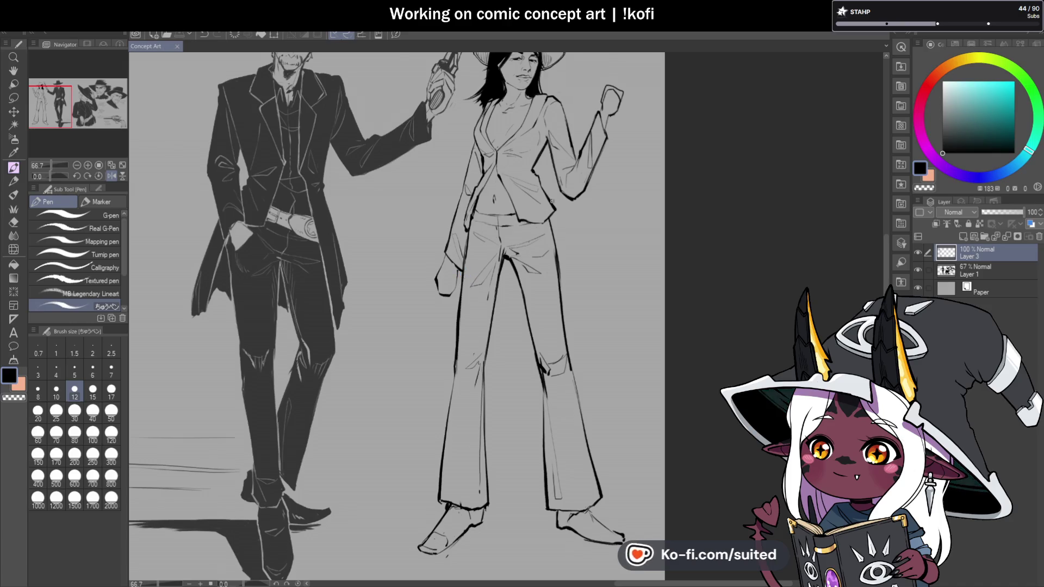
pyautogui.scroll(5, 465, 273)
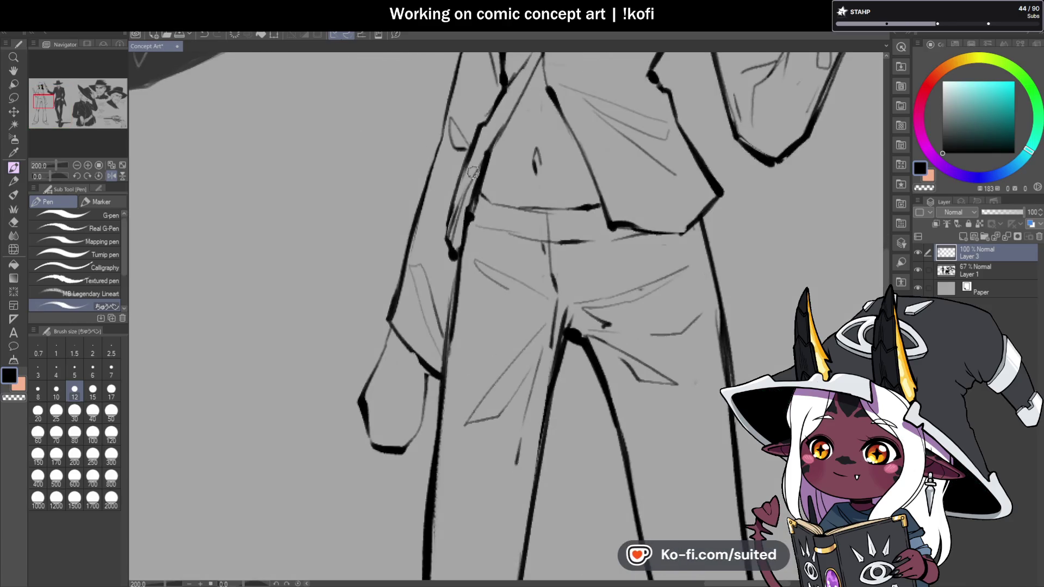
pyautogui.scroll(-5, 482, 161)
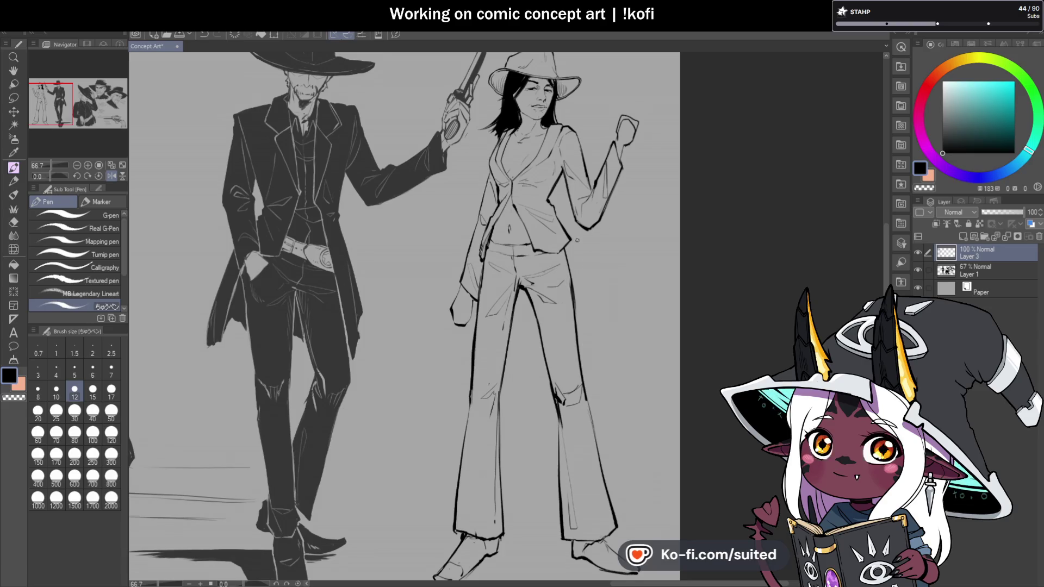
pyautogui.scroll(2, 566, 231)
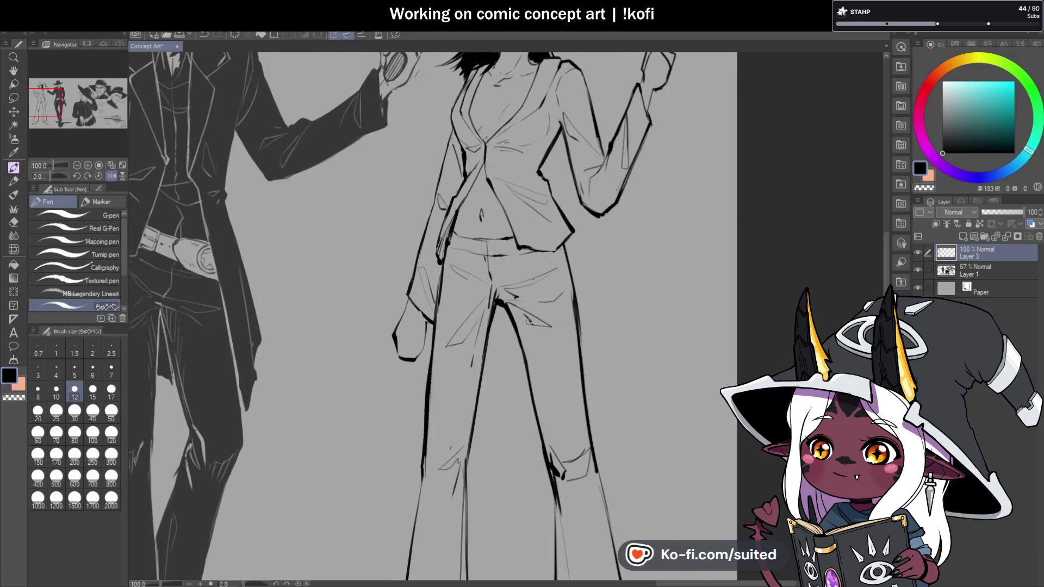
pyautogui.scroll(-2, 573, 270)
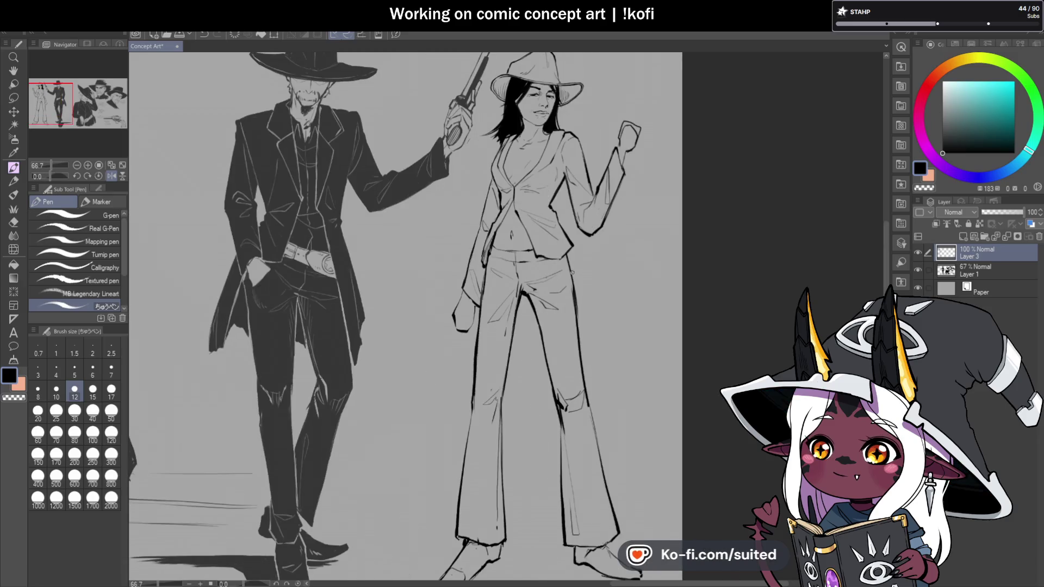
pyautogui.scroll(-2, 453, 321)
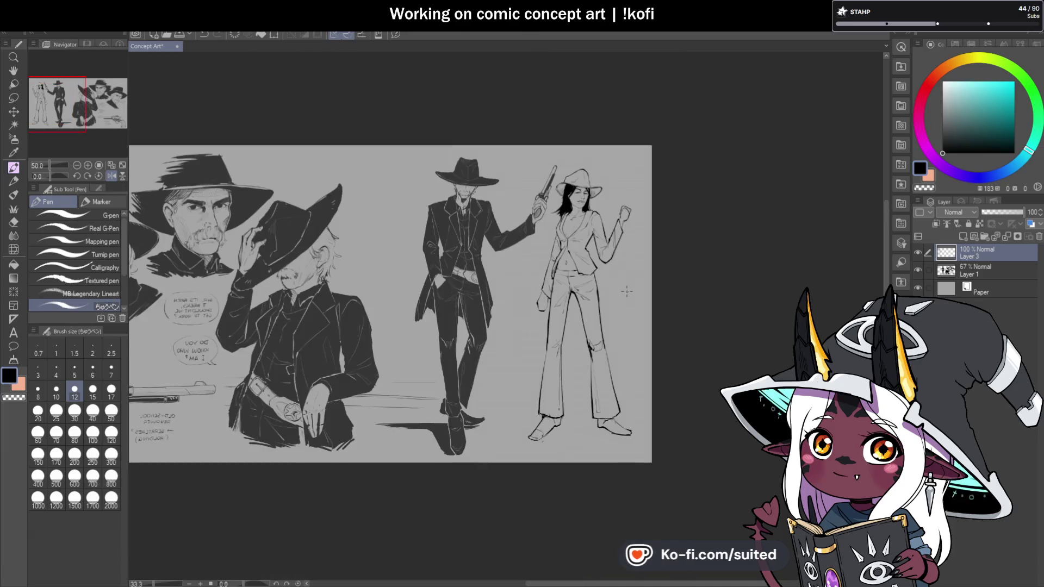
# Mirror the canvas horizontally and zoom around to inspect both figures
pyautogui.scroll(-1, 454, 321)
pyautogui.click(112, 175)
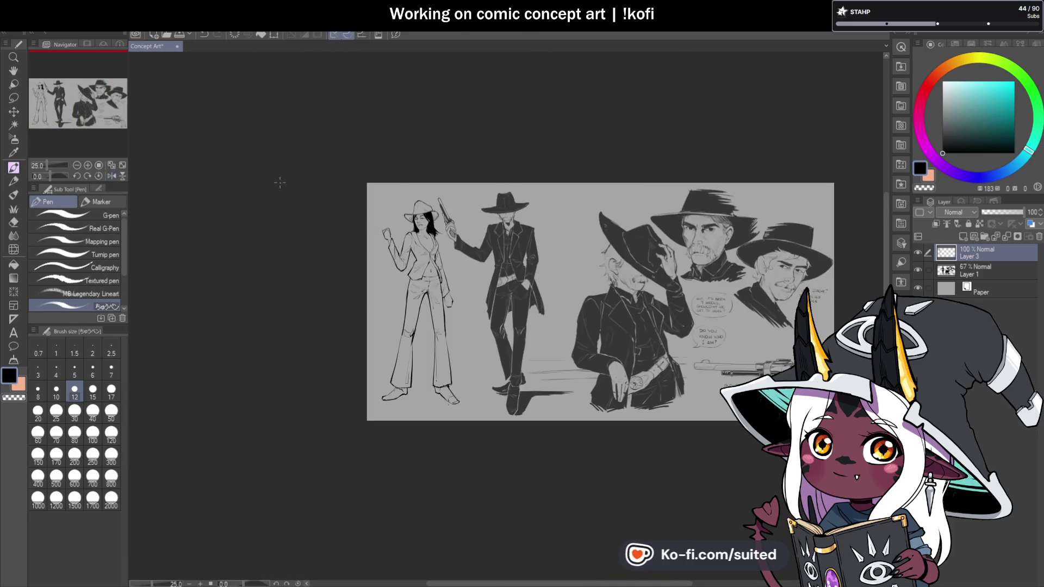
pyautogui.scroll(1, 792, 342)
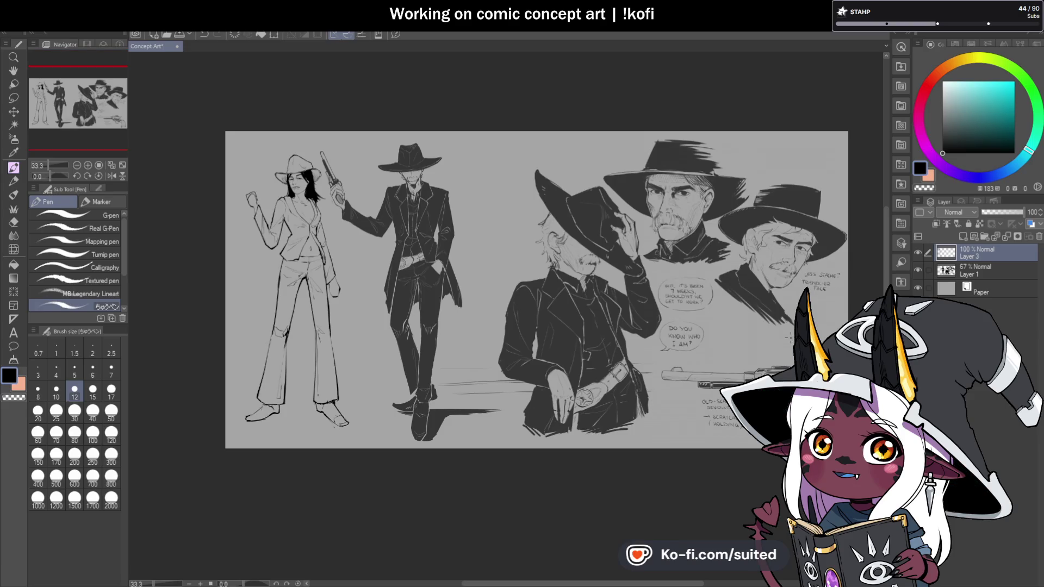
pyautogui.scroll(1, 259, 243)
pyautogui.scroll(1, 258, 243)
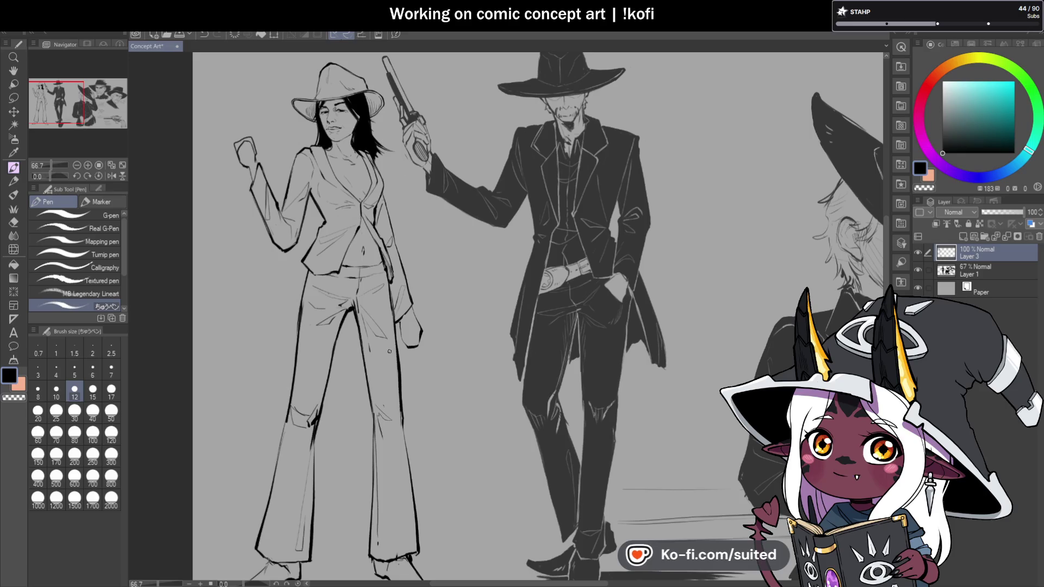
pyautogui.scroll(-1, 465, 264)
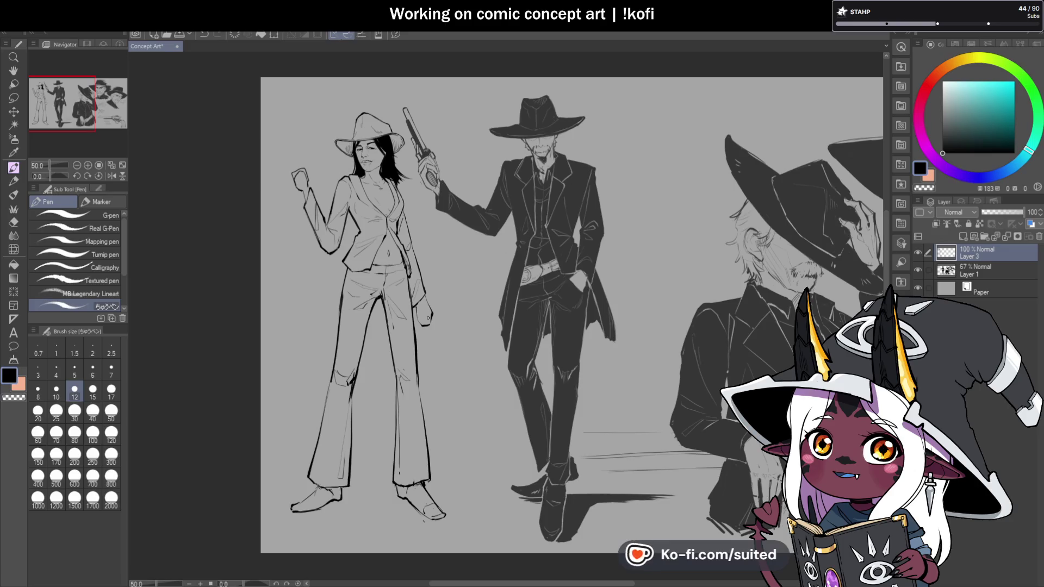
pyautogui.scroll(-2, 428, 317)
pyautogui.scroll(5, 409, 353)
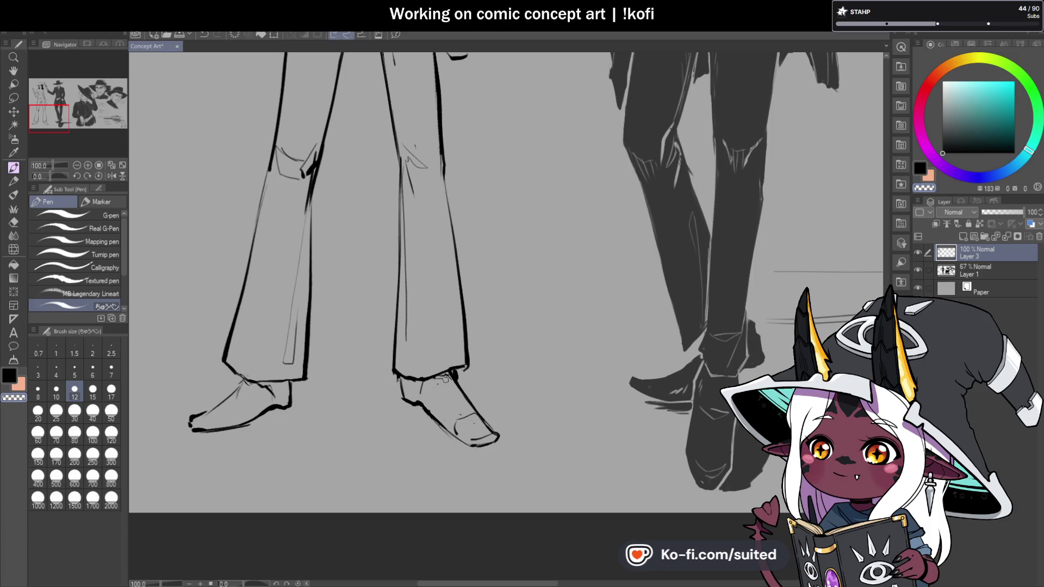
pyautogui.scroll(-3, 468, 334)
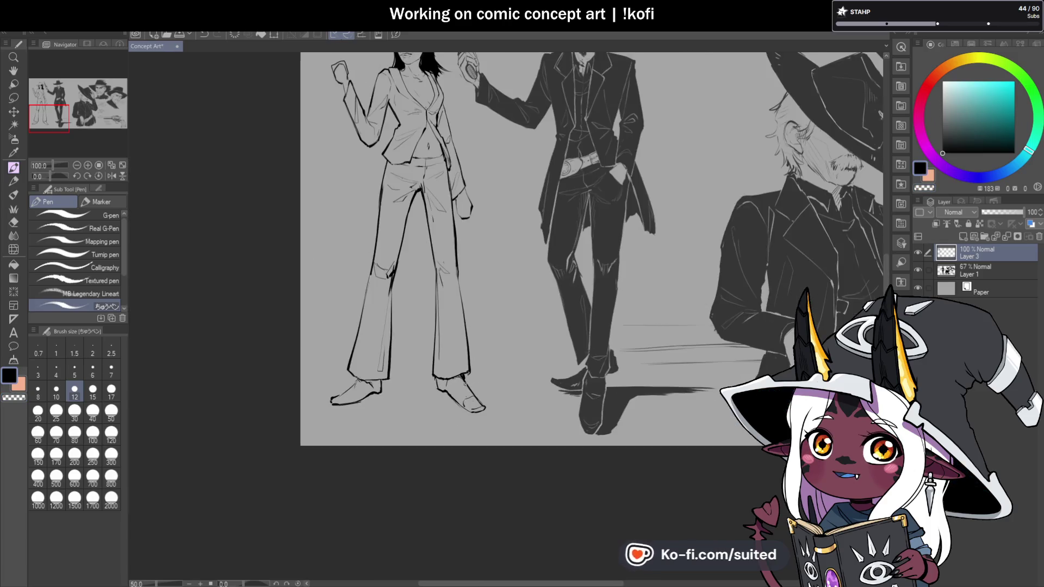
pyautogui.scroll(3, 386, 170)
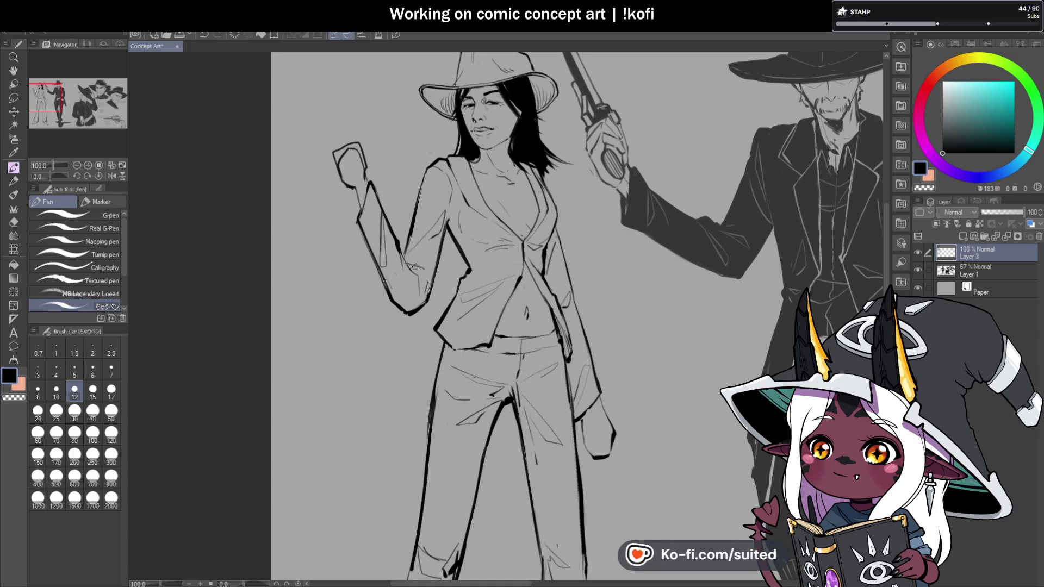
pyautogui.scroll(-1, 397, 247)
pyautogui.scroll(1, 503, 266)
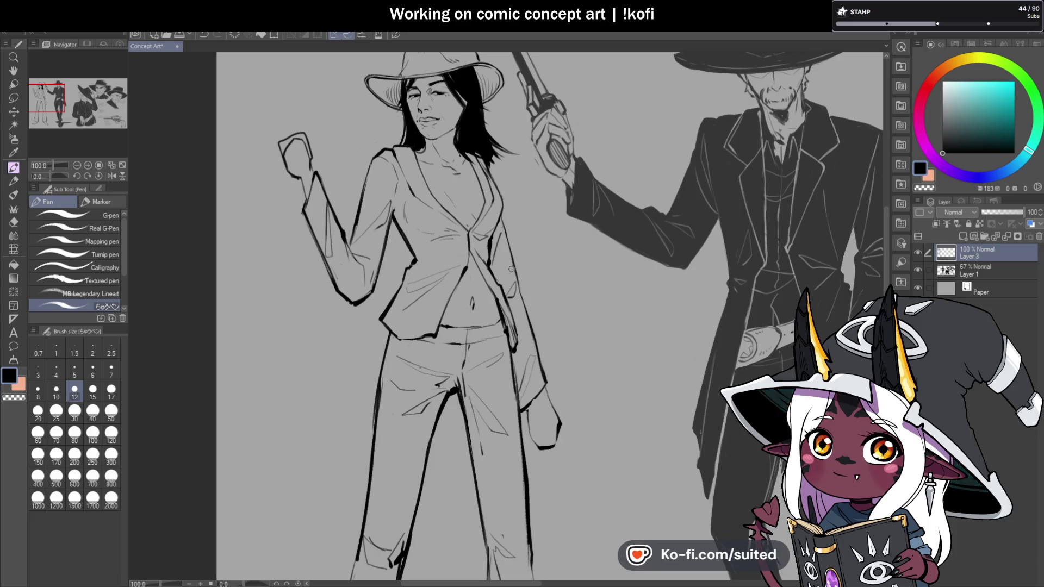
pyautogui.scroll(2, 294, 147)
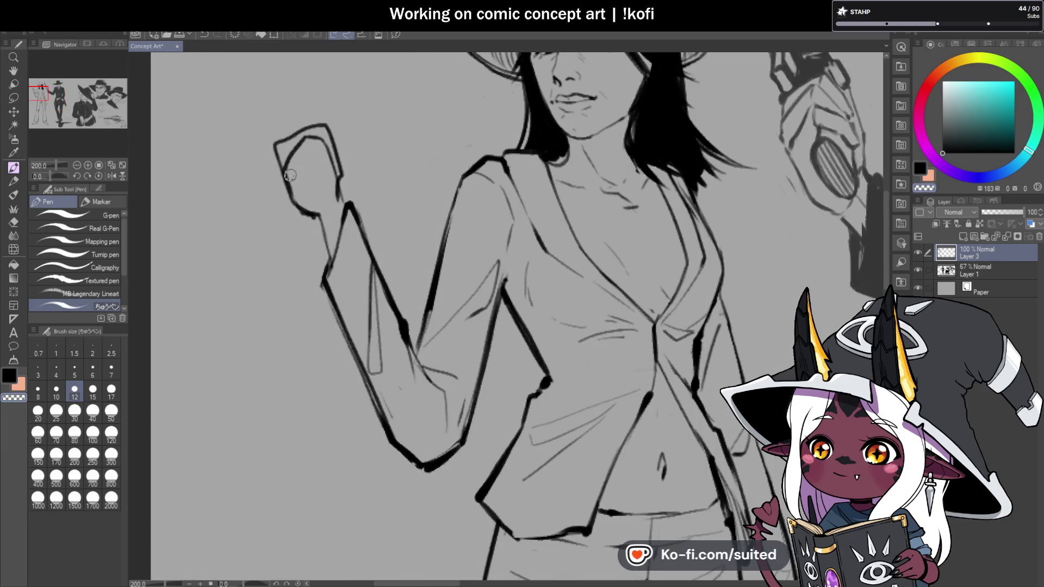
# Undo the stray marks on the raised fist and redraw its right edge with a thin line
pyautogui.hotkey('ctrl', 'z')
pyautogui.hotkey('ctrl', 'z')
pyautogui.hotkey('ctrl', 'z')
pyautogui.moveTo(334, 154); pyautogui.dragTo(344, 190)
pyautogui.scroll(-3, 312, 159)
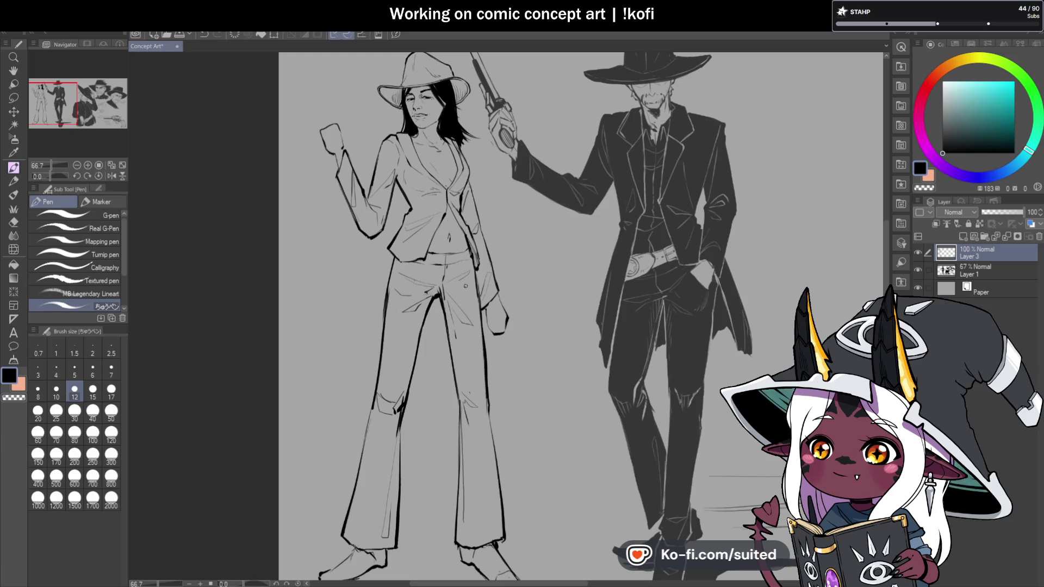
pyautogui.scroll(5, 465, 275)
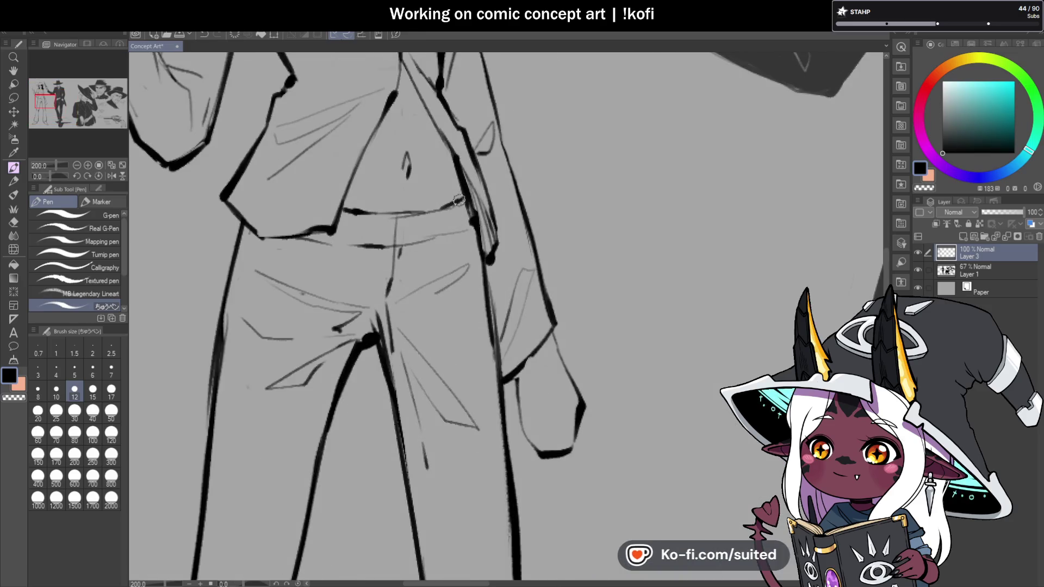
pyautogui.scroll(-1, 459, 201)
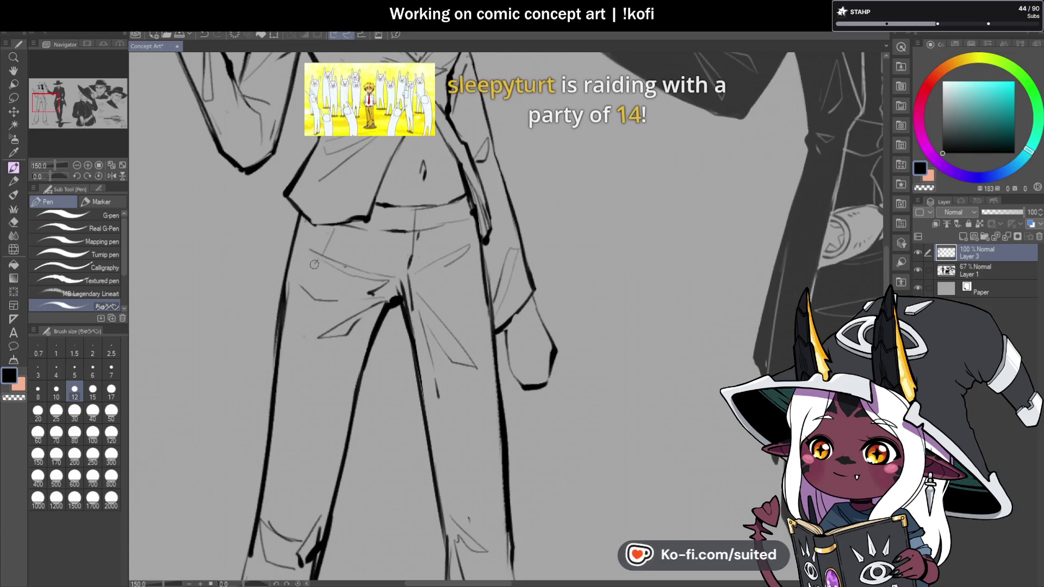
pyautogui.scroll(-2, 446, 231)
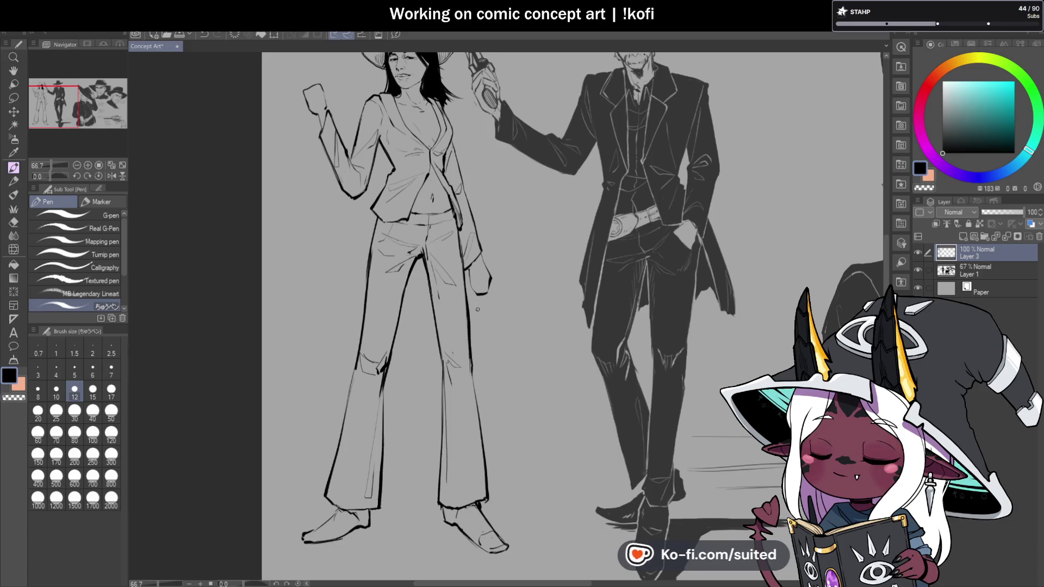
# Pan the concept sheet with the Hand tool to the head and revolver sketches, then back to the full-body figures
pyautogui.scroll(-1, 475, 279)
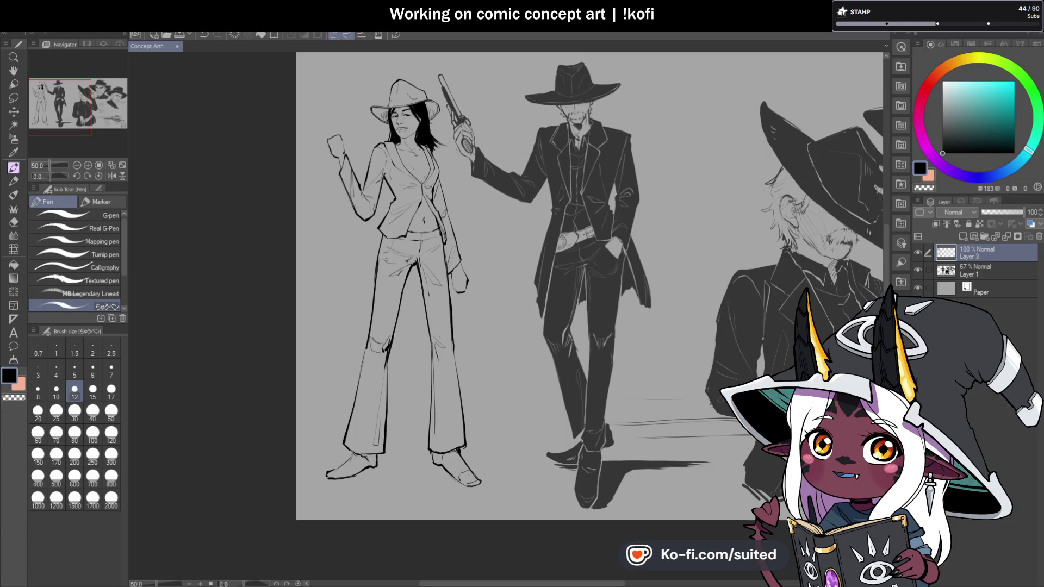
pyautogui.scroll(-1, 387, 259)
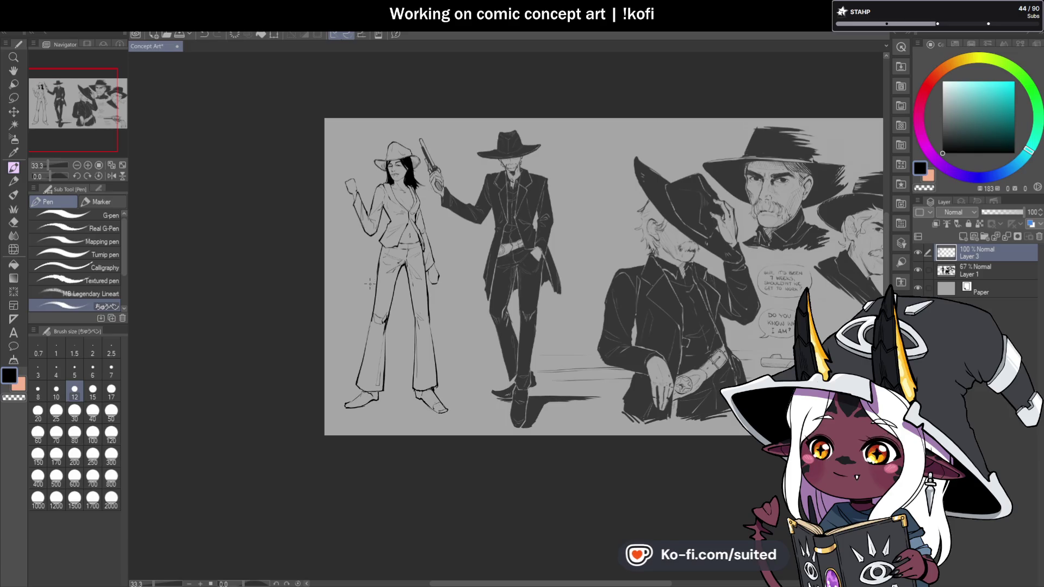
pyautogui.scroll(-1, 372, 337)
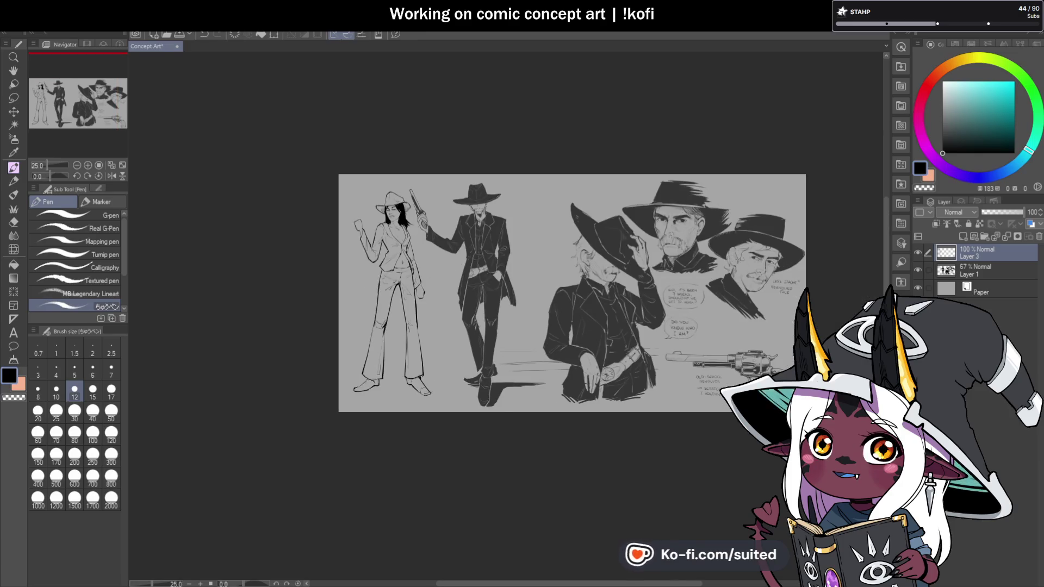
pyautogui.scroll(3, 432, 274)
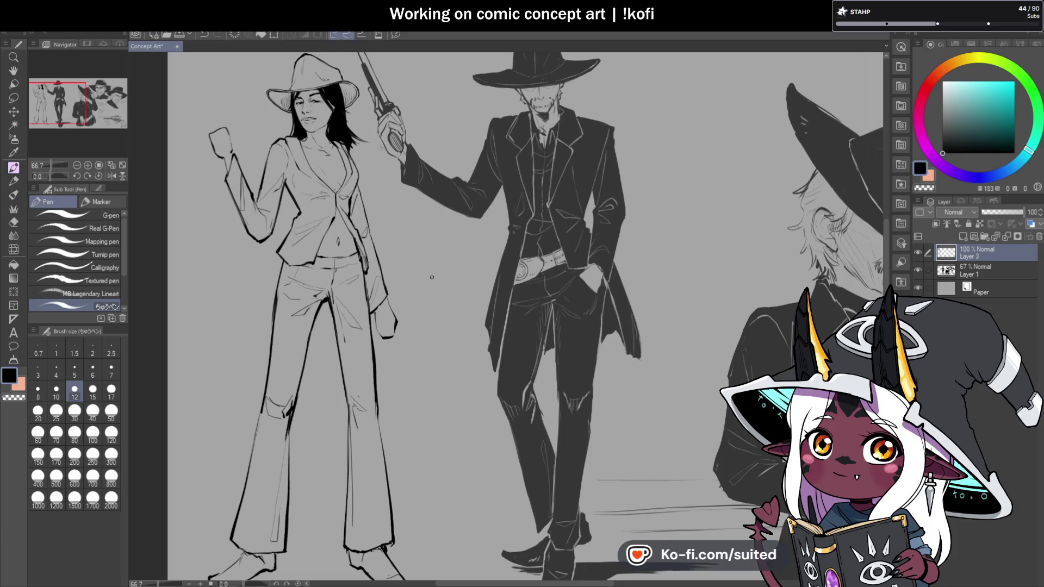
pyautogui.scroll(-1, 433, 277)
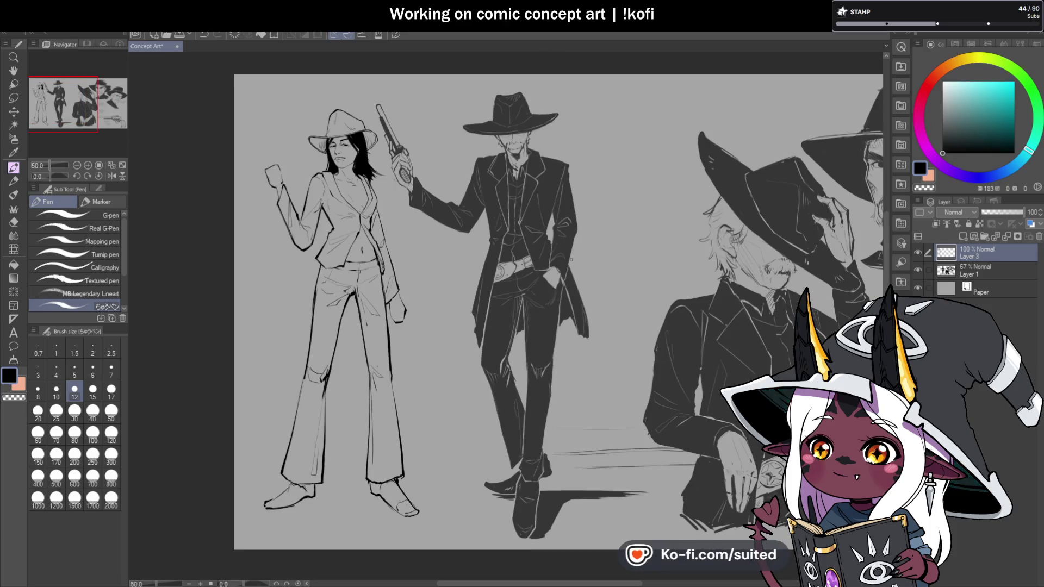
pyautogui.press('h')
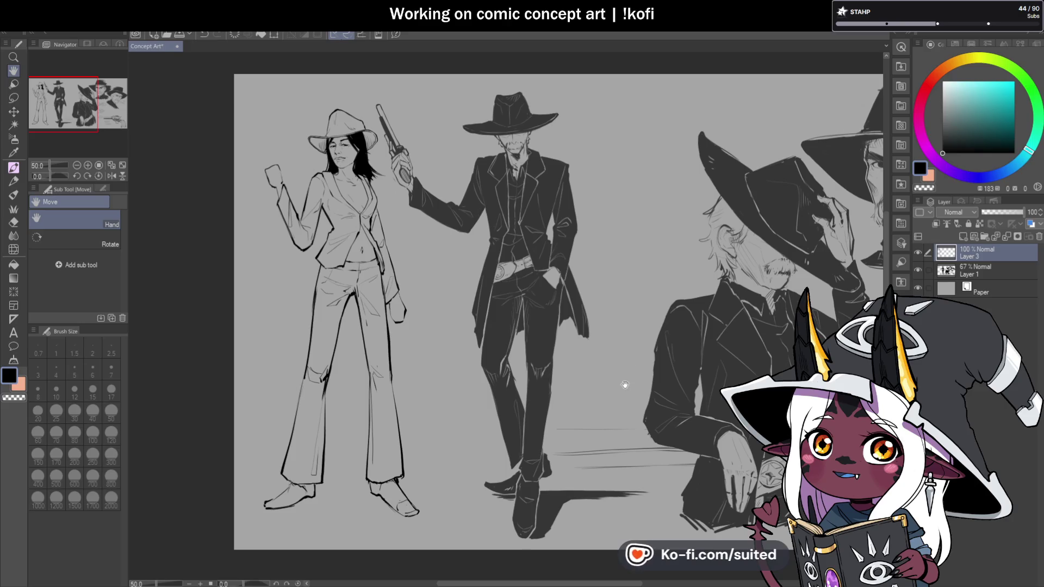
pyautogui.moveTo(630, 419)
pyautogui.mouseDown()
pyautogui.moveTo(621, 406)
pyautogui.moveTo(601, 426)
pyautogui.moveTo(555, 408)
pyautogui.mouseUp()
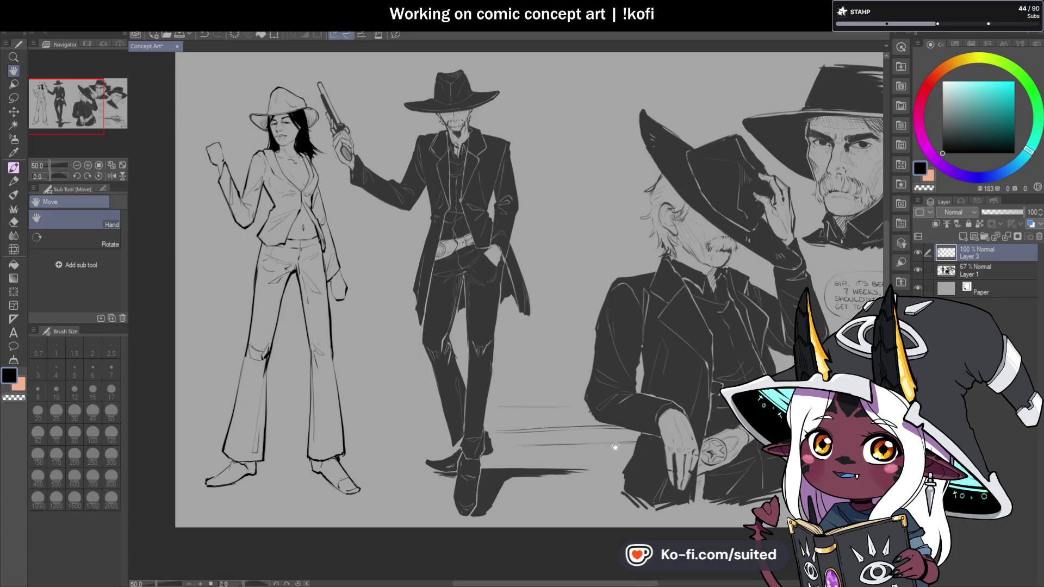
pyautogui.moveTo(635, 448); pyautogui.dragTo(243, 404)
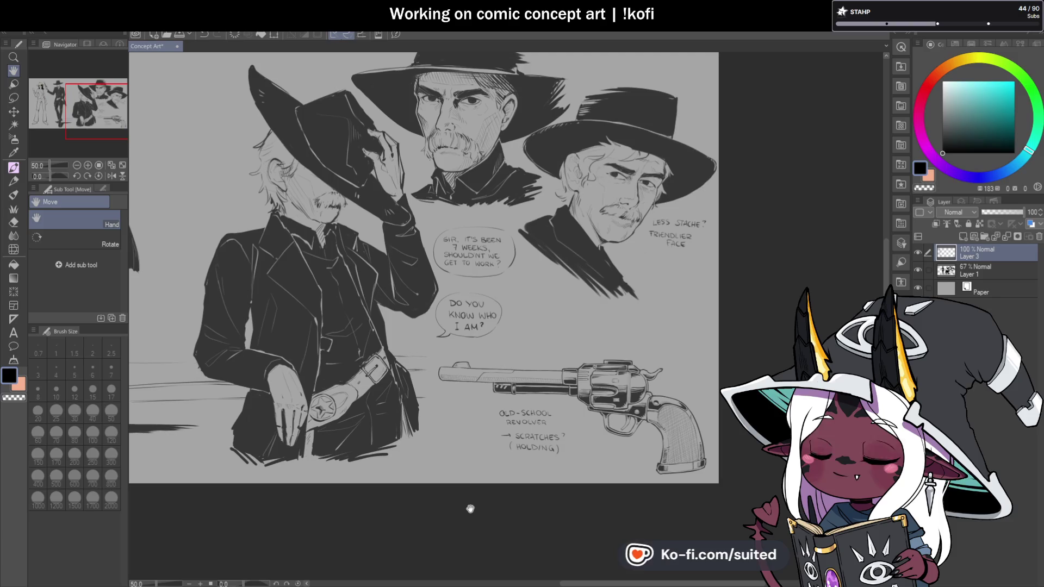
pyautogui.moveTo(433, 368); pyautogui.dragTo(596, 380)
pyautogui.moveTo(299, 358); pyautogui.dragTo(544, 356)
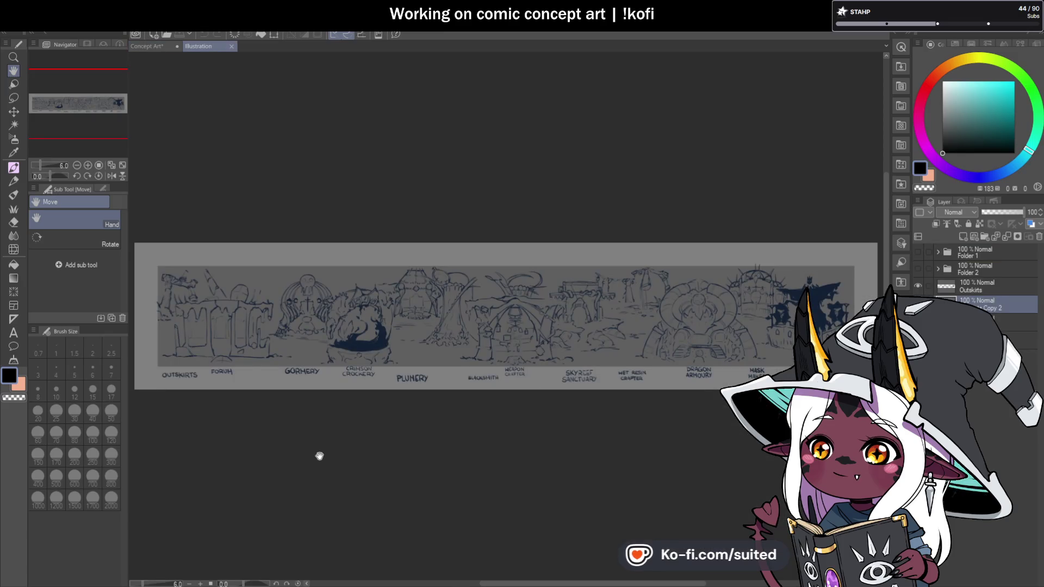
pyautogui.scroll(5, 294, 359)
# Pan right across the town panorama to Plumery, Blacksmith, Skyreef Sanctuary and Dragon Armoury
pyautogui.moveTo(321, 349); pyautogui.dragTo(509, 434)
pyautogui.scroll(-3, 508, 433)
pyautogui.moveTo(693, 375); pyautogui.dragTo(511, 319)
pyautogui.moveTo(723, 325)
pyautogui.mouseDown()
pyautogui.moveTo(535, 326)
pyautogui.moveTo(596, 332)
pyautogui.moveTo(574, 329)
pyautogui.mouseUp()
pyautogui.moveTo(715, 298); pyautogui.dragTo(562, 338)
pyautogui.moveTo(718, 340)
pyautogui.mouseDown()
pyautogui.moveTo(594, 338)
pyautogui.moveTo(652, 345)
pyautogui.moveTo(641, 345)
pyautogui.mouseUp()
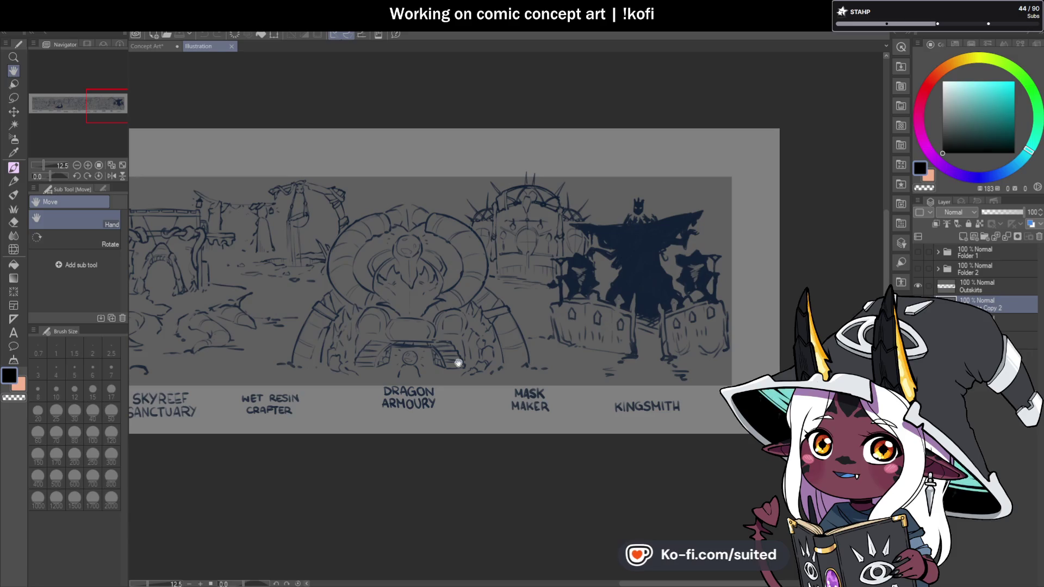
# Frame the whole row of labelled buildings, then close the Illustration document
pyautogui.scroll(1, 397, 347)
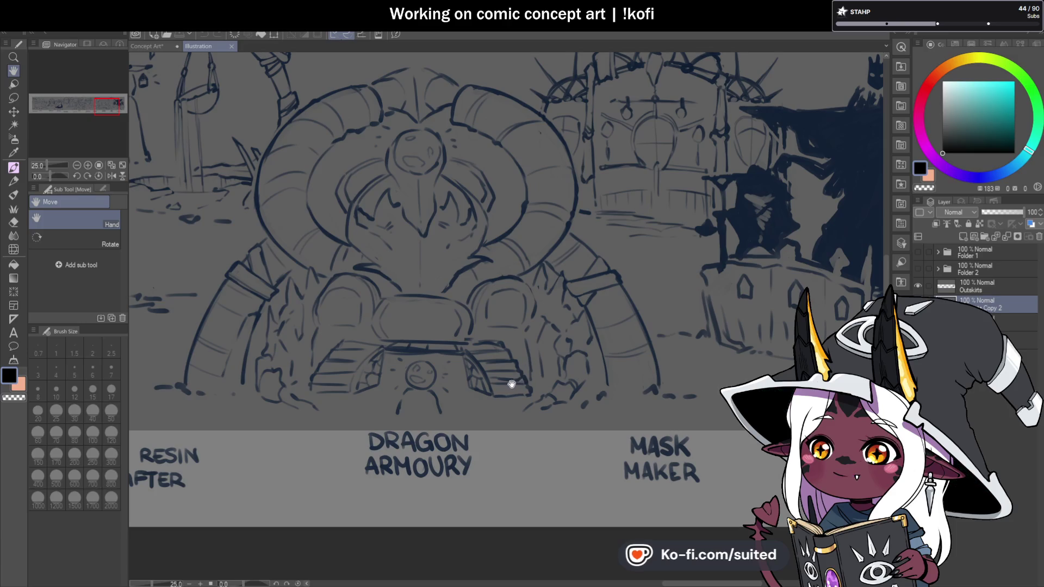
pyautogui.moveTo(507, 383)
pyautogui.mouseDown()
pyautogui.moveTo(506, 371)
pyautogui.moveTo(559, 366)
pyautogui.moveTo(578, 344)
pyautogui.mouseUp()
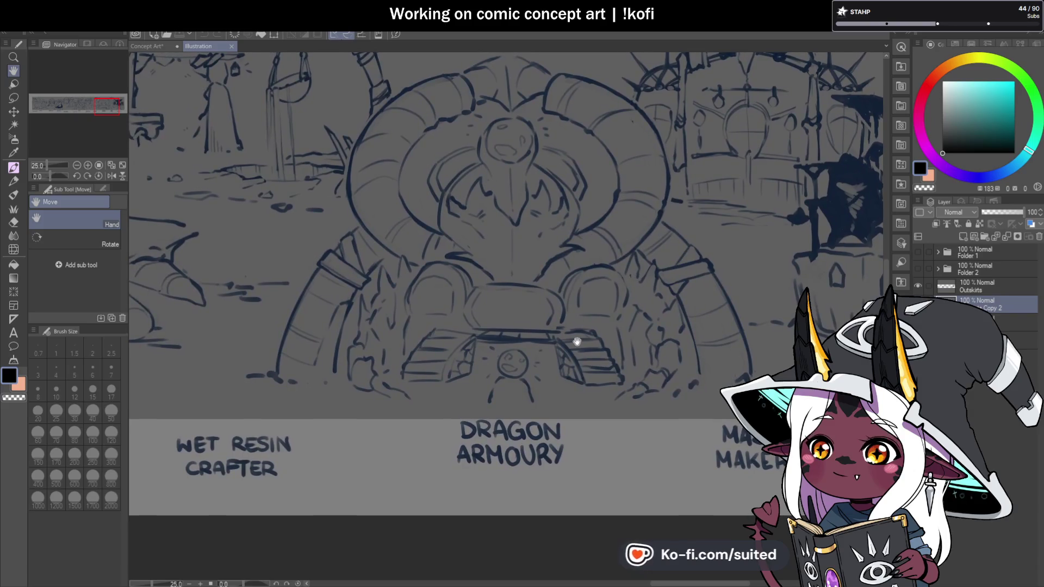
pyautogui.scroll(-2, 593, 300)
pyautogui.moveTo(645, 317)
pyautogui.mouseDown()
pyautogui.moveTo(559, 307)
pyautogui.moveTo(637, 298)
pyautogui.mouseUp()
pyautogui.hscroll(-10, 637, 298)
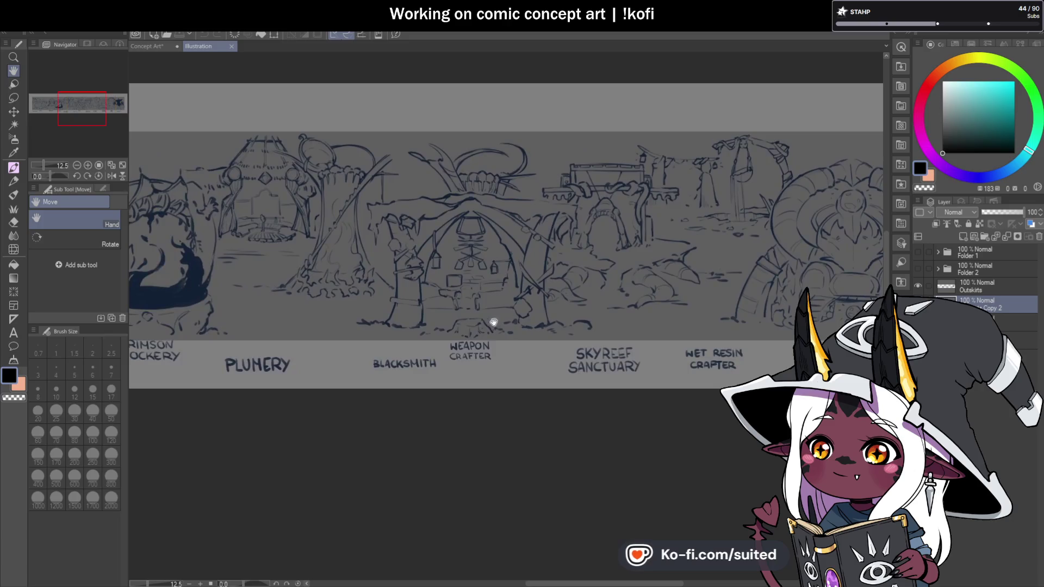
pyautogui.hscroll(-5, 618, 331)
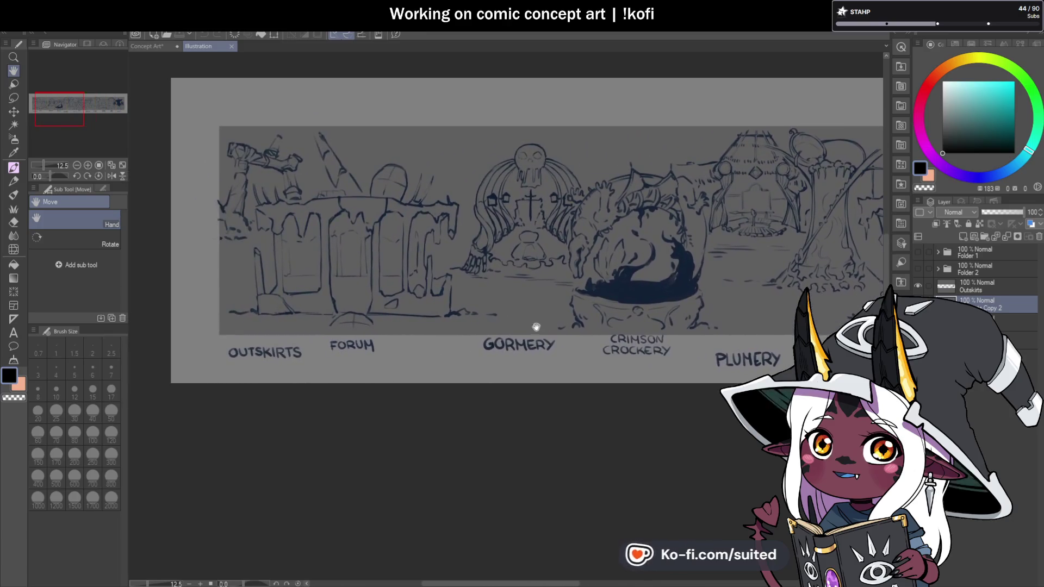
pyautogui.click(232, 47)
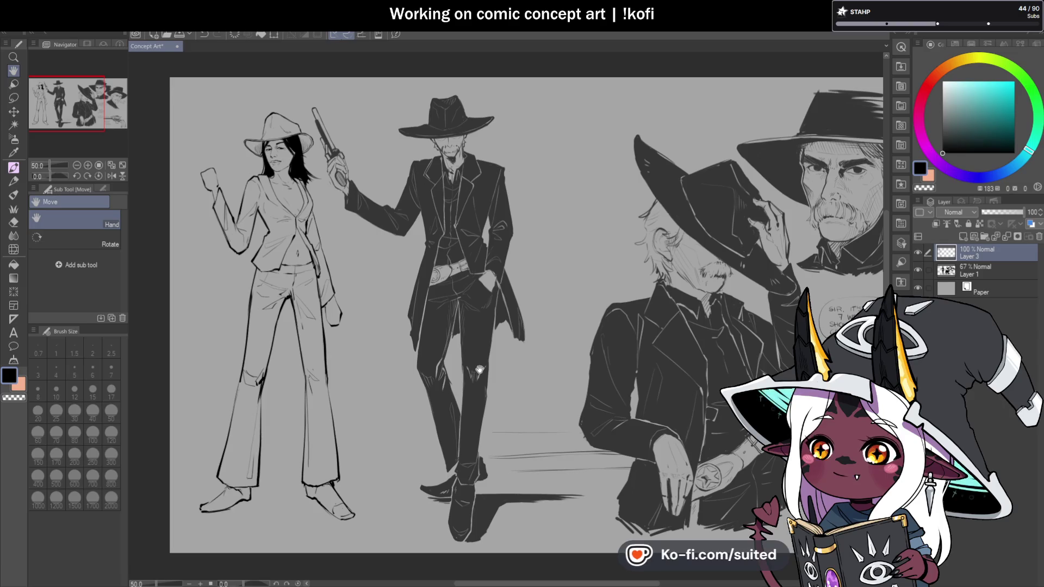
# Zoom in and centre the view on the woman beside the gunslinger
pyautogui.scroll(5, 277, 181)
pyautogui.moveTo(427, 366)
pyautogui.mouseDown()
pyautogui.moveTo(315, 443)
pyautogui.moveTo(566, 368)
pyautogui.moveTo(658, 370)
pyautogui.mouseUp()
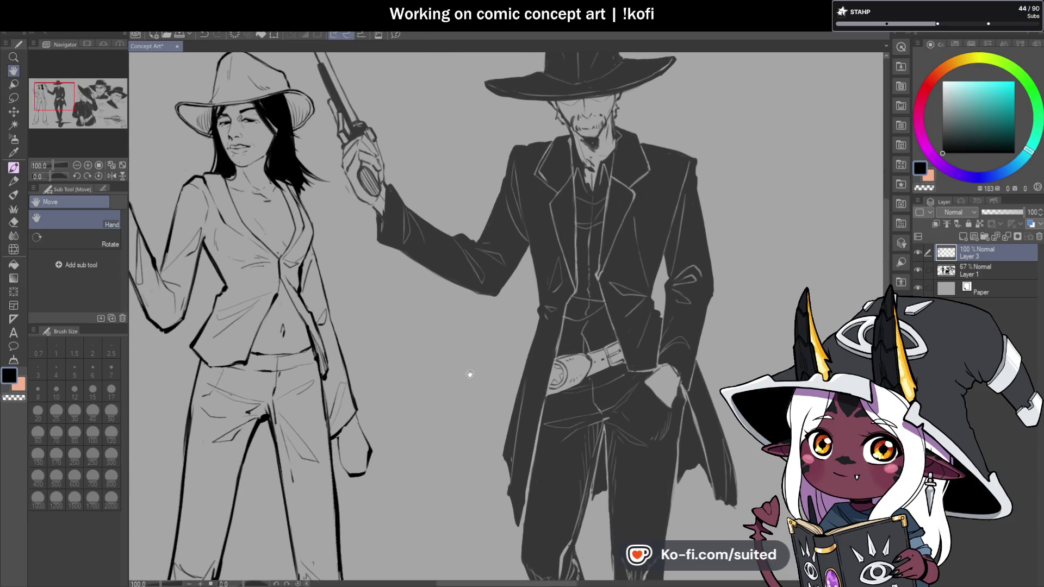
pyautogui.moveTo(468, 373); pyautogui.dragTo(555, 350)
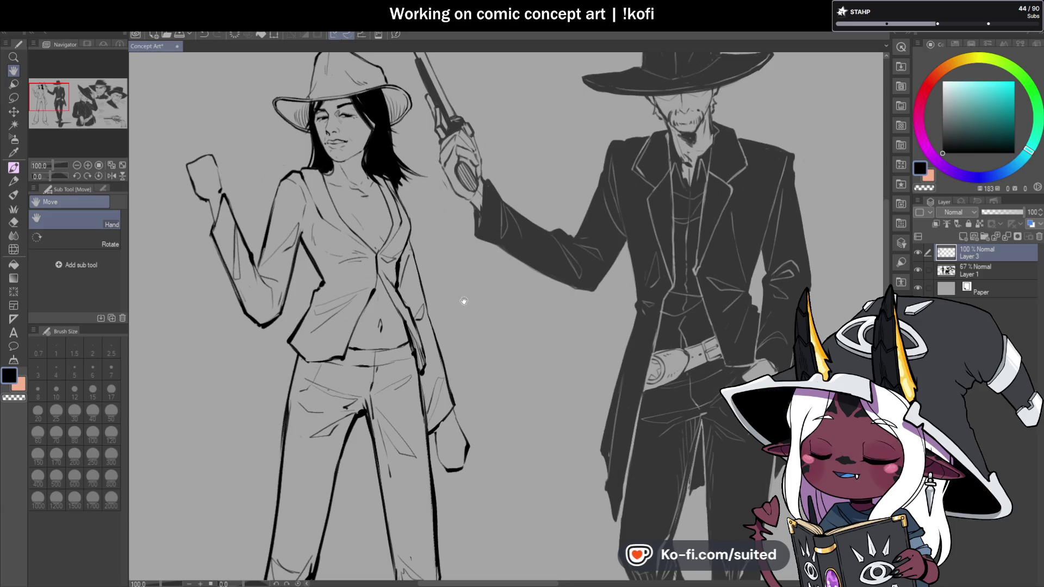
pyautogui.scroll(-1, 463, 295)
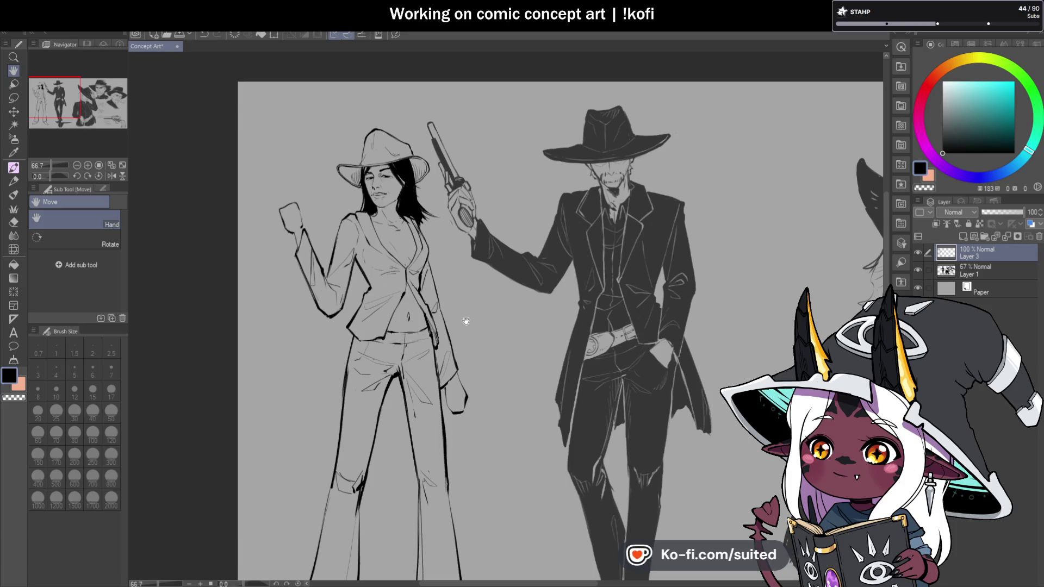
# With the pen, ink the slanted belt strokes across the woman's hips below her jacket
pyautogui.press('p')
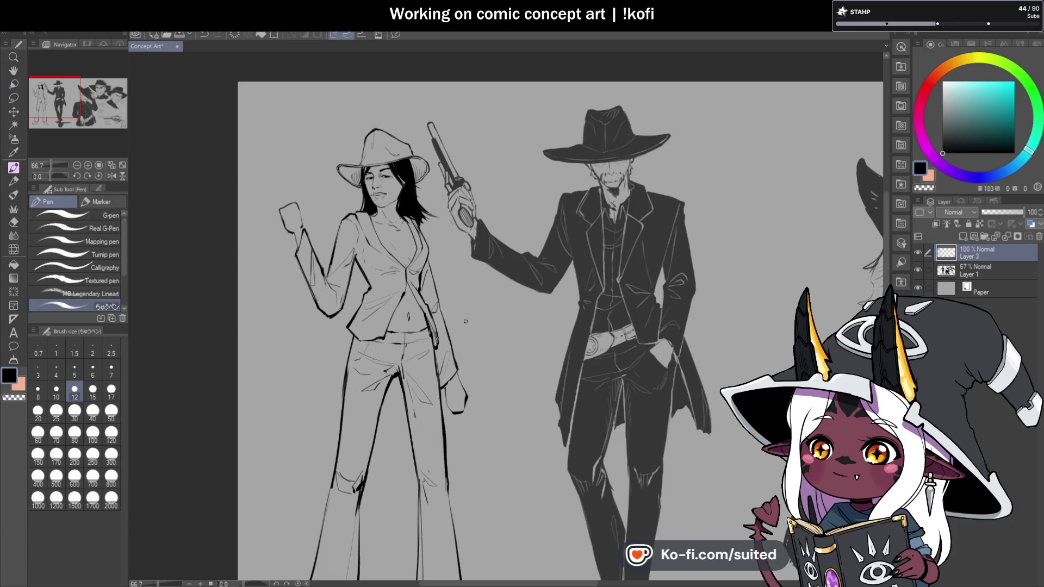
pyautogui.scroll(-1, 447, 234)
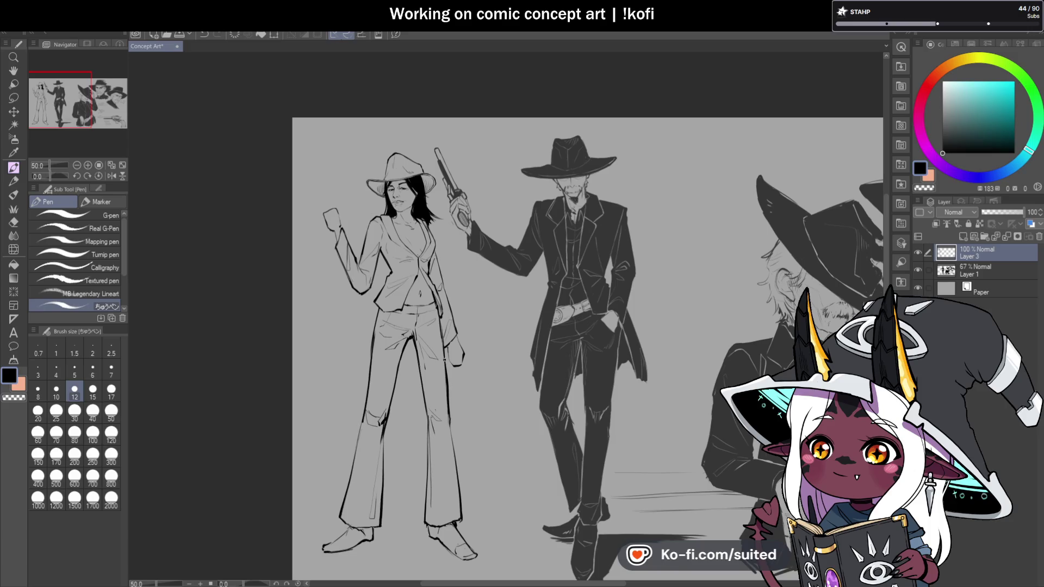
pyautogui.scroll(2, 429, 301)
pyautogui.scroll(1, 408, 287)
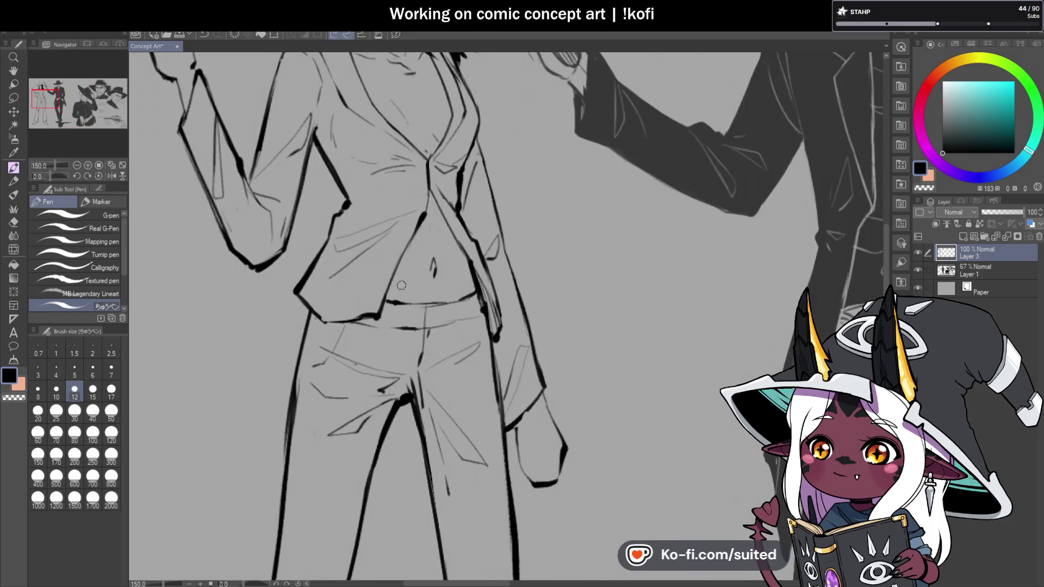
pyautogui.moveTo(429, 298); pyautogui.dragTo(481, 320)
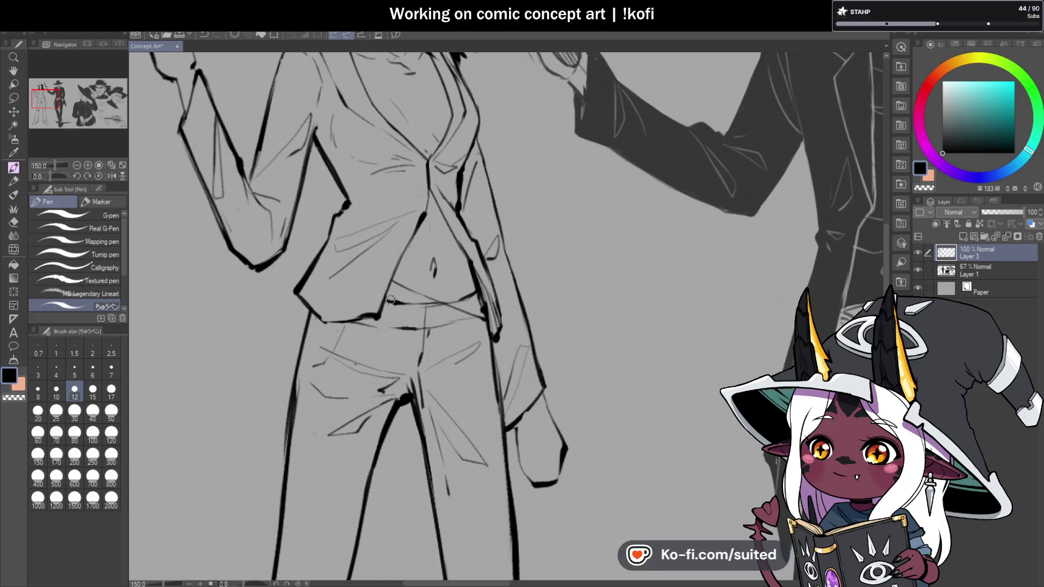
pyautogui.moveTo(420, 325); pyautogui.dragTo(431, 330)
pyautogui.moveTo(385, 293)
pyautogui.mouseDown()
pyautogui.moveTo(421, 302)
pyautogui.moveTo(470, 342)
pyautogui.mouseUp()
pyautogui.moveTo(489, 379); pyautogui.dragTo(496, 391)
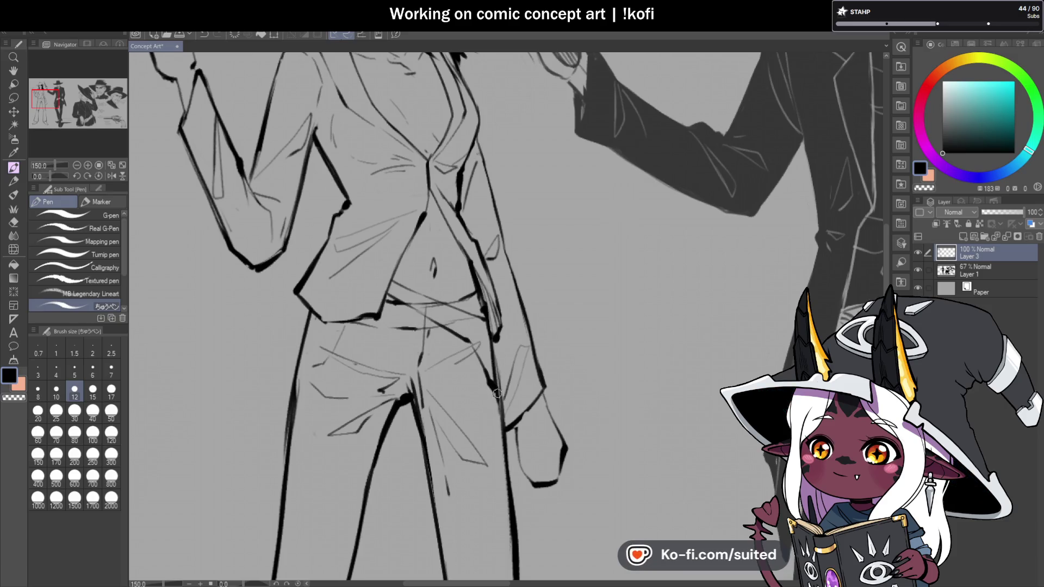
# Switch to transparent colour and rework another diagonal stroke of the belt
pyautogui.press('c')
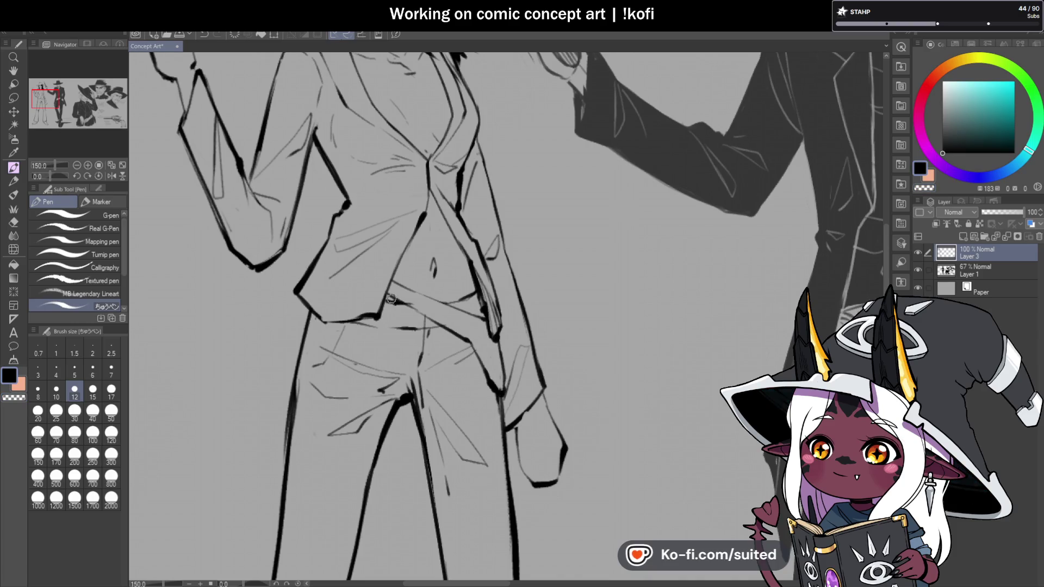
pyautogui.moveTo(392, 282); pyautogui.dragTo(471, 313)
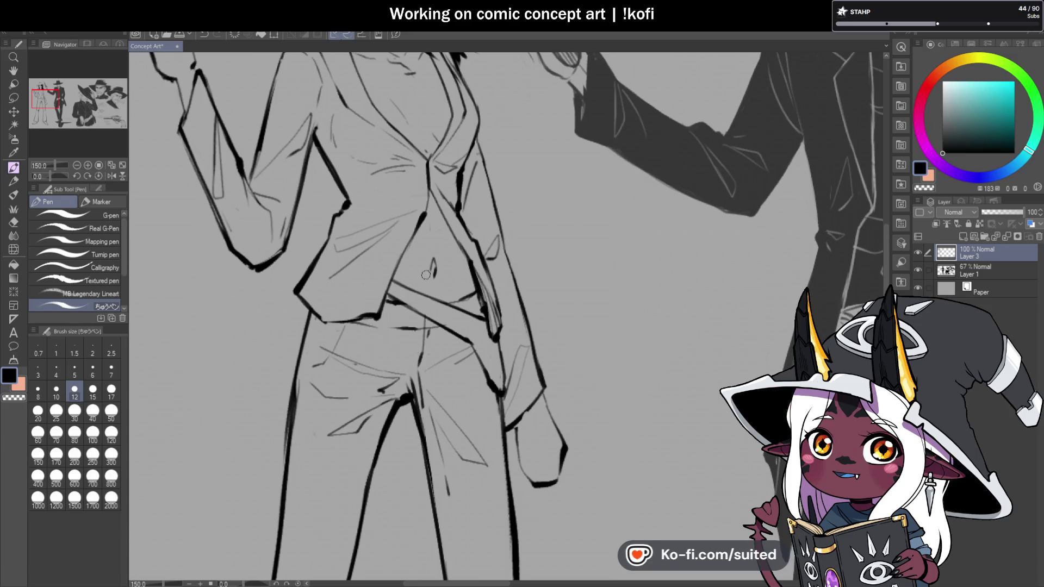
pyautogui.scroll(-3, 445, 295)
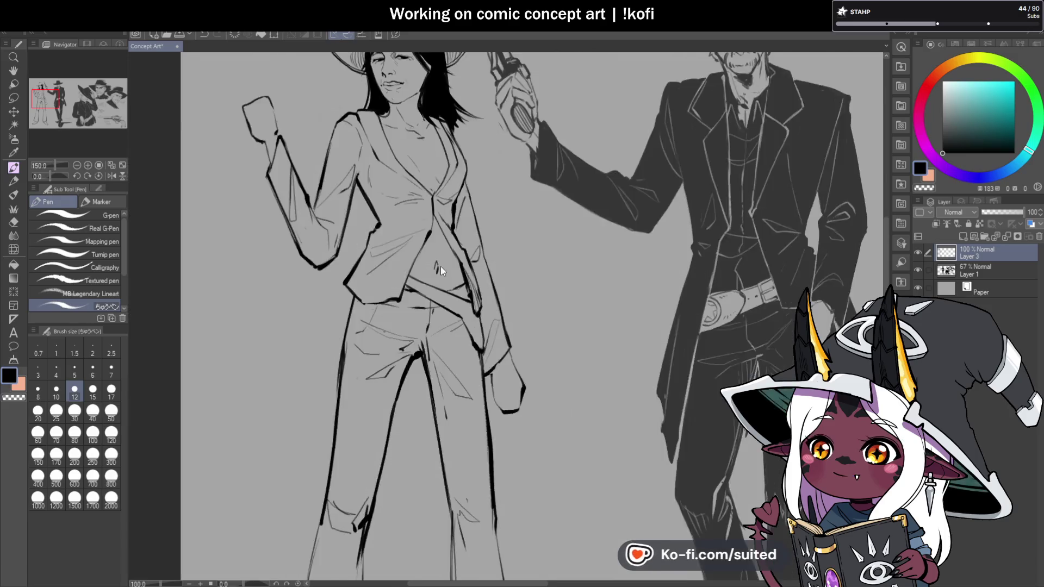
pyautogui.scroll(1, 481, 314)
pyautogui.scroll(1, 481, 314)
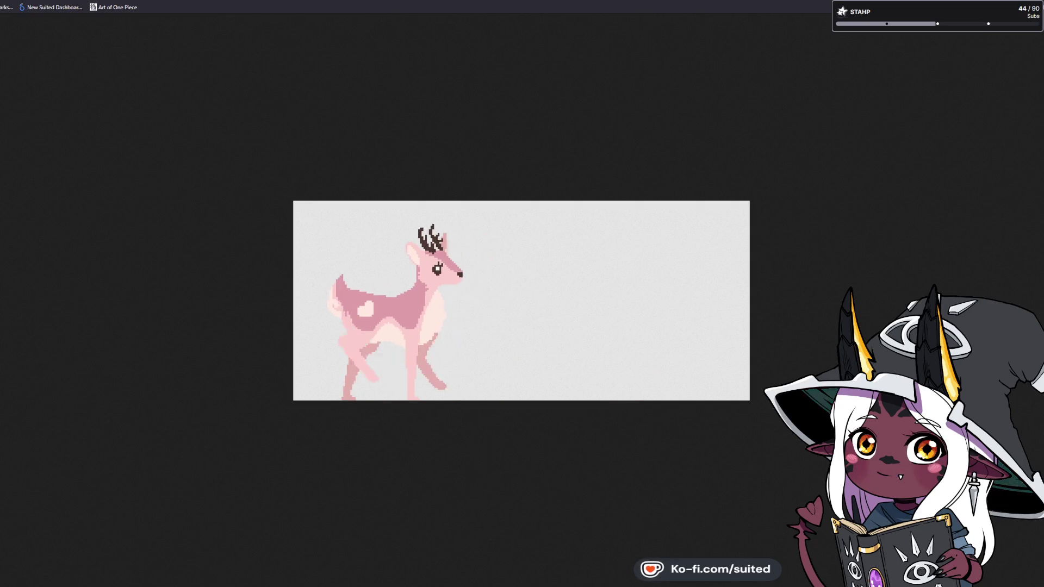
# Close the pink deer animation, reopen and close it again, then enlarge the art-train post's first image
pyautogui.press('Escape')
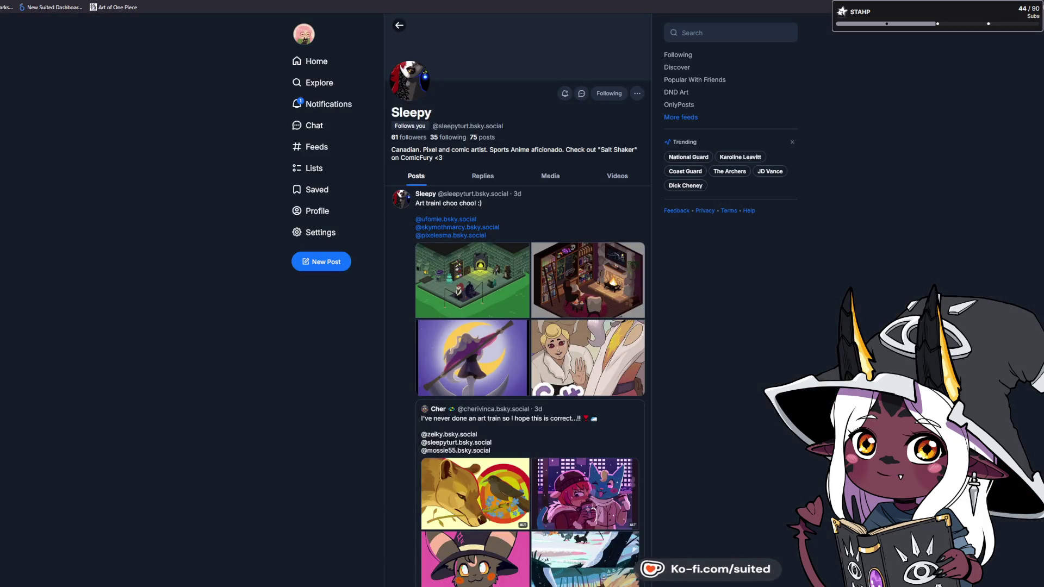
pyautogui.hotkey('ctrl', 'l')
pyautogui.press('Escape')
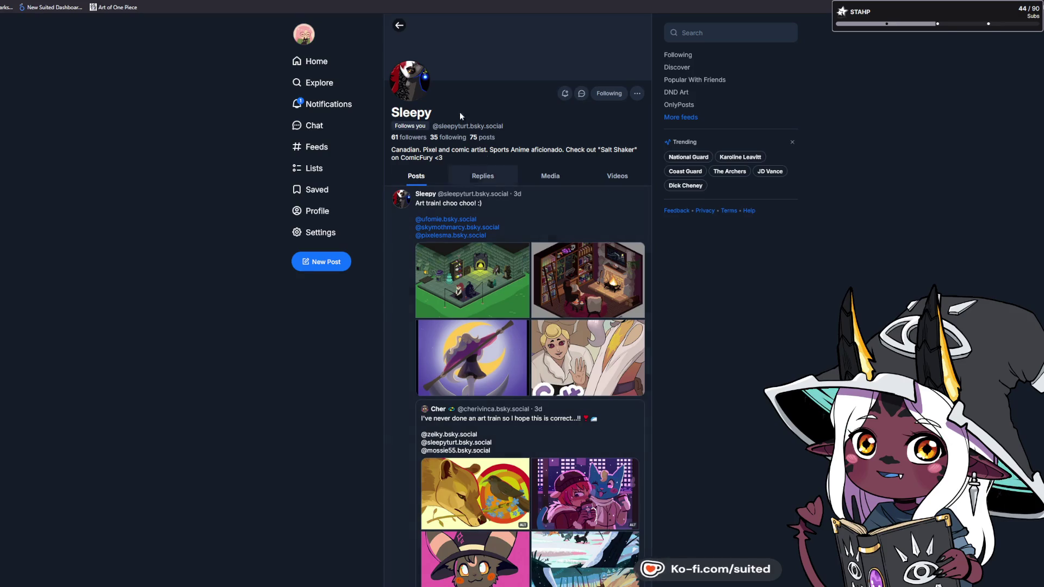
pyautogui.hotkey('ctrl', 'Tab')
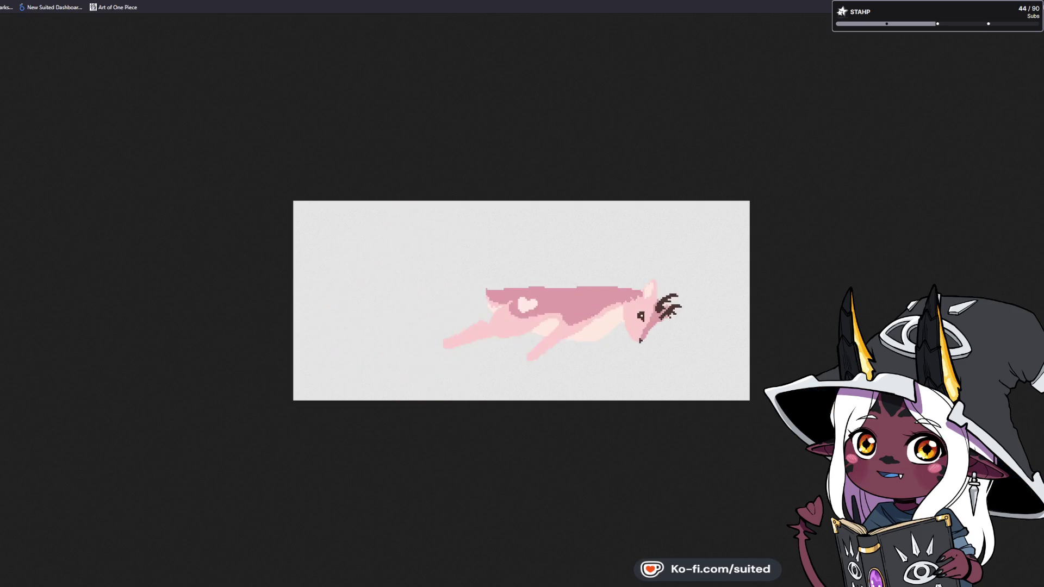
pyautogui.press('Escape')
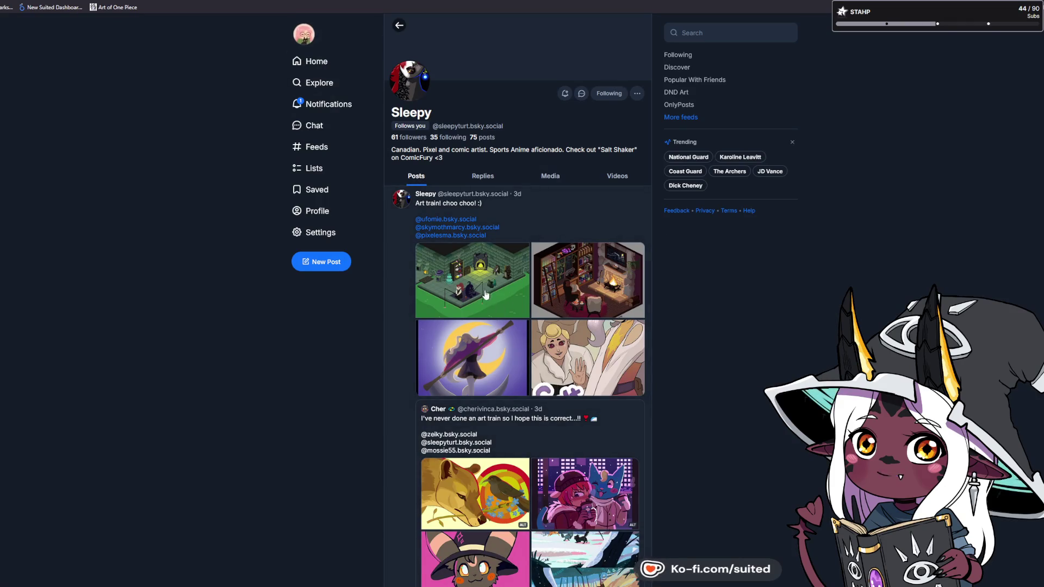
pyautogui.click(478, 282)
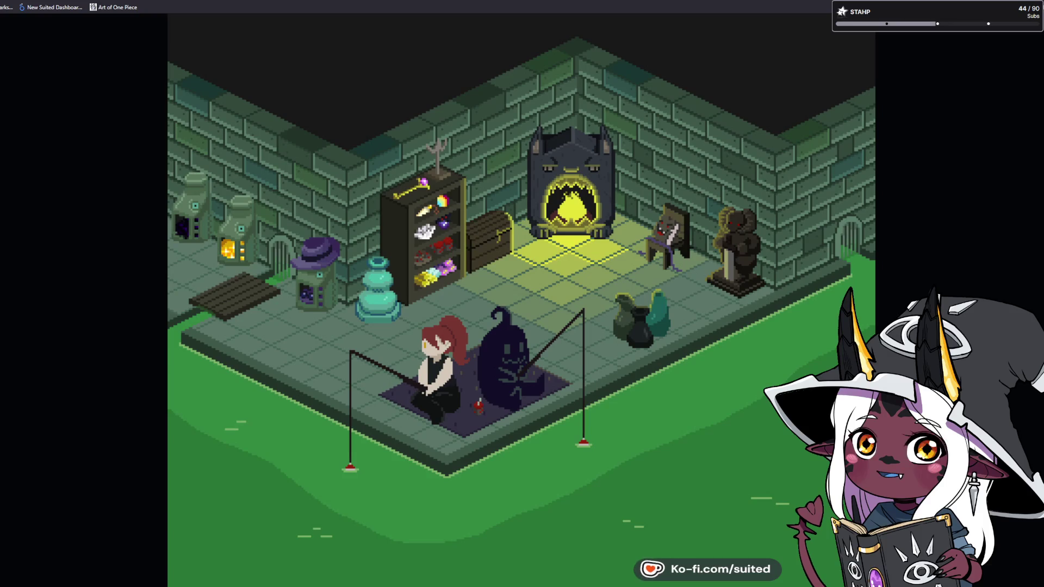
# View the next pixel-art room image, then return to the Clip Studio Paint canvas with the Hand tool
pyautogui.press('Right')
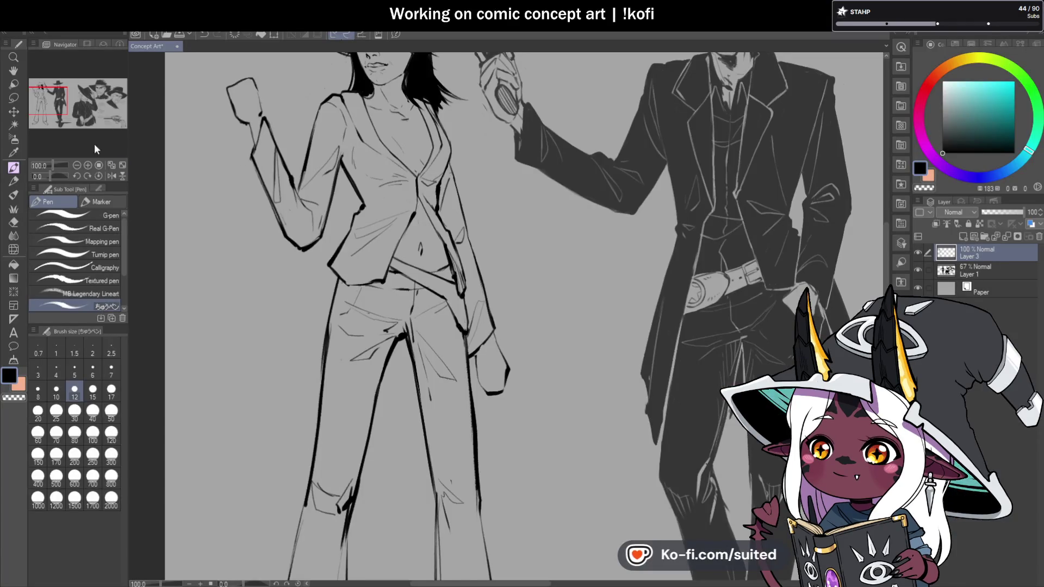
pyautogui.click(13, 70)
pyautogui.scroll(-3, 487, 323)
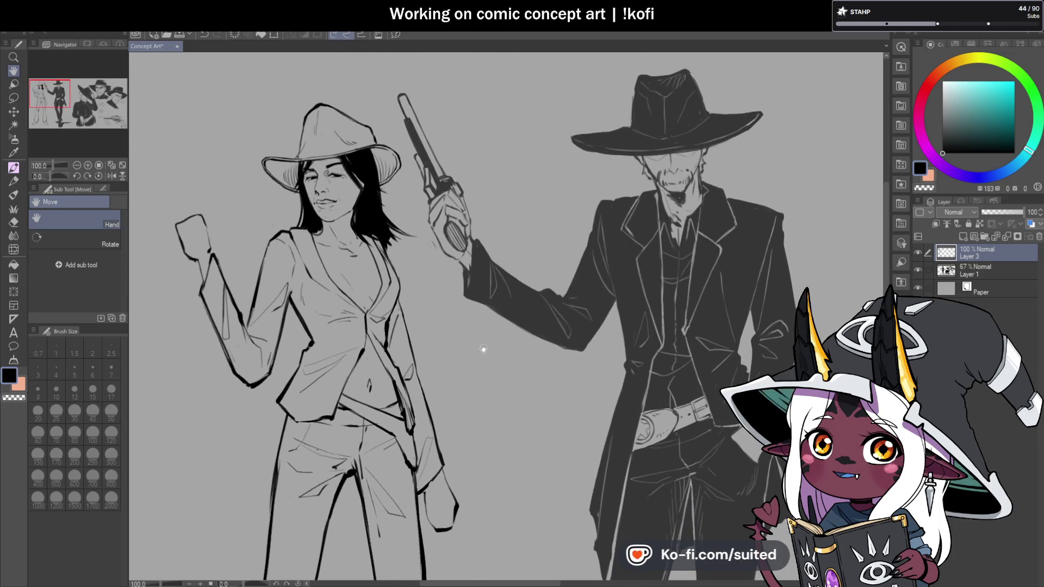
# Pan and zoom out to 60% so the woman's line art and the gunslinger sit side by side
pyautogui.moveTo(672, 305)
pyautogui.mouseDown()
pyautogui.moveTo(636, 283)
pyautogui.moveTo(577, 303)
pyautogui.moveTo(658, 285)
pyautogui.mouseUp()
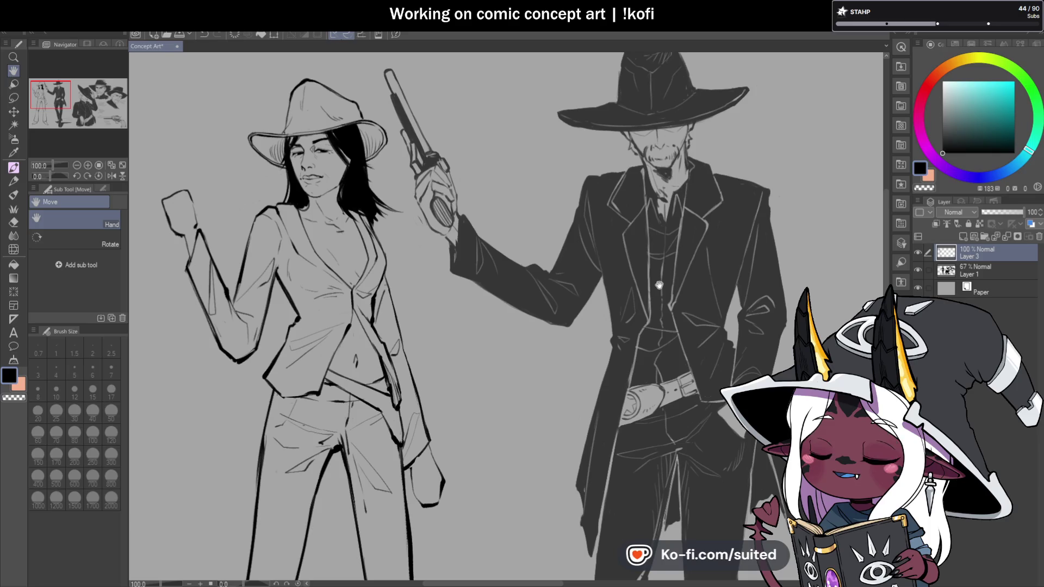
pyautogui.moveTo(541, 392); pyautogui.dragTo(524, 380)
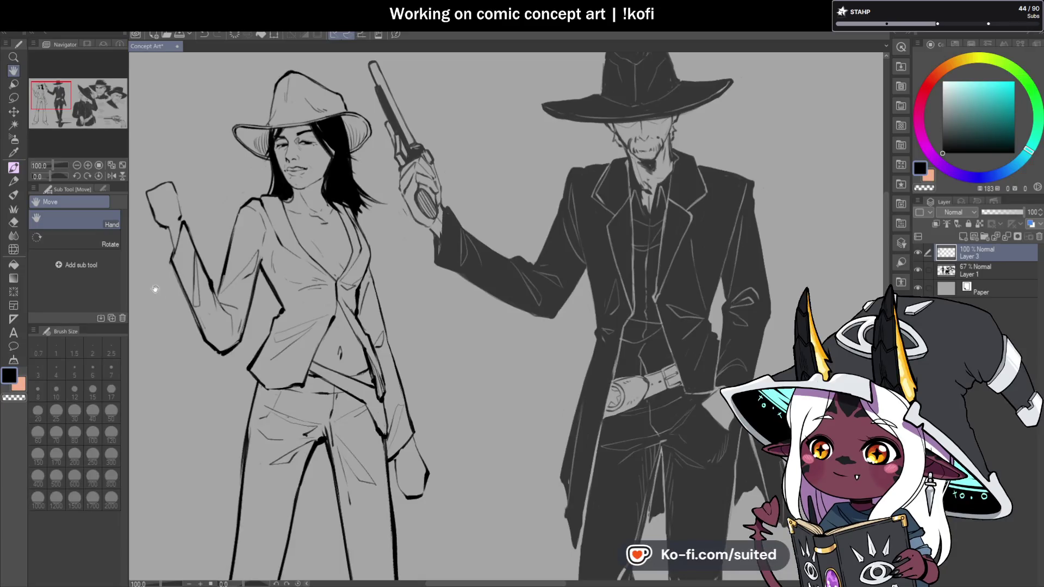
pyautogui.scroll(-3, 467, 287)
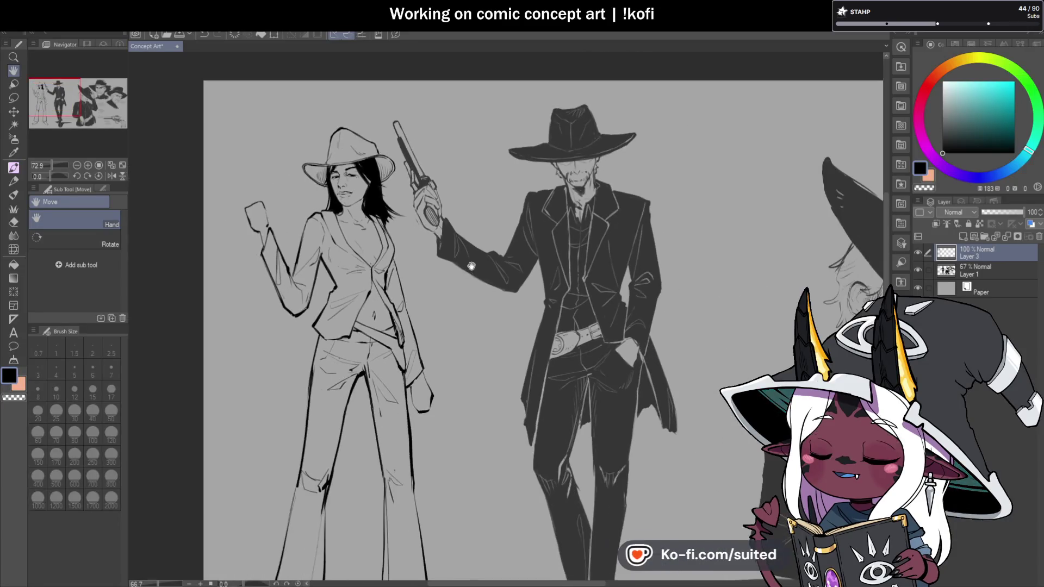
pyautogui.moveTo(467, 287); pyautogui.dragTo(462, 286)
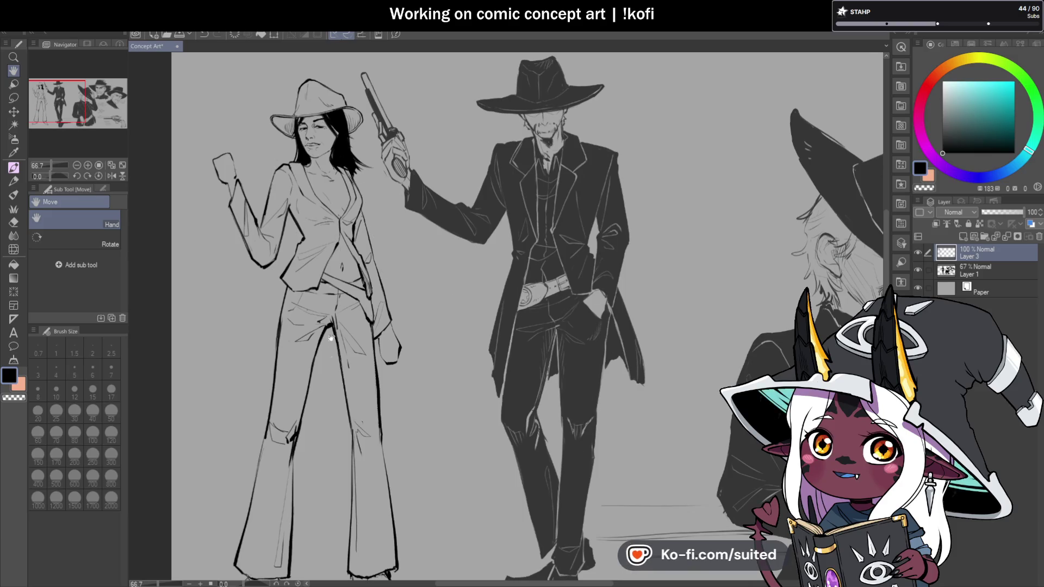
pyautogui.moveTo(345, 322); pyautogui.dragTo(284, 311)
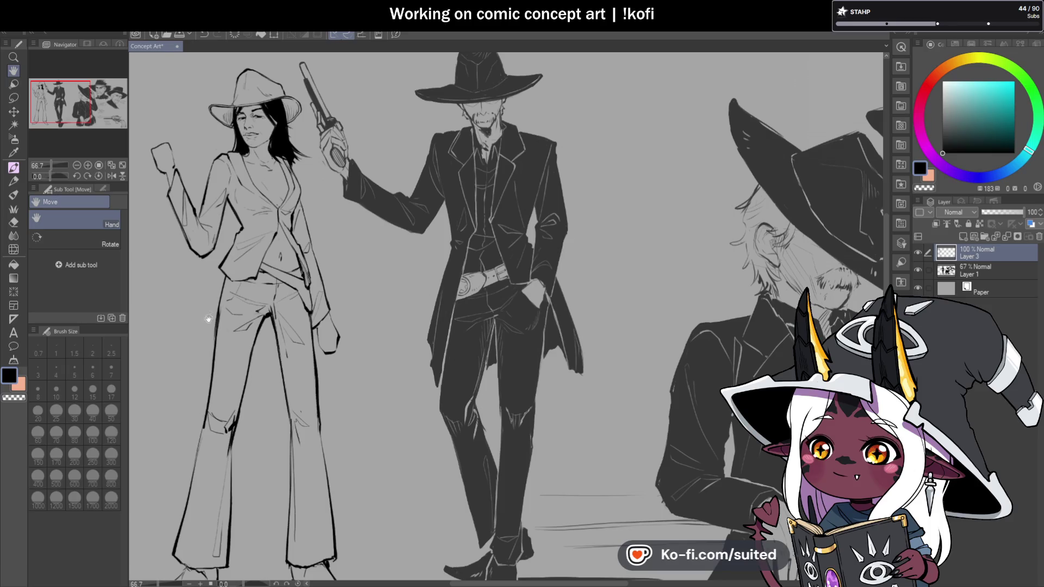
pyautogui.moveTo(447, 374); pyautogui.dragTo(395, 352)
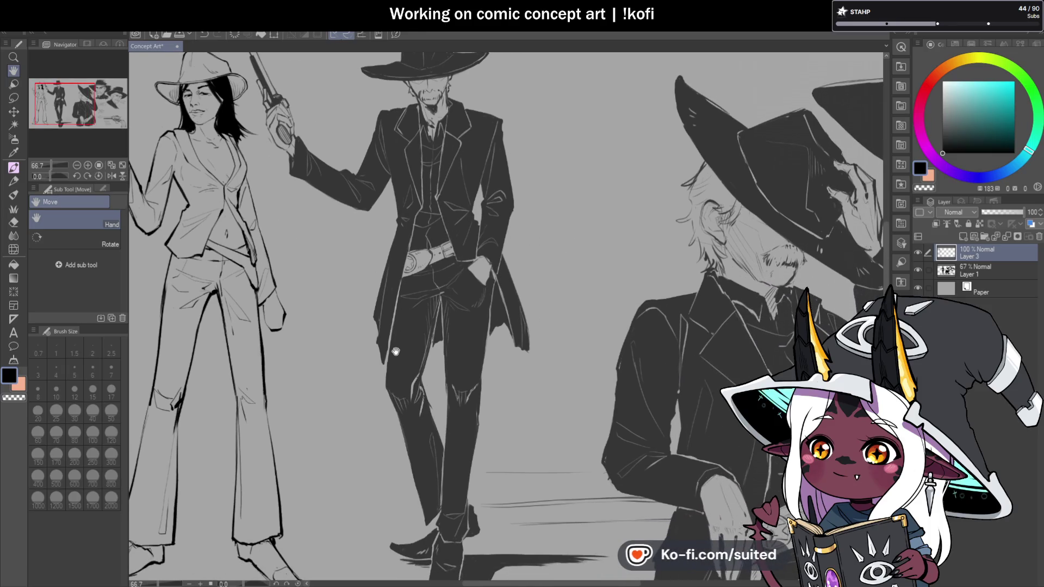
pyautogui.scroll(-1, 351, 290)
pyautogui.moveTo(351, 290)
pyautogui.mouseDown()
pyautogui.moveTo(492, 303)
pyautogui.moveTo(482, 312)
pyautogui.mouseUp()
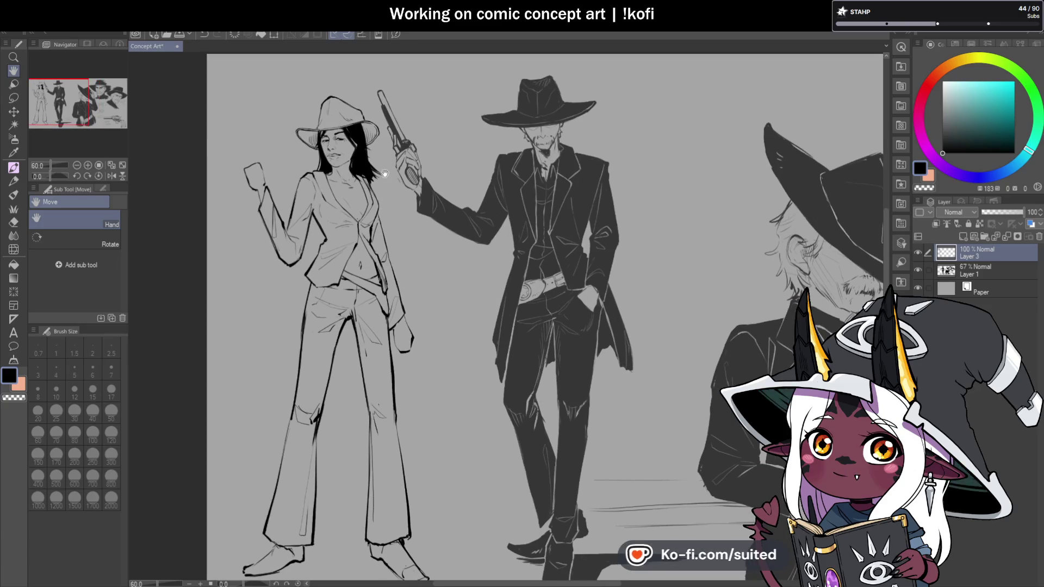
pyautogui.moveTo(646, 137)
pyautogui.mouseDown()
pyautogui.moveTo(421, 61)
pyautogui.moveTo(684, 163)
pyautogui.moveTo(565, 272)
pyautogui.mouseUp()
pyautogui.moveTo(702, 302); pyautogui.dragTo(625, 238)
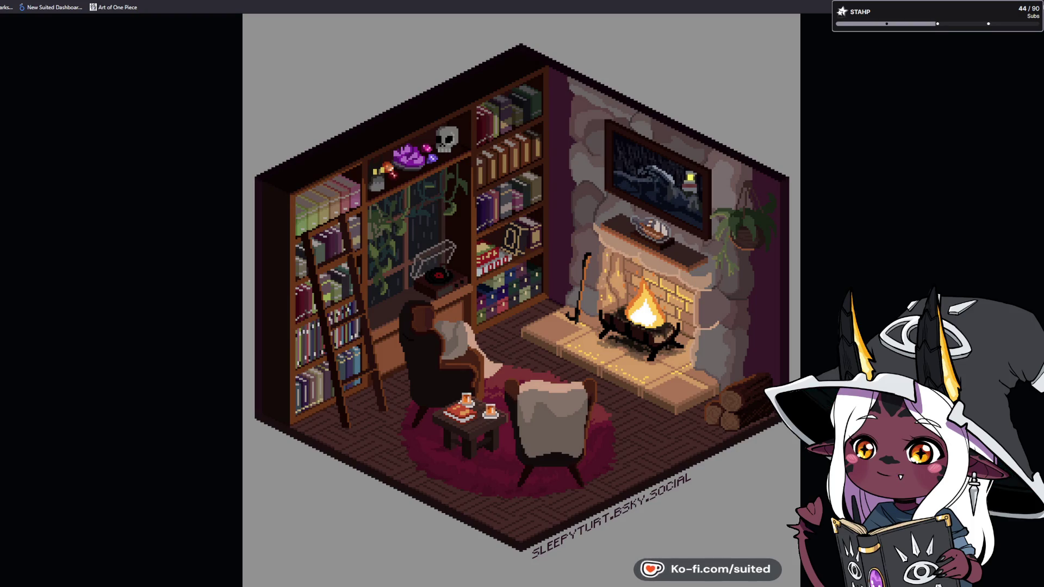
# Close the cozy library artwork, view the moon-and-oar painting and Salt Shaker cover, then close them
pyautogui.click(899, 129)
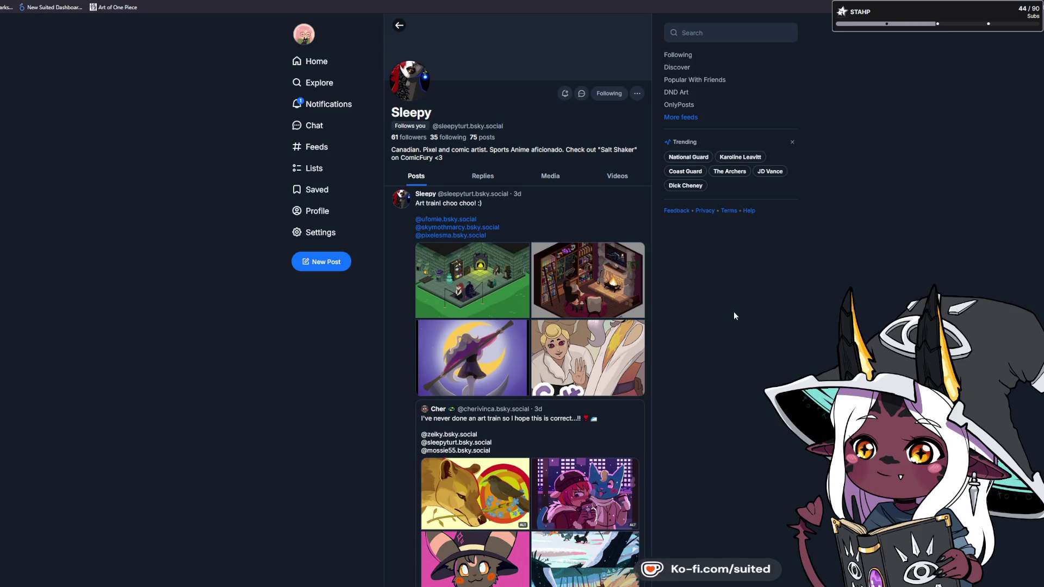
pyautogui.click(440, 343)
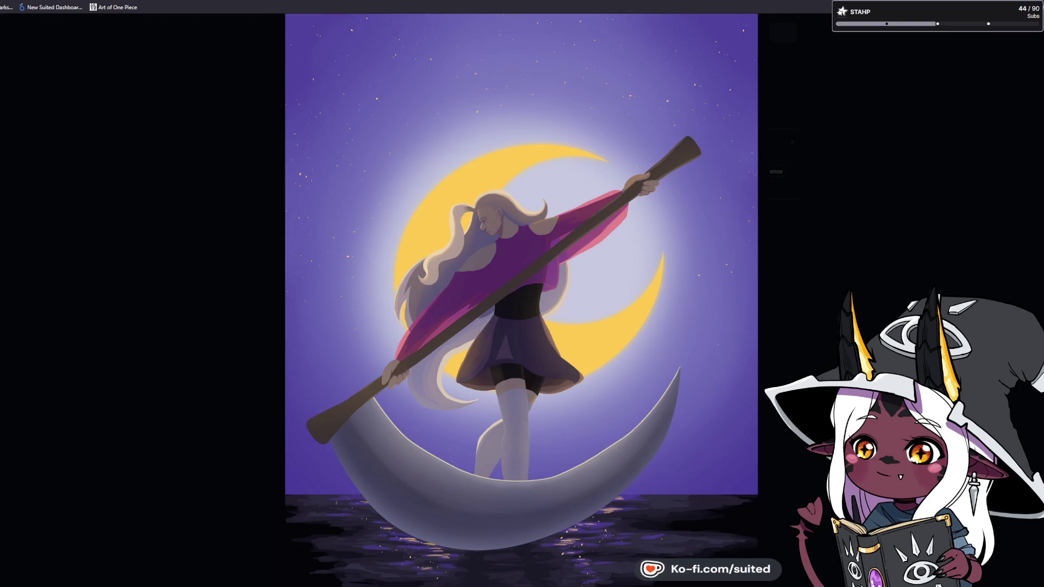
pyautogui.press('Right')
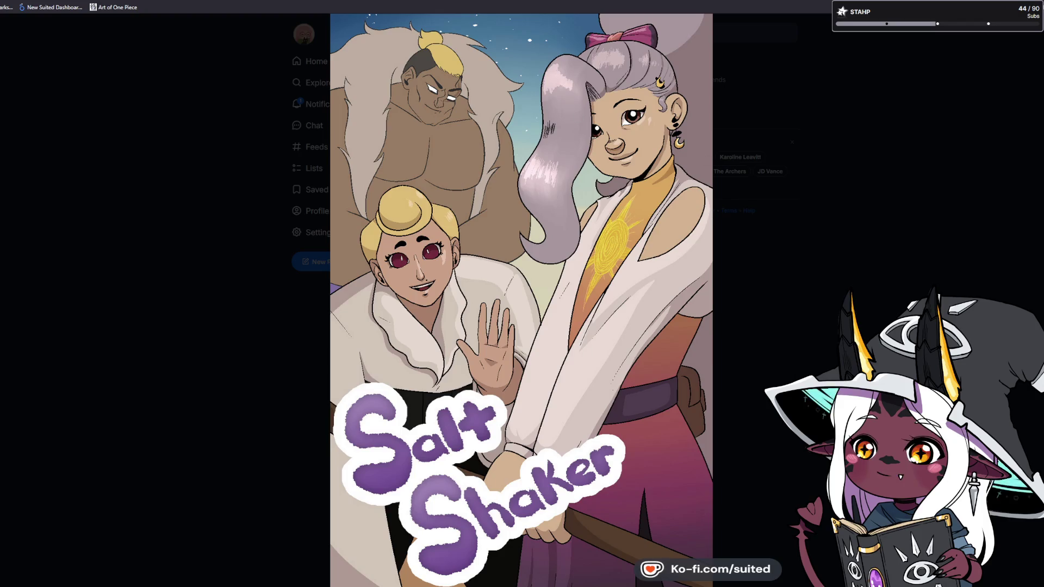
pyautogui.click(702, 362)
pyautogui.scroll(-3, 676, 352)
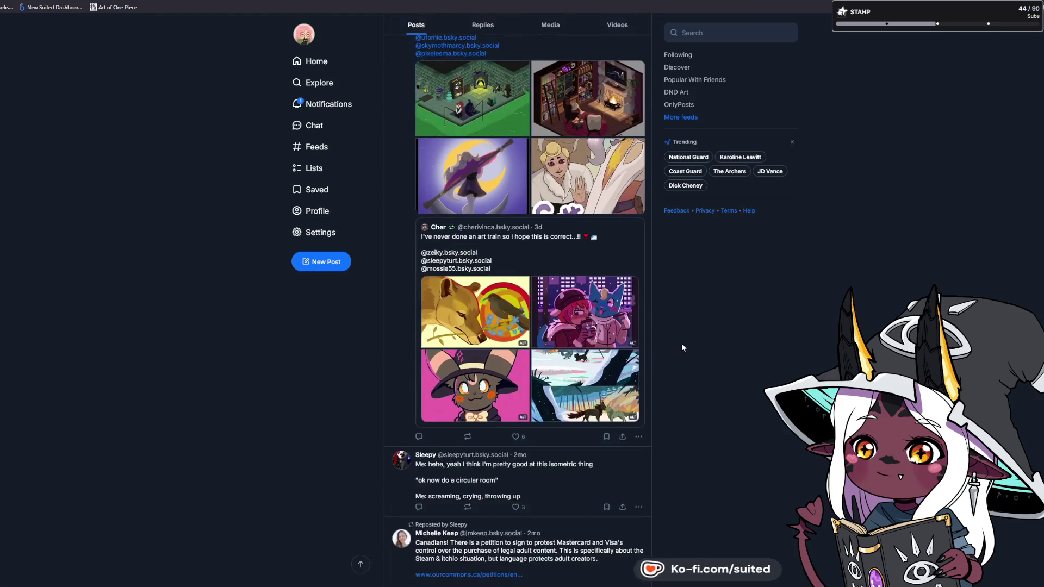
# Switch the profile to its Media posts and view the Sumo studies image full size
pyautogui.scroll(2, 559, 109)
pyautogui.click(550, 84)
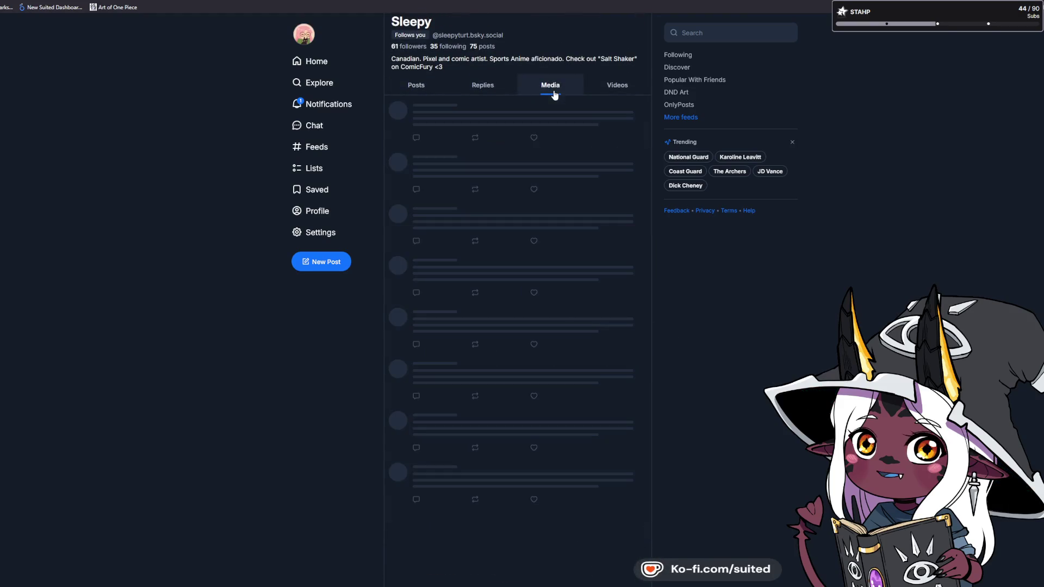
pyautogui.scroll(-2, 686, 329)
pyautogui.scroll(-3, 687, 327)
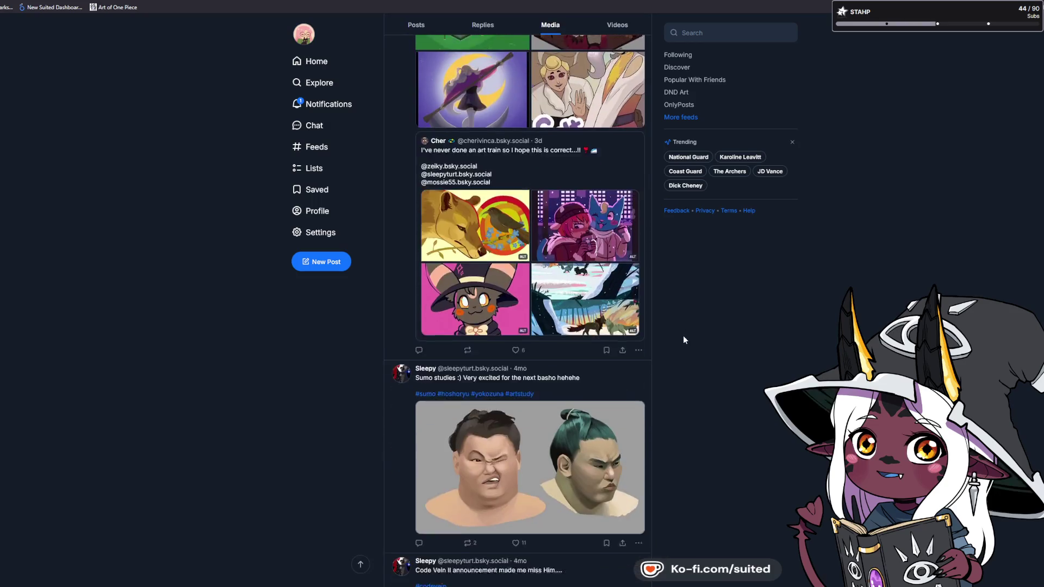
pyautogui.click(516, 421)
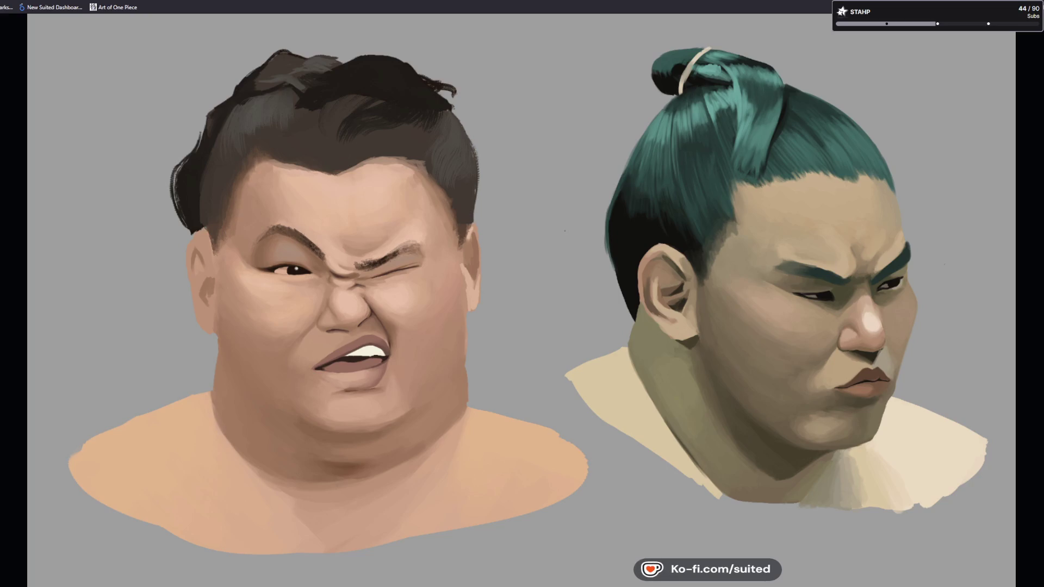
pyautogui.click(1022, 185)
# View the red-haired Code Vein painting full size, then like the Sumo studies post
pyautogui.scroll(-3, 689, 346)
pyautogui.scroll(-4, 692, 348)
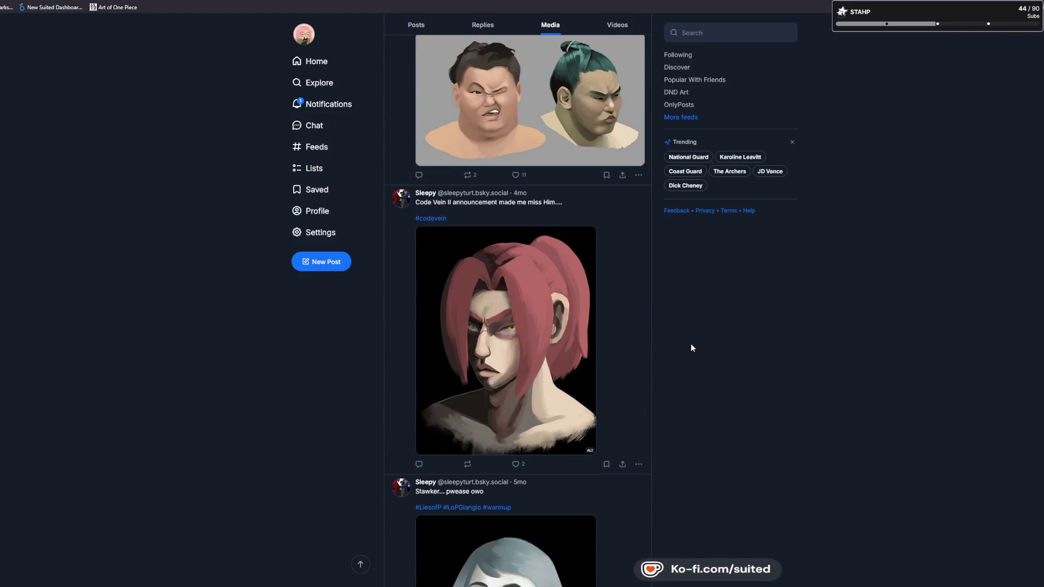
pyautogui.scroll(-2, 692, 347)
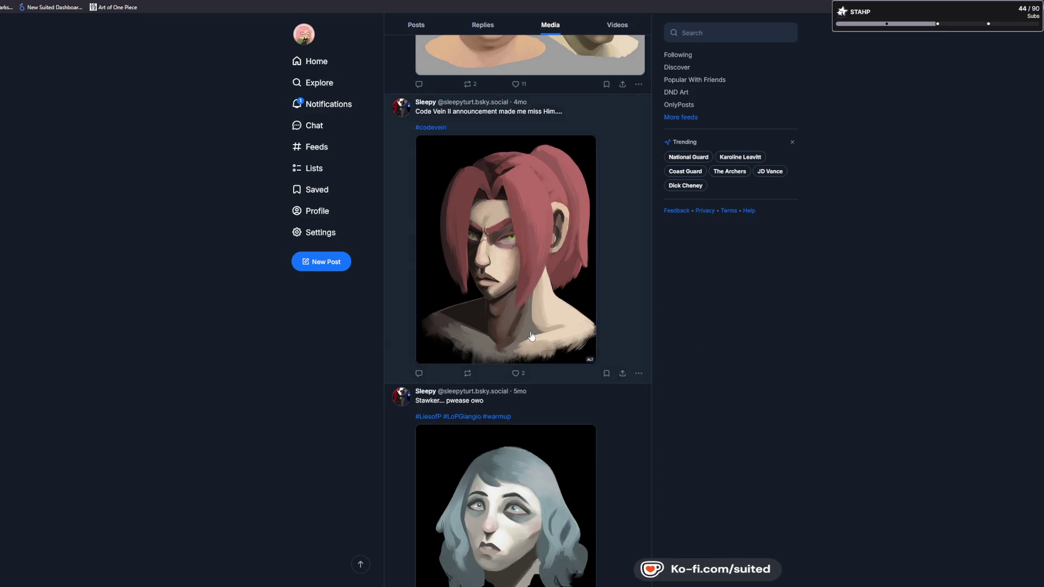
pyautogui.click(530, 332)
pyautogui.click(748, 299)
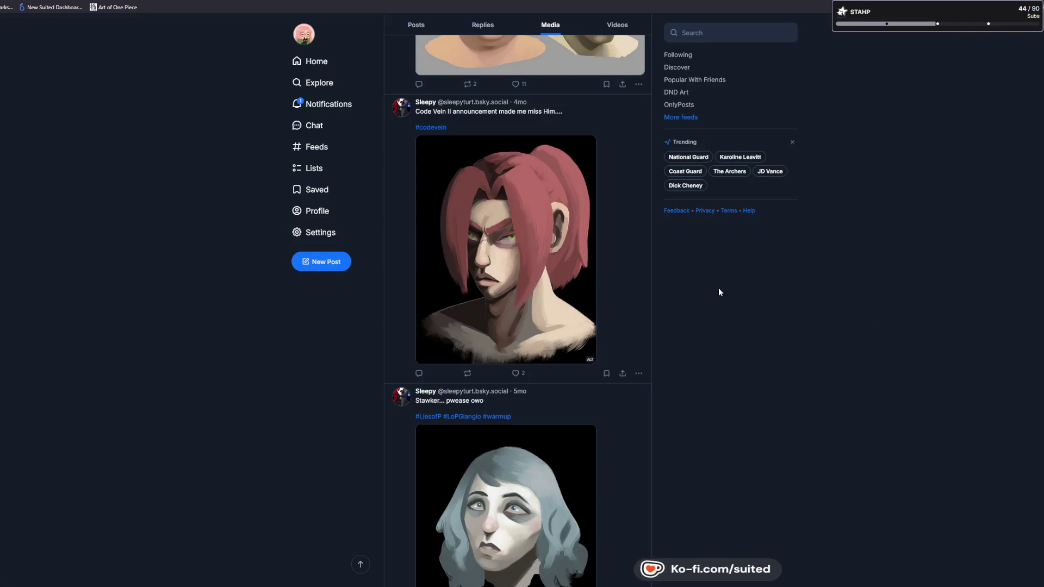
pyautogui.click(524, 86)
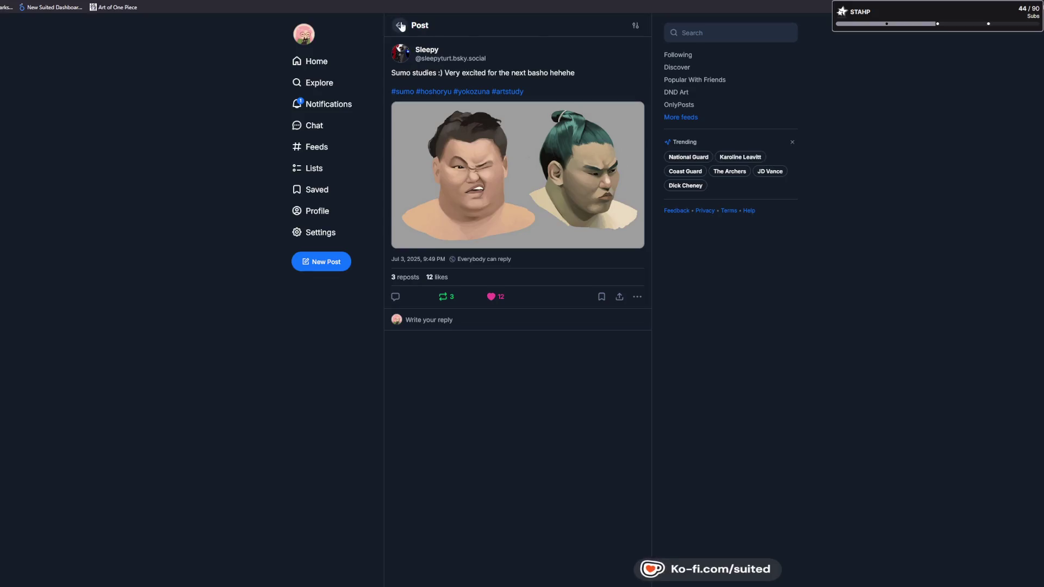
# Go back to the media feed and like the art-train and red-haired Code Vein posts
pyautogui.hotkey('alt', 'Left')
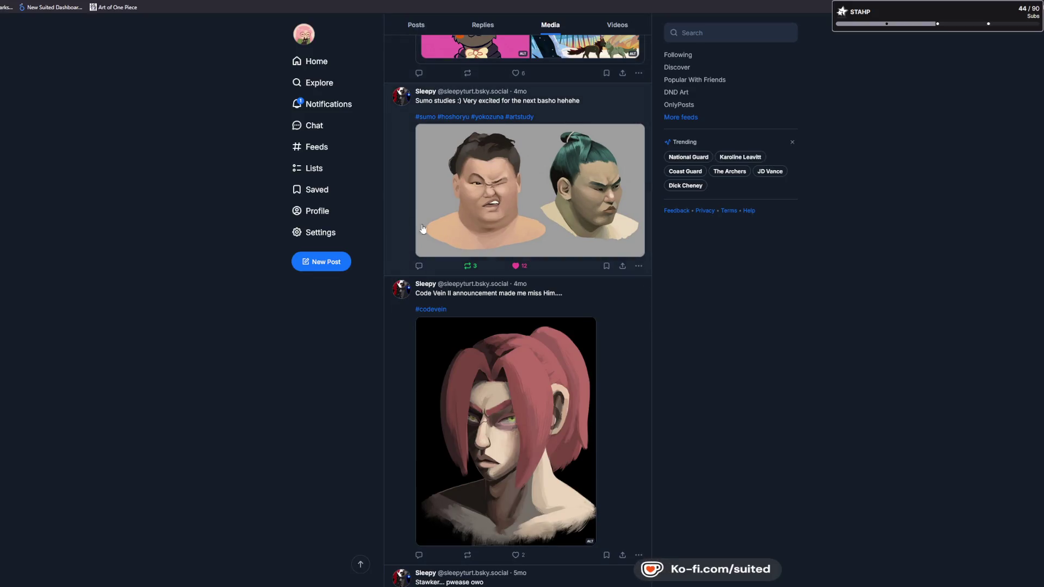
pyautogui.scroll(-4, 689, 333)
pyautogui.scroll(10, 665, 361)
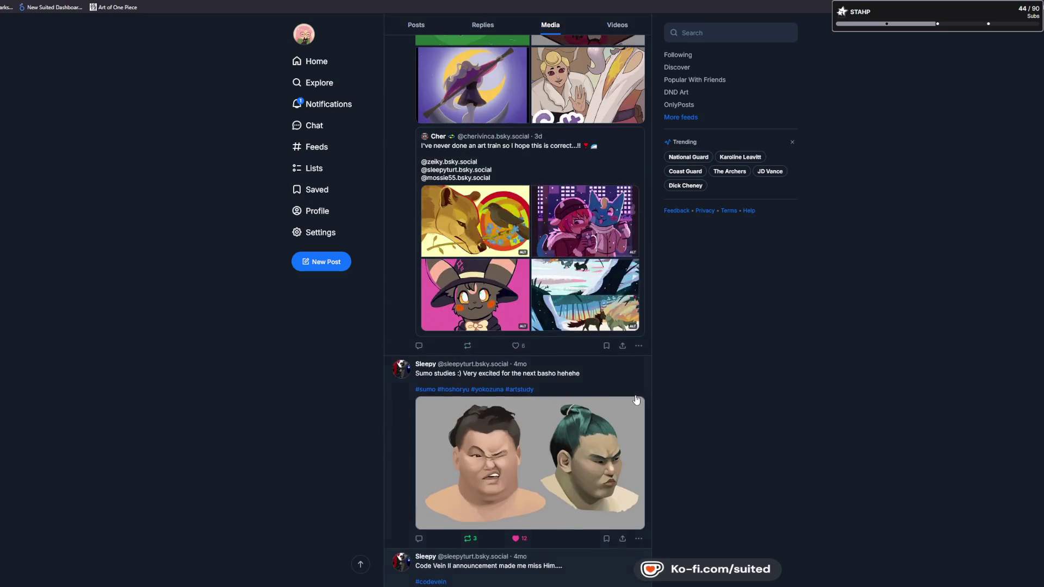
pyautogui.click(516, 437)
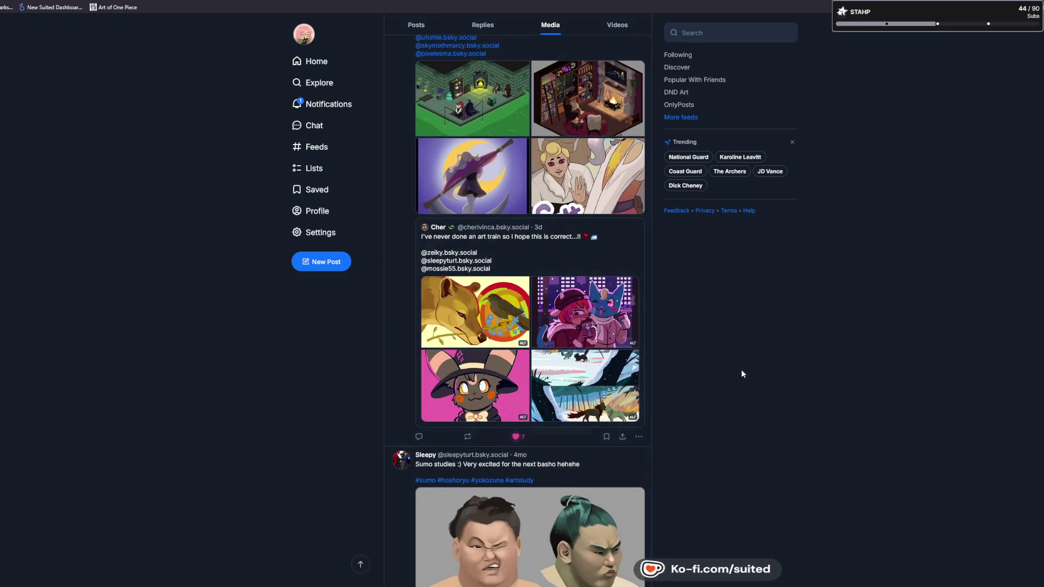
pyautogui.scroll(3, 677, 400)
pyautogui.scroll(-5, 724, 380)
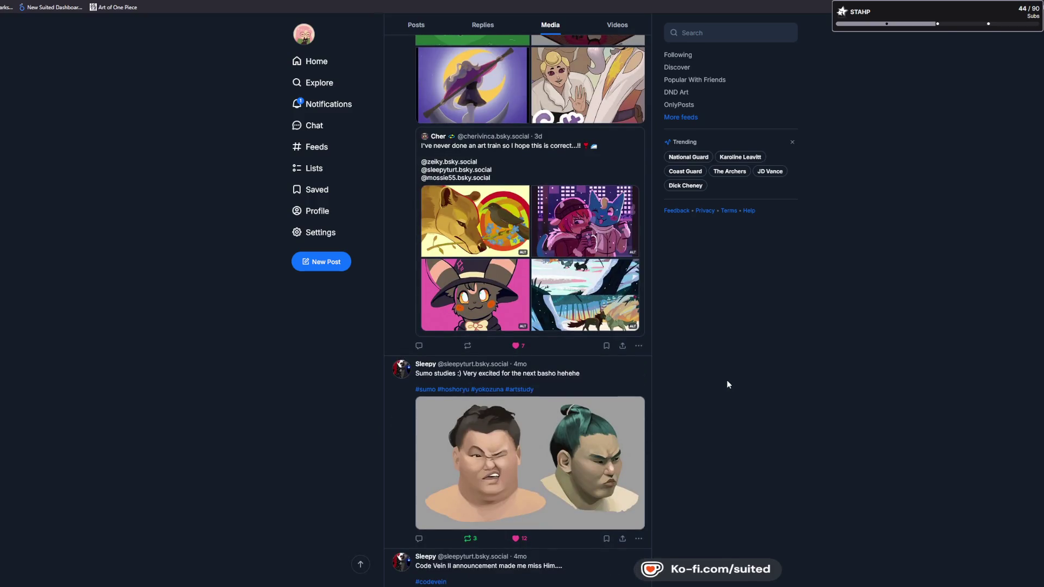
pyautogui.scroll(-10, 728, 385)
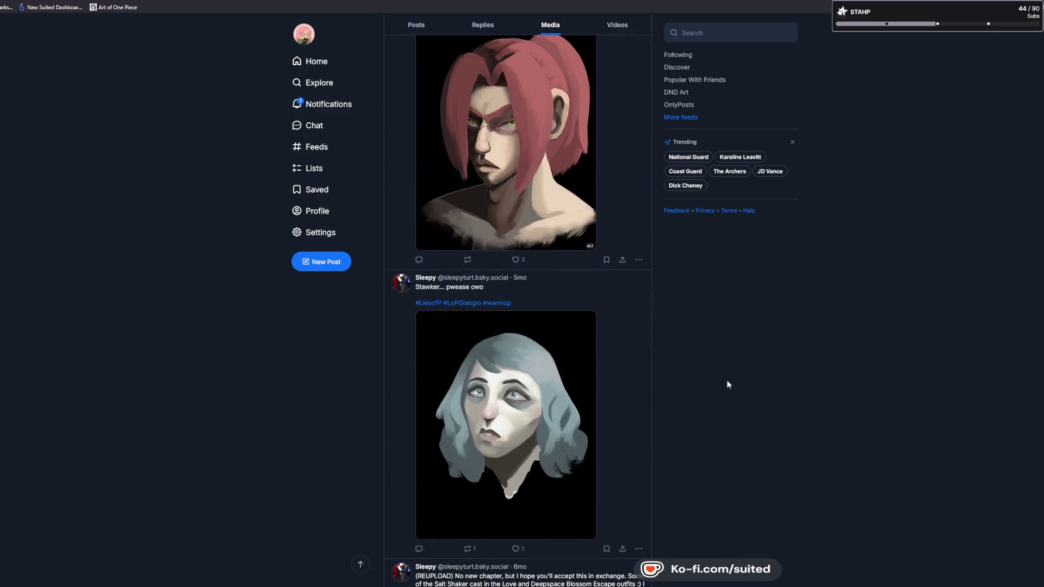
pyautogui.click(517, 261)
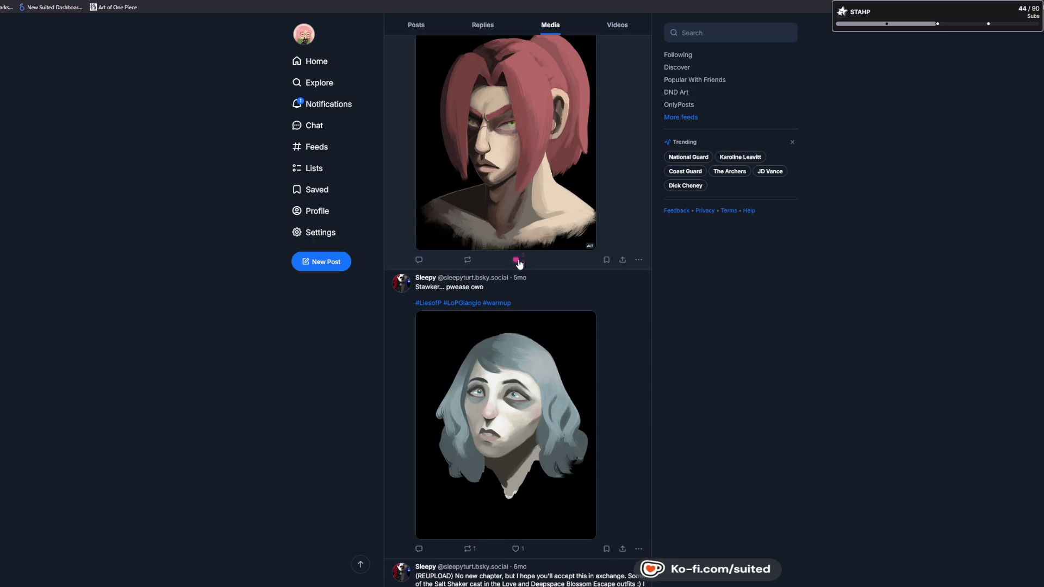
# View the blue-haired portrait and Sumo studies image full size, then open the Salt Shaker outfits image
pyautogui.click(511, 405)
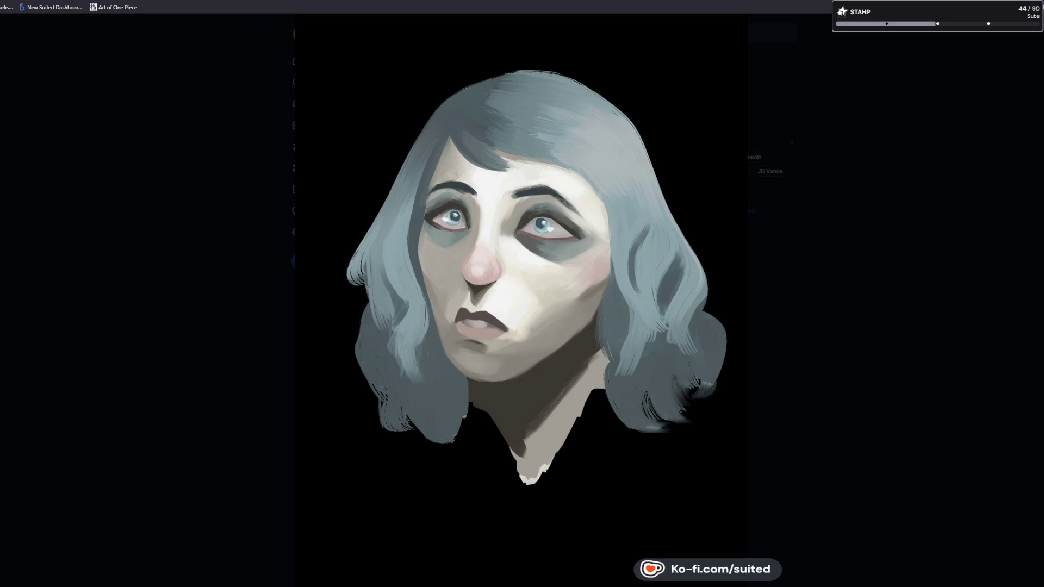
pyautogui.click(847, 345)
pyautogui.scroll(5, 669, 370)
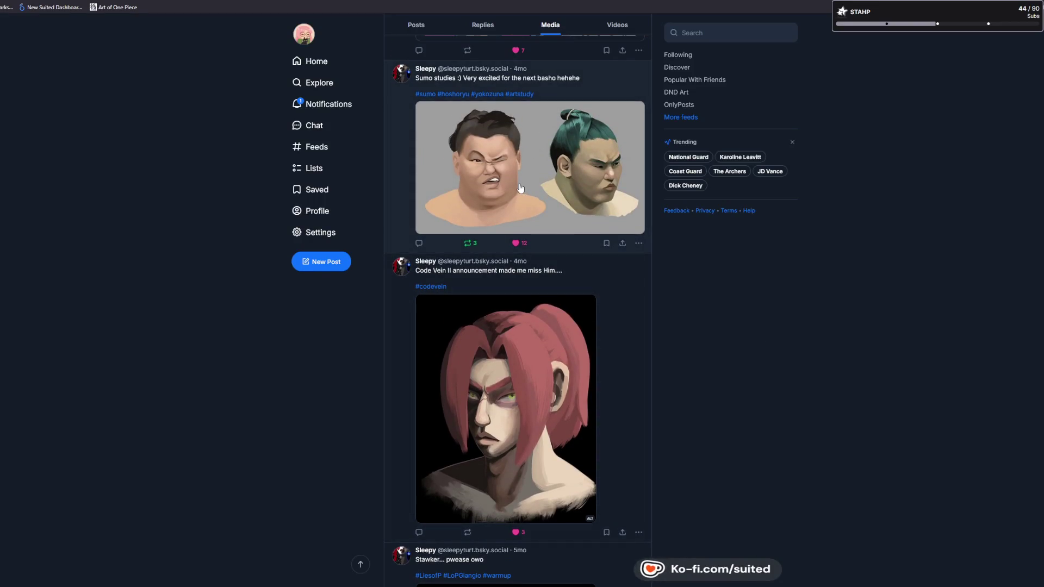
pyautogui.click(501, 186)
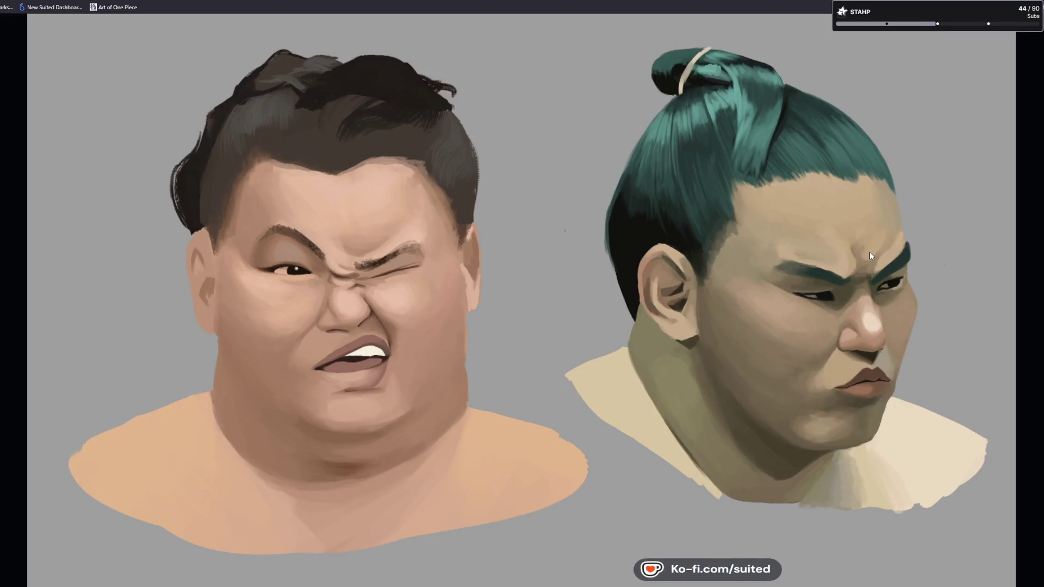
pyautogui.press('Escape')
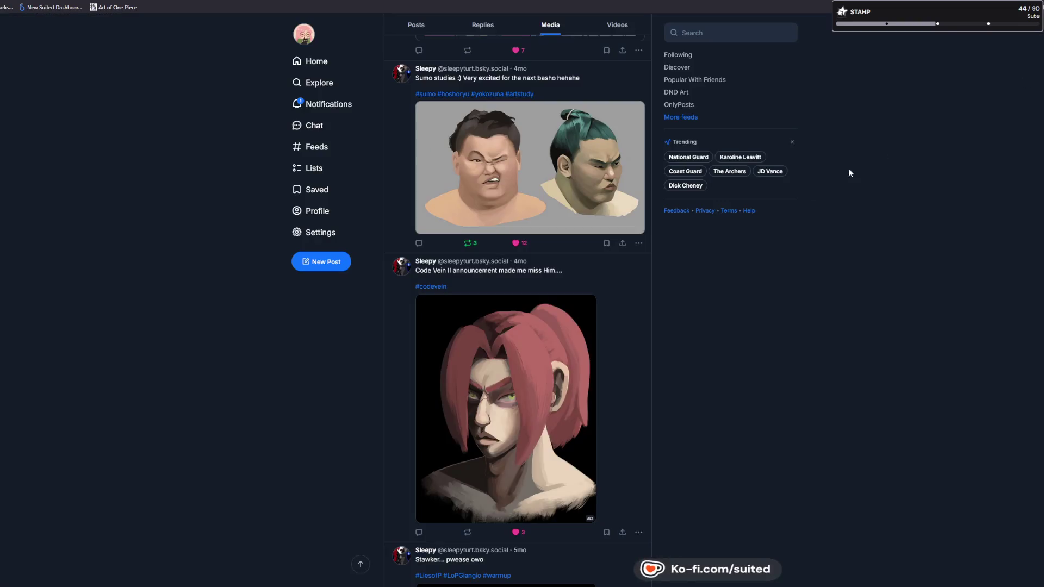
pyautogui.click(581, 162)
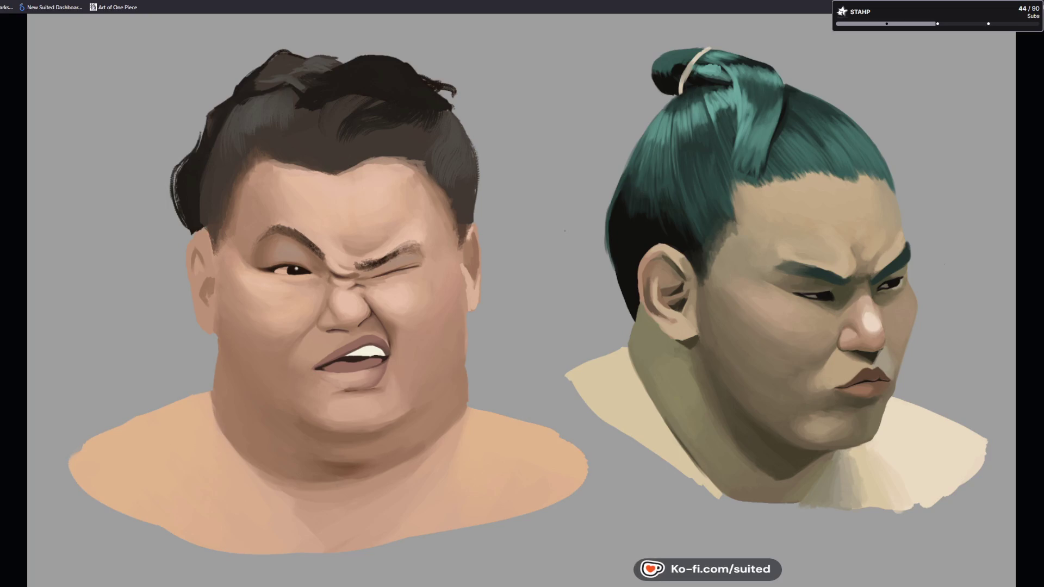
pyautogui.click(1039, 245)
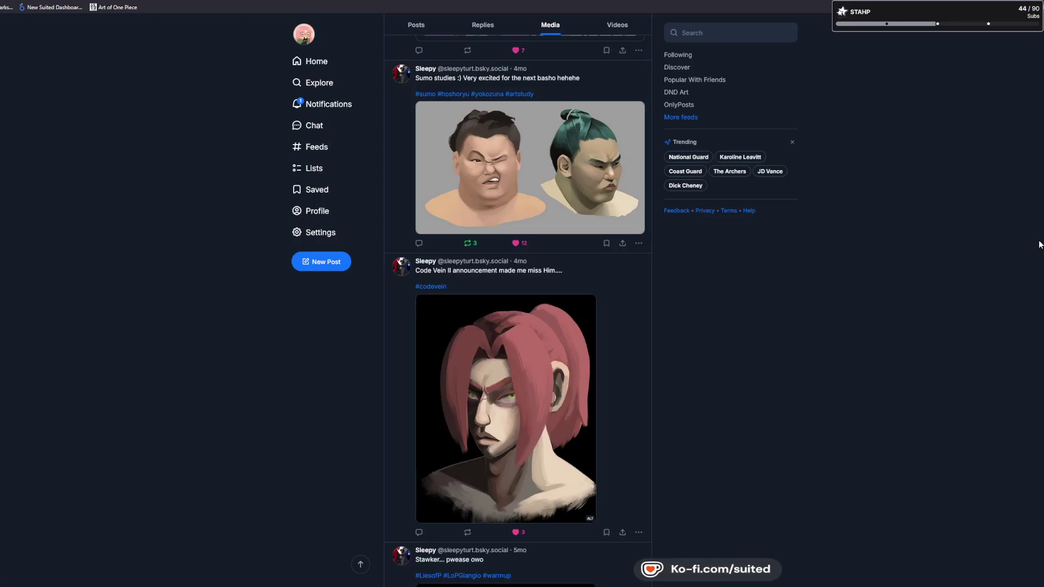
pyautogui.scroll(-12, 750, 272)
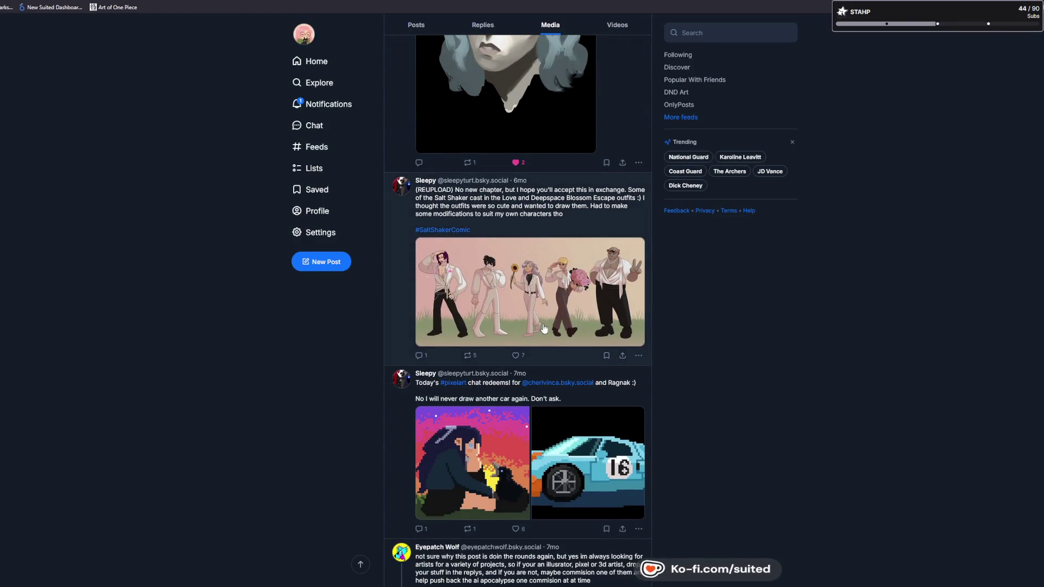
pyautogui.click(500, 311)
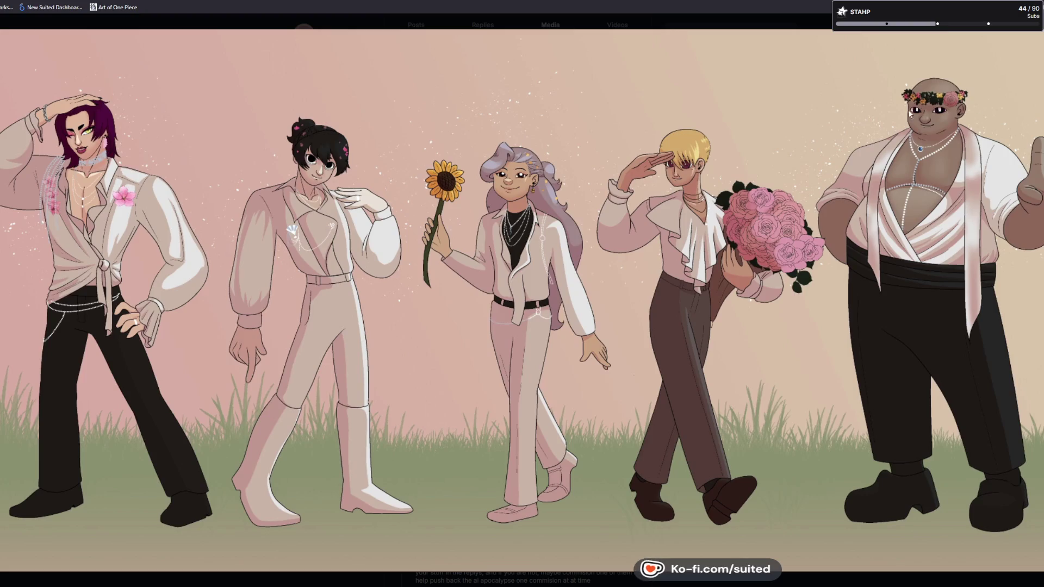
# Close the Salt Shaker image and view the pixel-art girl and race-car images full size
pyautogui.click(700, 318)
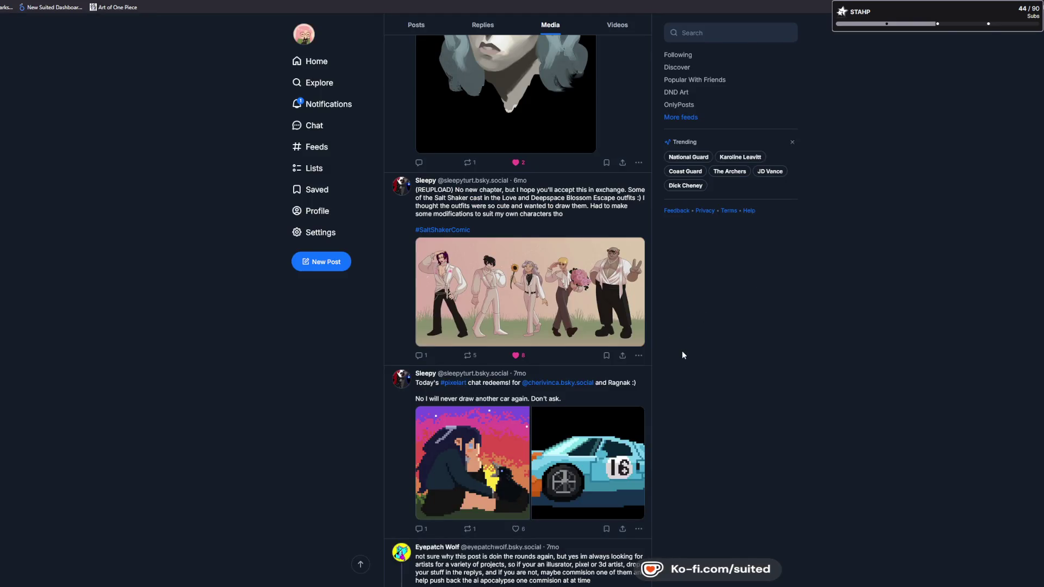
pyautogui.click(514, 456)
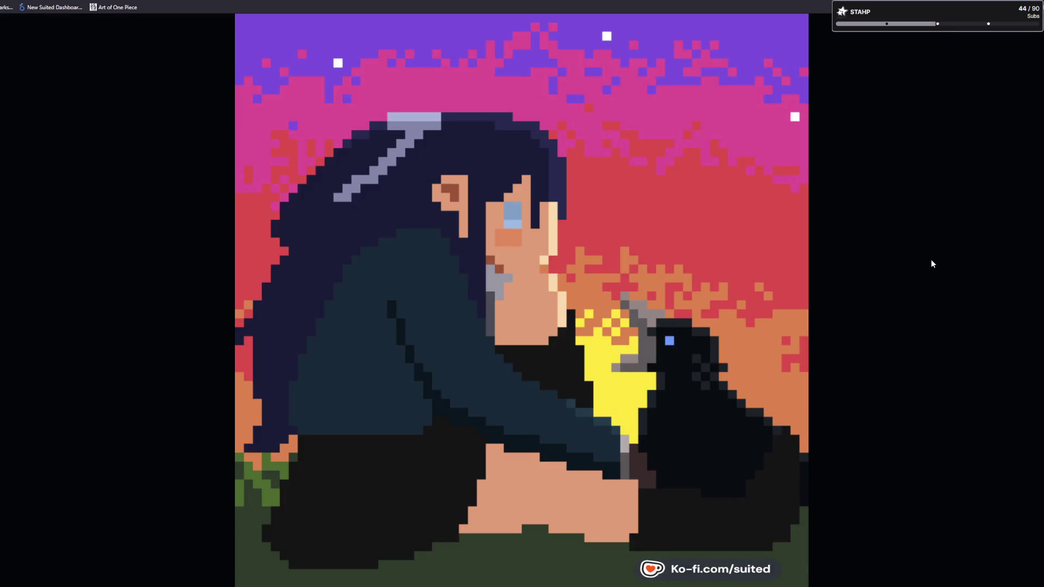
pyautogui.press('Right')
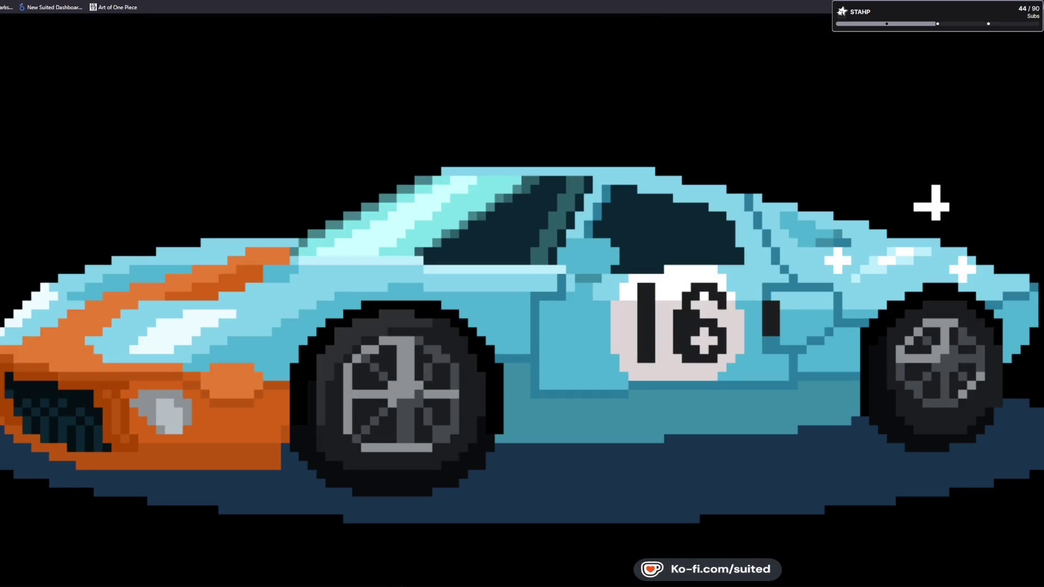
pyautogui.press('Left')
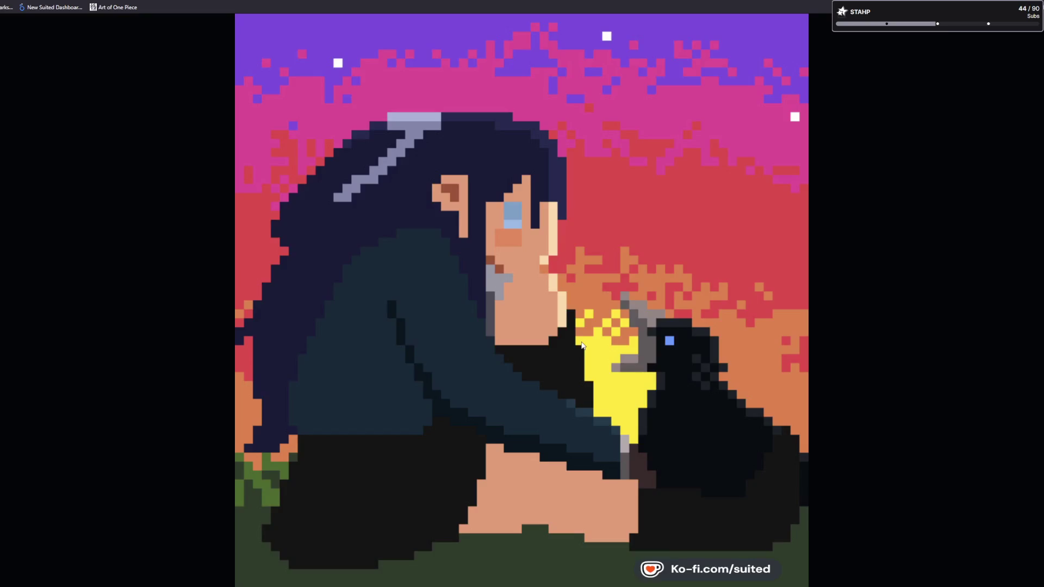
pyautogui.press('Escape')
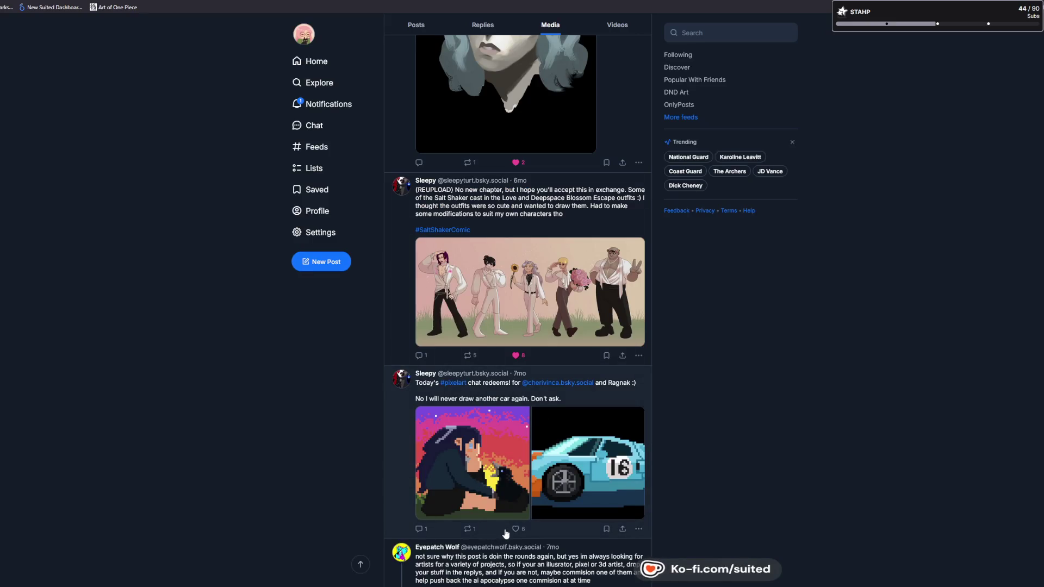
pyautogui.scroll(-8, 749, 386)
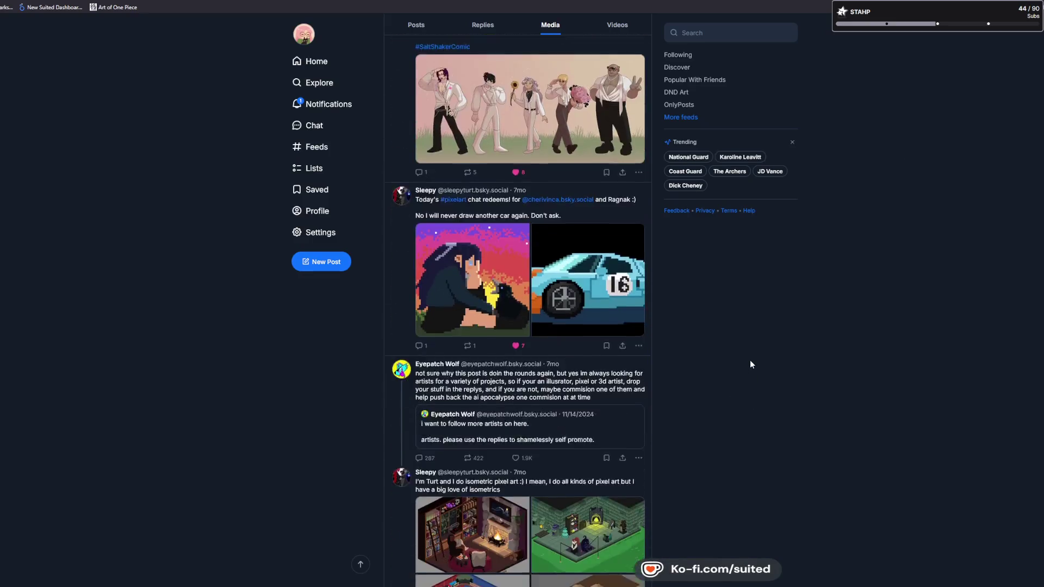
pyautogui.scroll(-4, 751, 363)
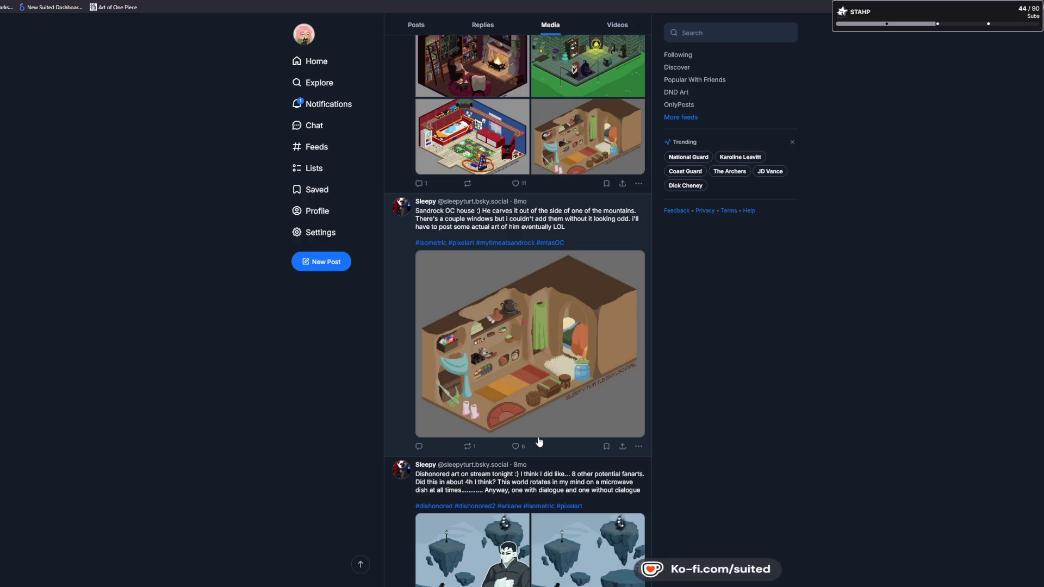
# View the Sandrock house image full size, then like the Dishonored post
pyautogui.click(498, 416)
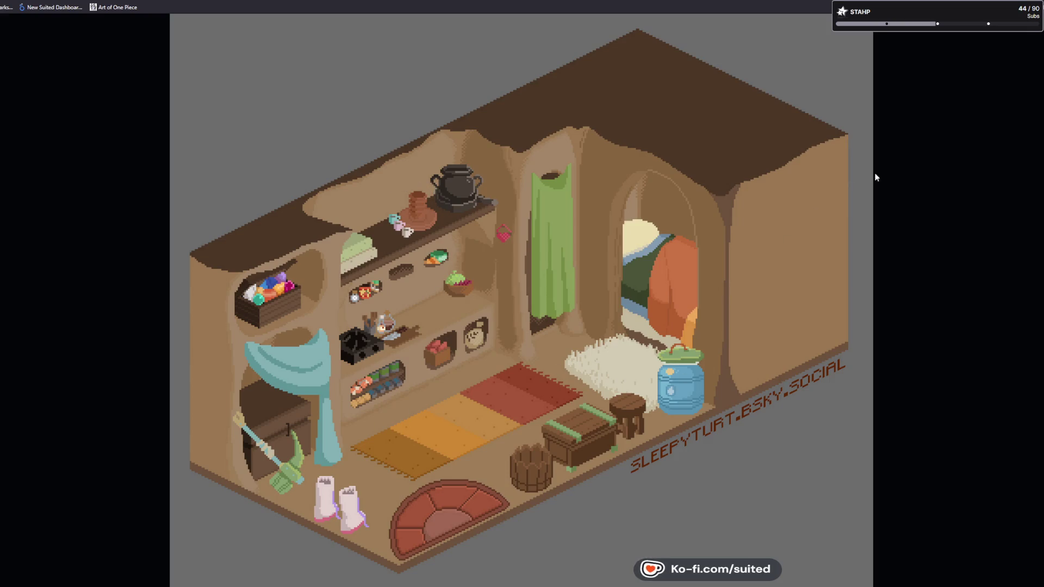
pyautogui.click(952, 184)
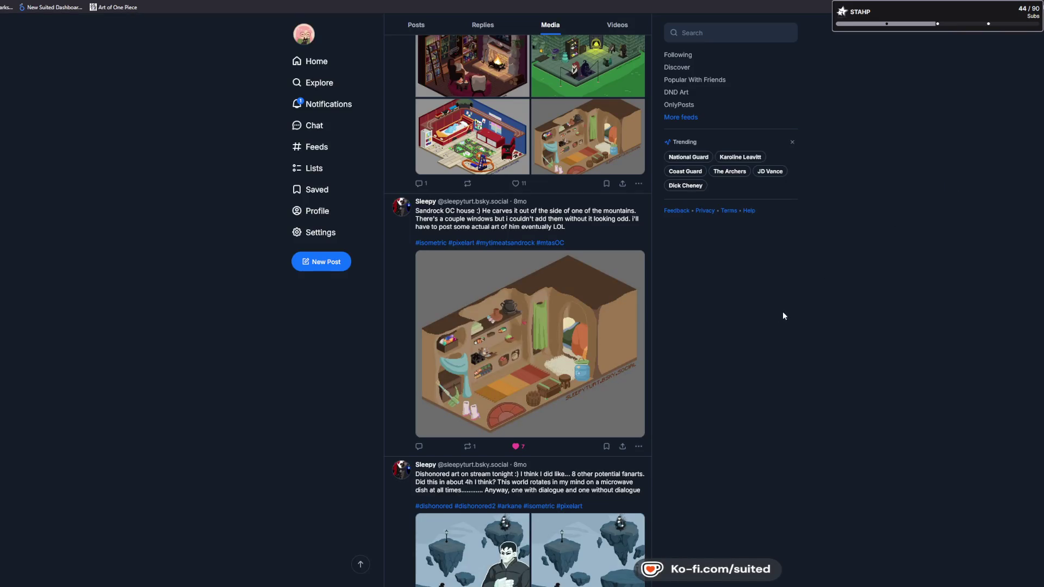
pyautogui.scroll(-4, 781, 314)
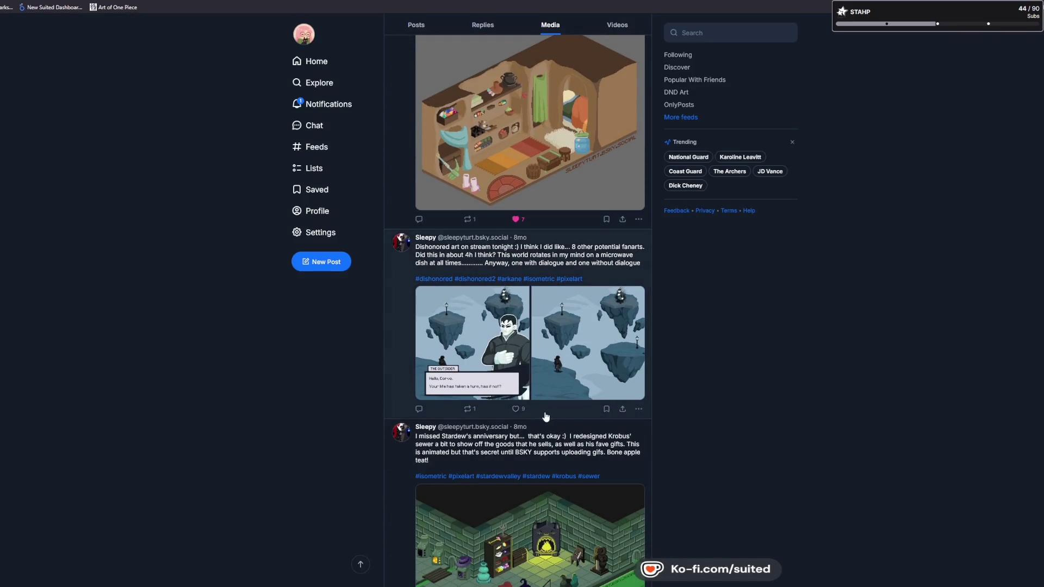
pyautogui.click(516, 409)
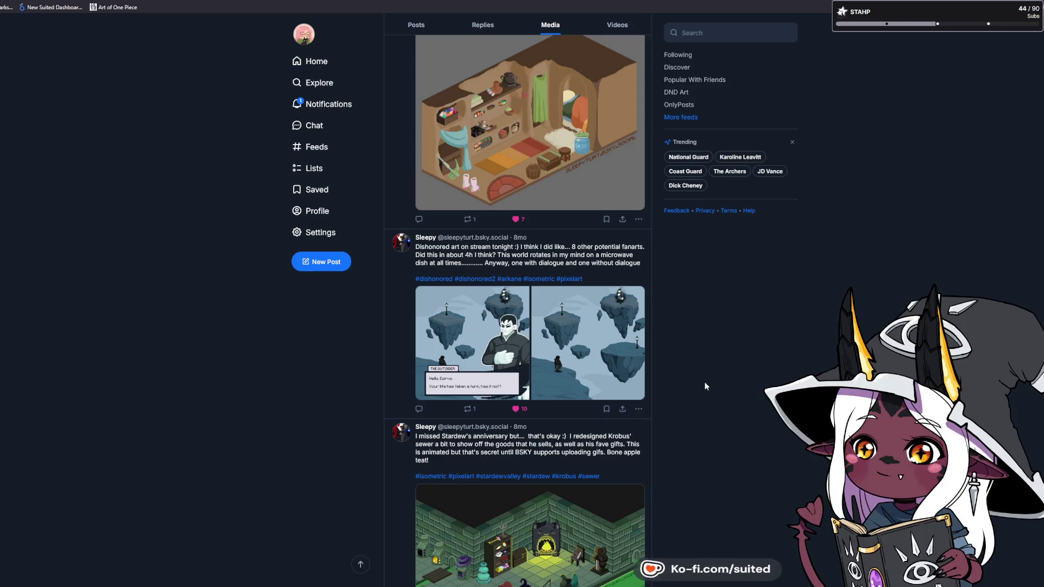
pyautogui.scroll(5, 698, 406)
pyautogui.scroll(3, 699, 418)
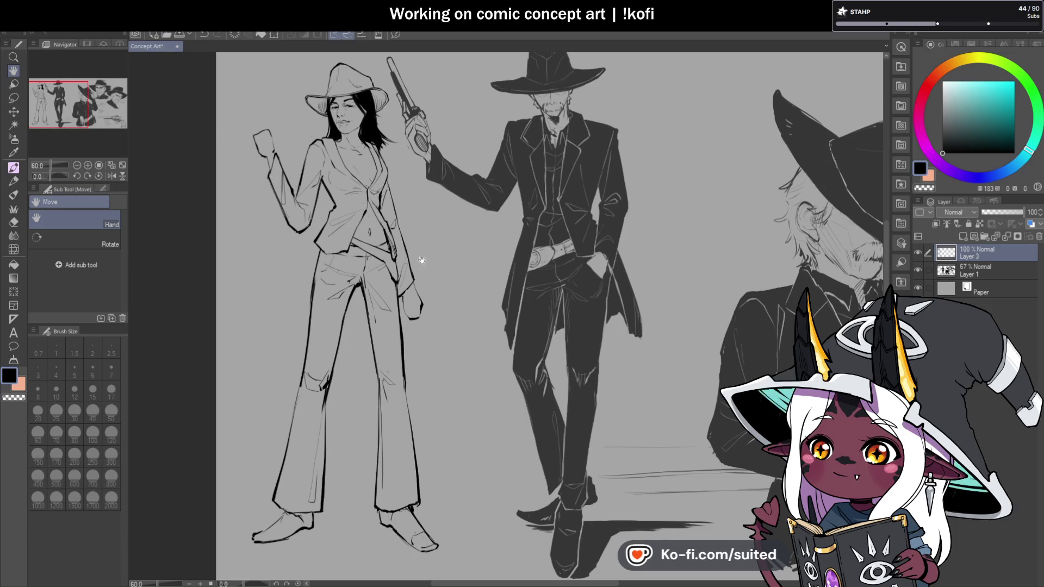
# Ink the sole line, upper outline and heel of the first shoe
pyautogui.scroll(-1, 443, 233)
pyautogui.scroll(1, 418, 260)
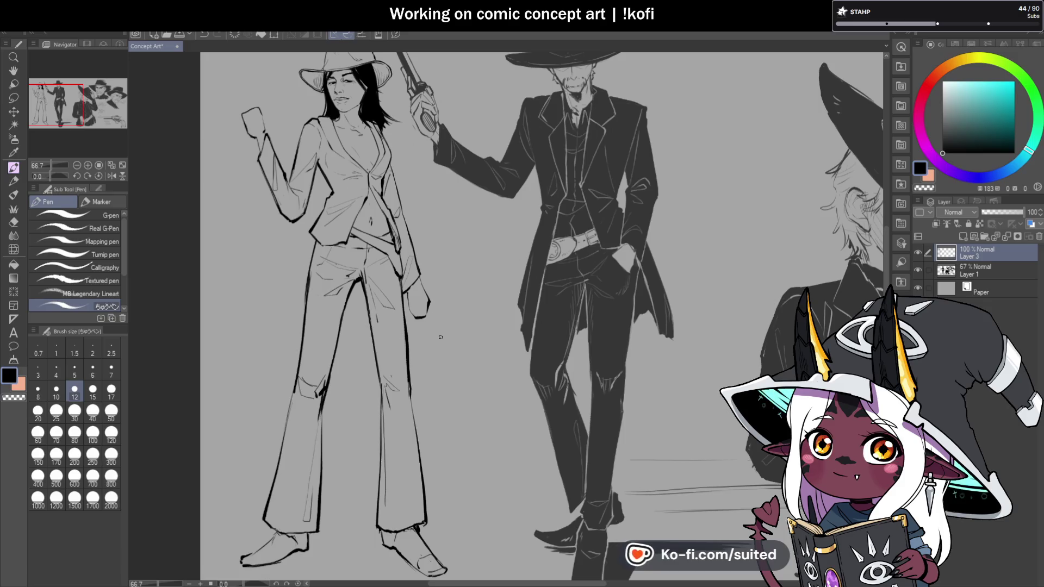
pyautogui.scroll(-1, 443, 354)
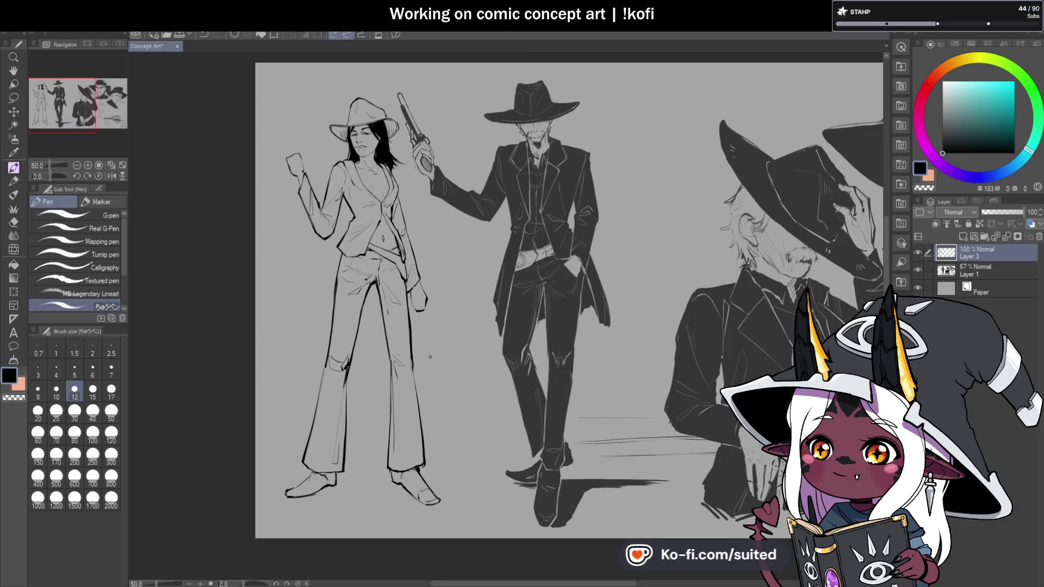
pyautogui.scroll(5, 340, 463)
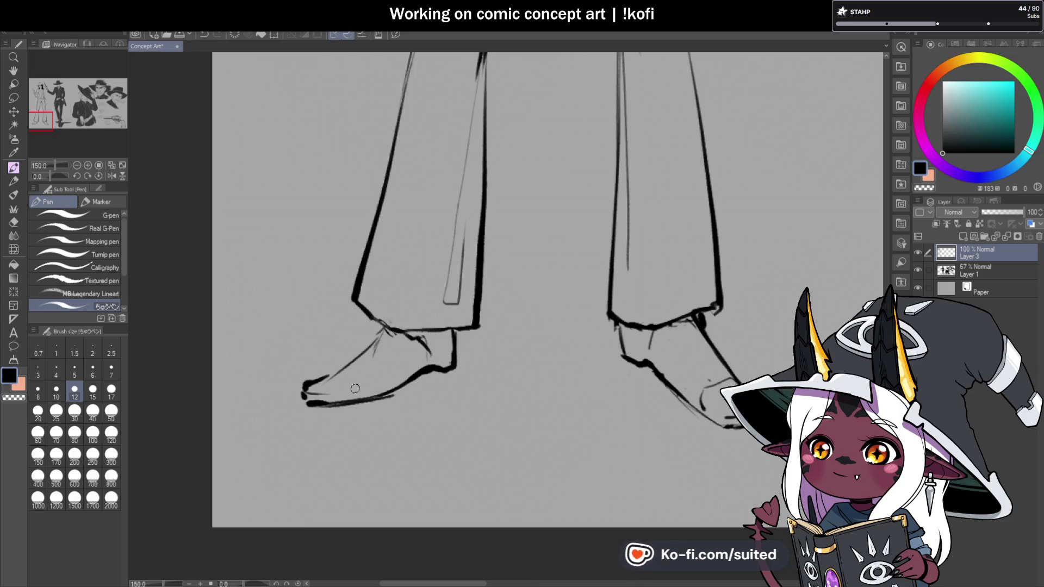
pyautogui.moveTo(305, 390); pyautogui.dragTo(361, 394)
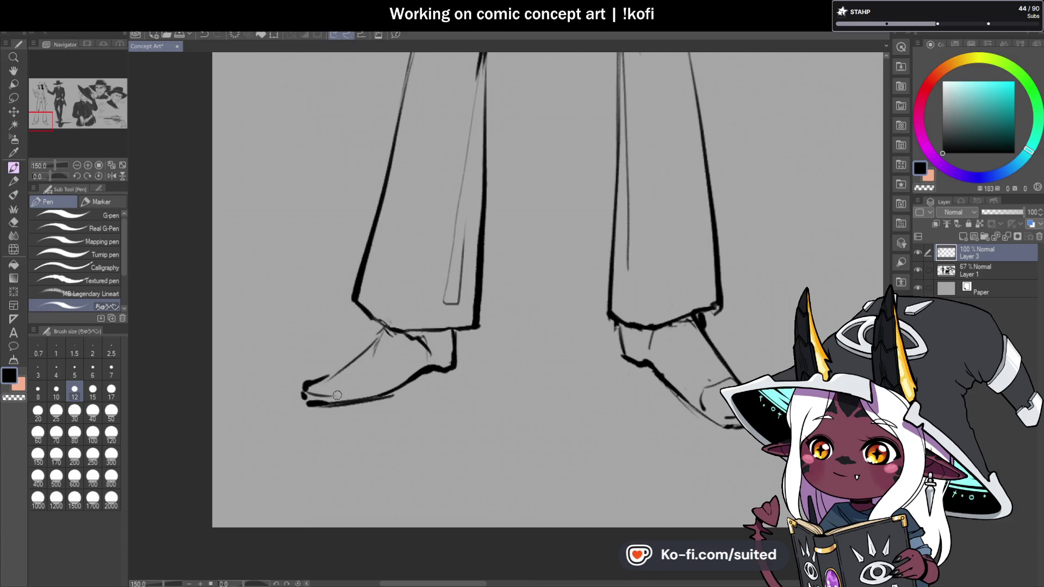
pyautogui.scroll(1, 392, 320)
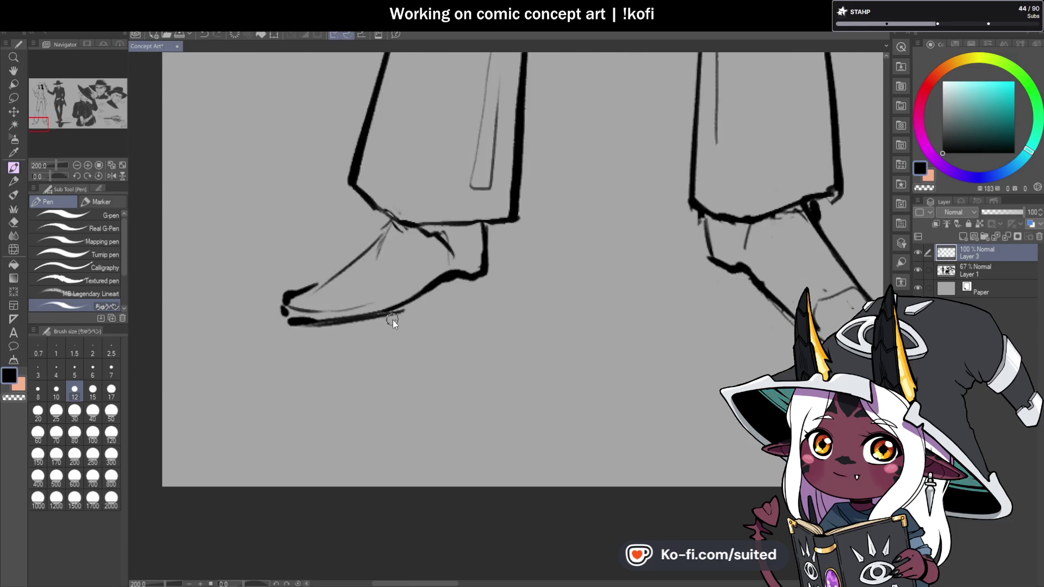
pyautogui.moveTo(383, 302)
pyautogui.mouseDown()
pyautogui.moveTo(452, 257)
pyautogui.moveTo(477, 257)
pyautogui.mouseUp()
pyautogui.moveTo(505, 224); pyautogui.dragTo(491, 243)
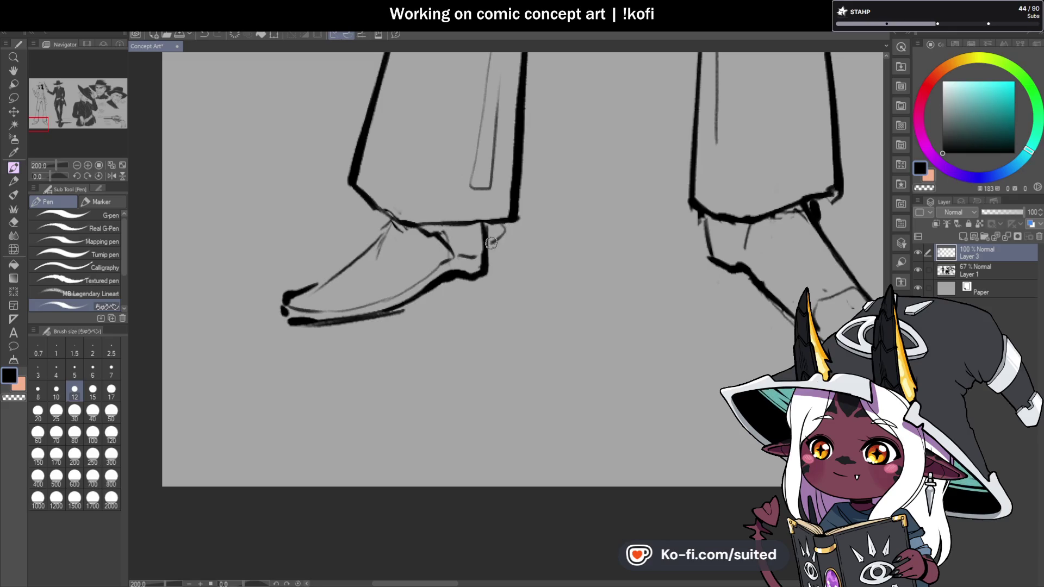
# Ink the heel, sole and toe curve of the other shoe
pyautogui.scroll(-2, 364, 254)
pyautogui.scroll(1, 406, 243)
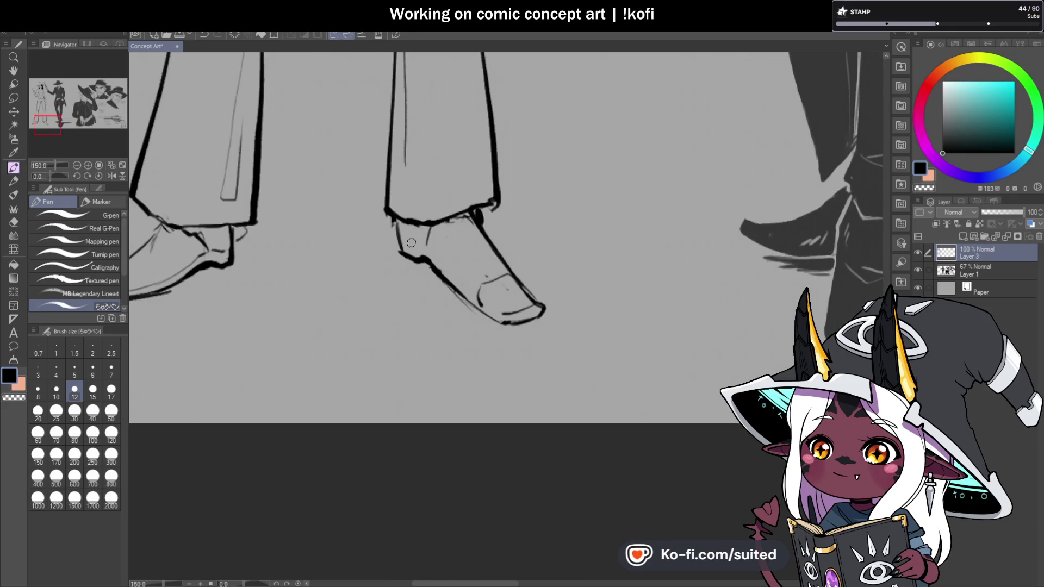
pyautogui.moveTo(406, 242); pyautogui.dragTo(496, 318)
pyautogui.scroll(1, 531, 326)
pyautogui.moveTo(472, 302); pyautogui.dragTo(566, 286)
pyautogui.moveTo(457, 305); pyautogui.dragTo(527, 288)
# Undo a stroke near the toe, then redraw the shoe top and ankle line
pyautogui.scroll(-4, 550, 275)
pyautogui.scroll(-2, 520, 302)
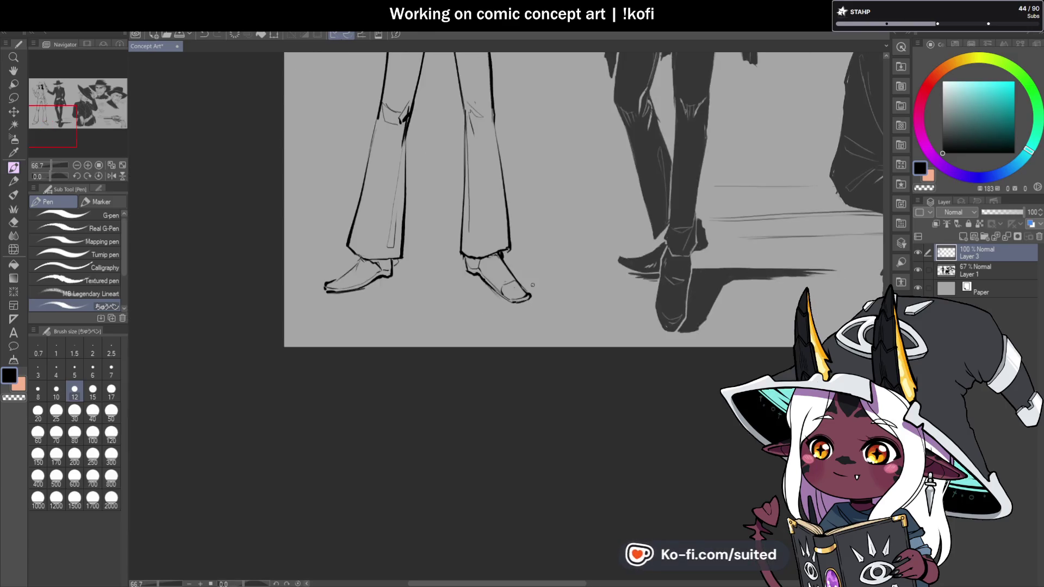
pyautogui.scroll(2, 476, 242)
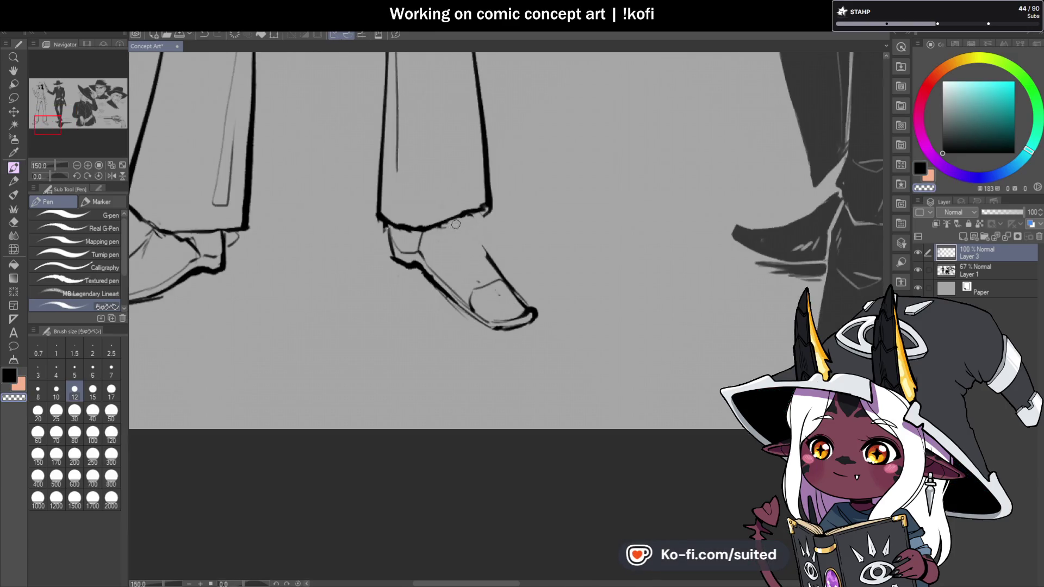
pyautogui.hotkey('ctrl', 'z')
pyautogui.moveTo(484, 253); pyautogui.dragTo(525, 305)
pyautogui.moveTo(455, 218); pyautogui.dragTo(511, 301)
# Erase stray thin lines on the shoe toe with the transparent colour
pyautogui.scroll(-3, 511, 302)
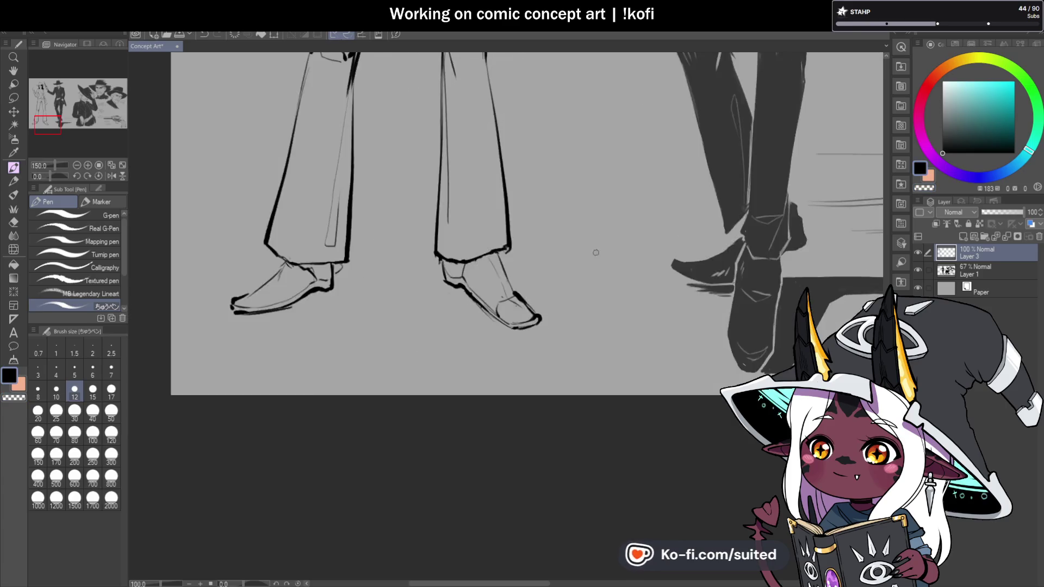
pyautogui.scroll(4, 379, 293)
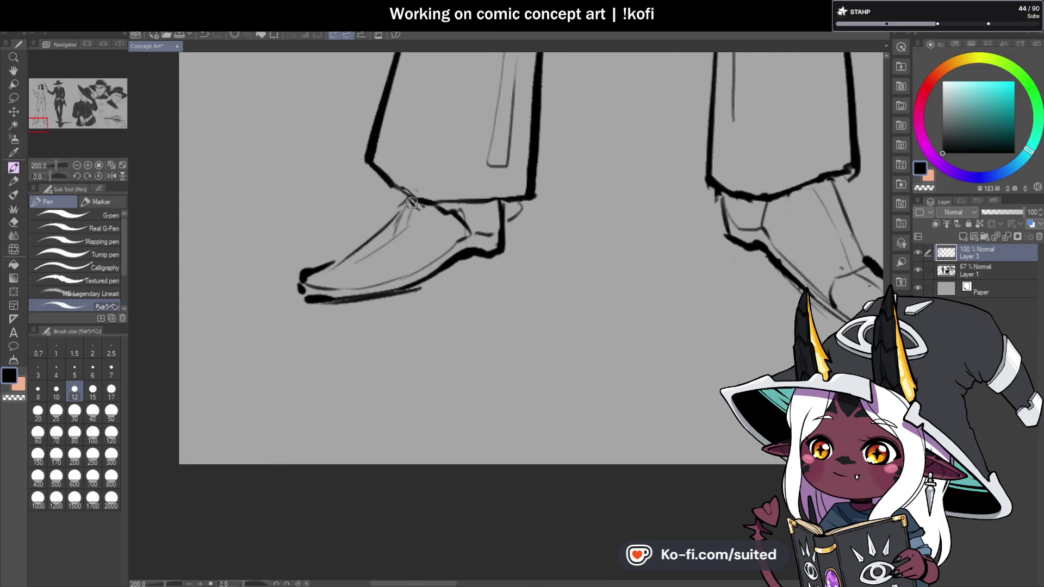
pyautogui.press('c')
pyautogui.moveTo(418, 219)
pyautogui.mouseDown()
pyautogui.moveTo(356, 262)
pyautogui.moveTo(304, 270)
pyautogui.mouseUp()
pyautogui.press('c')
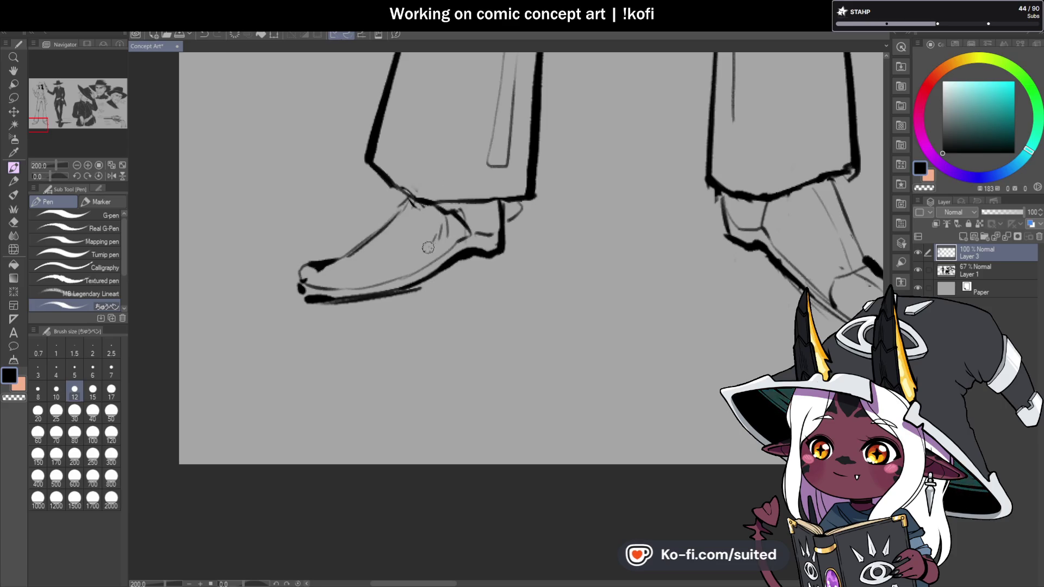
pyautogui.scroll(-4, 554, 309)
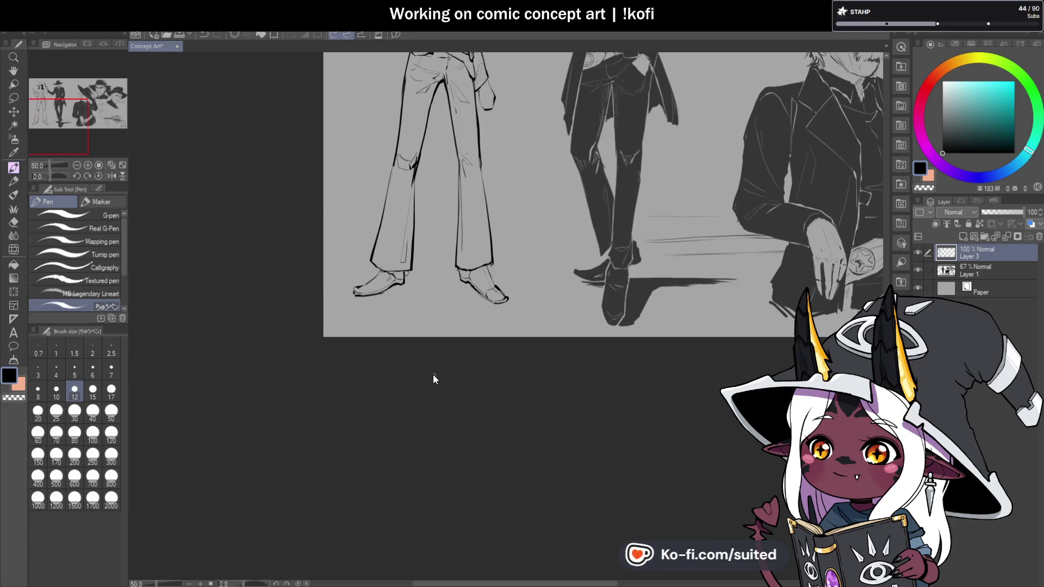
# Erase part of the lower hand's outline using the transparent colour
pyautogui.scroll(-2, 554, 309)
pyautogui.scroll(-1, 486, 203)
pyautogui.scroll(1, 487, 204)
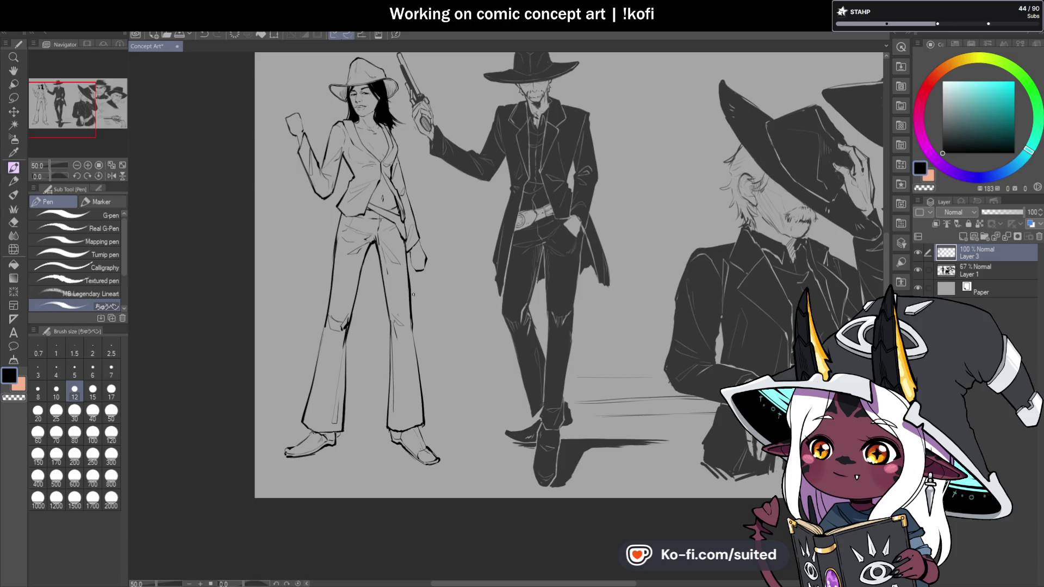
pyautogui.scroll(3, 412, 293)
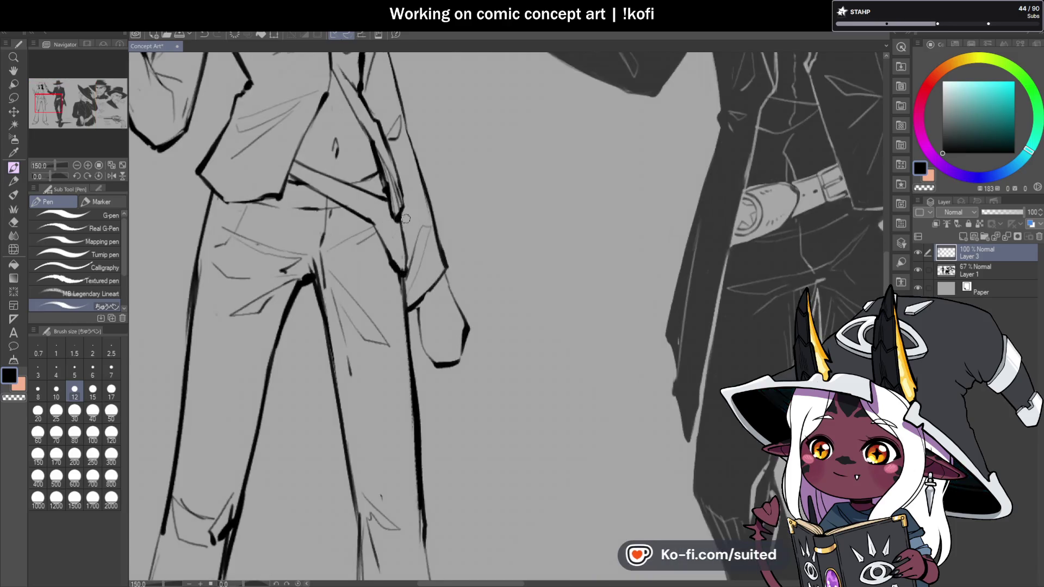
pyautogui.press('c')
pyautogui.moveTo(400, 223); pyautogui.dragTo(405, 265)
pyautogui.press('c')
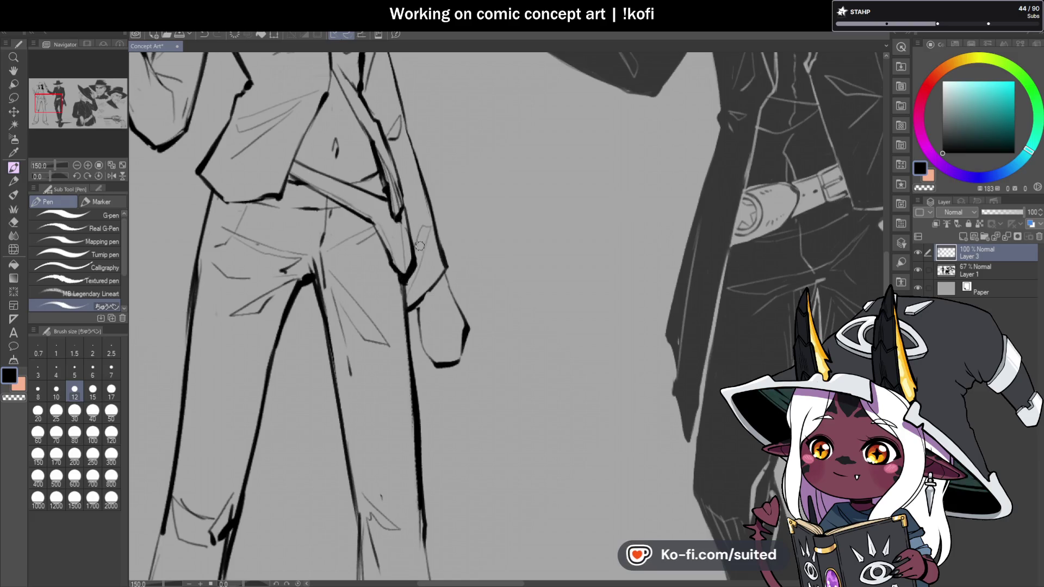
# Mirror the canvas view to check proportions, then flip it back
pyautogui.scroll(-5, 419, 245)
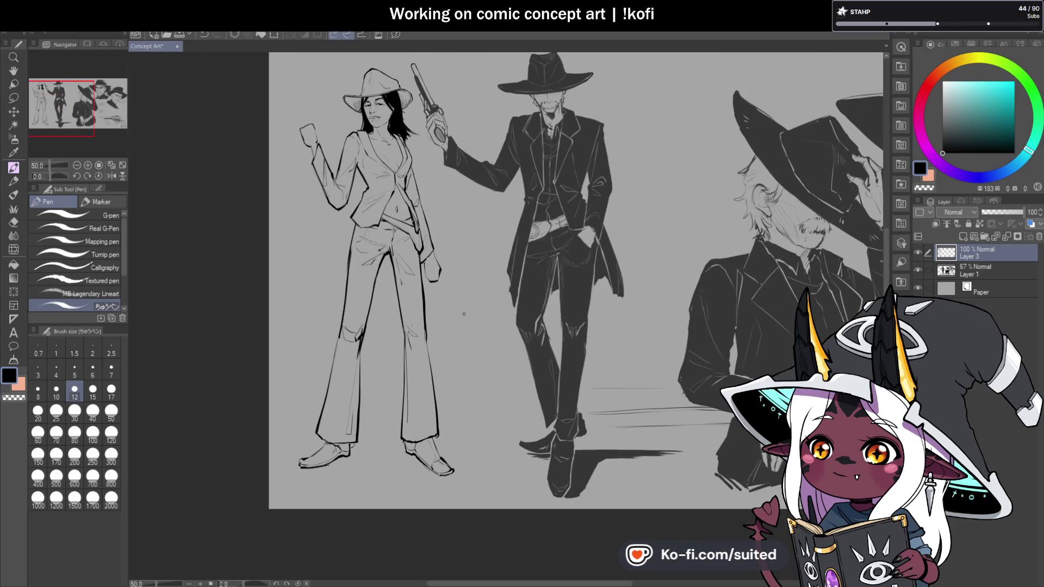
pyautogui.click(110, 176)
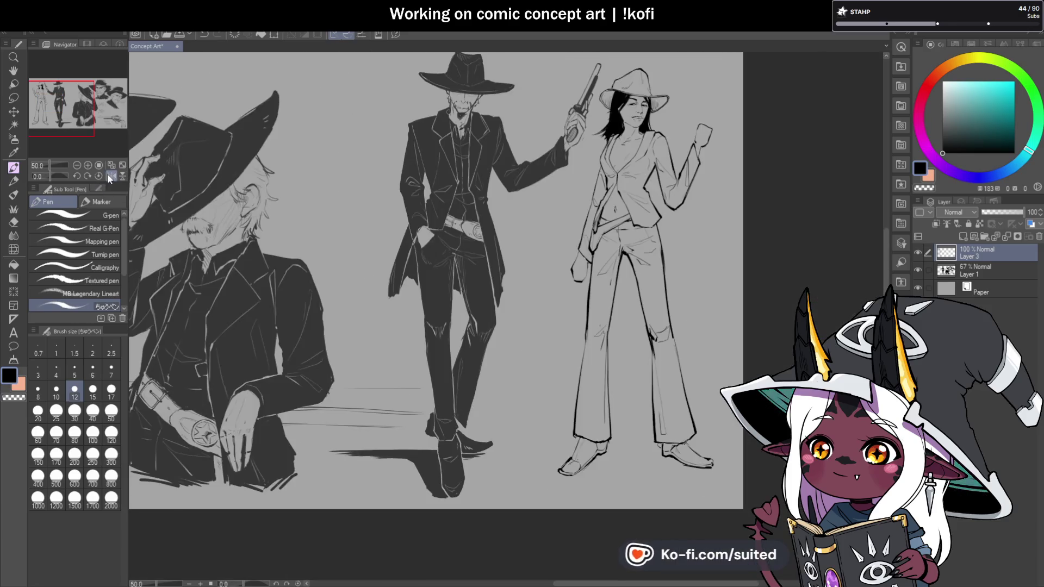
pyautogui.click(110, 174)
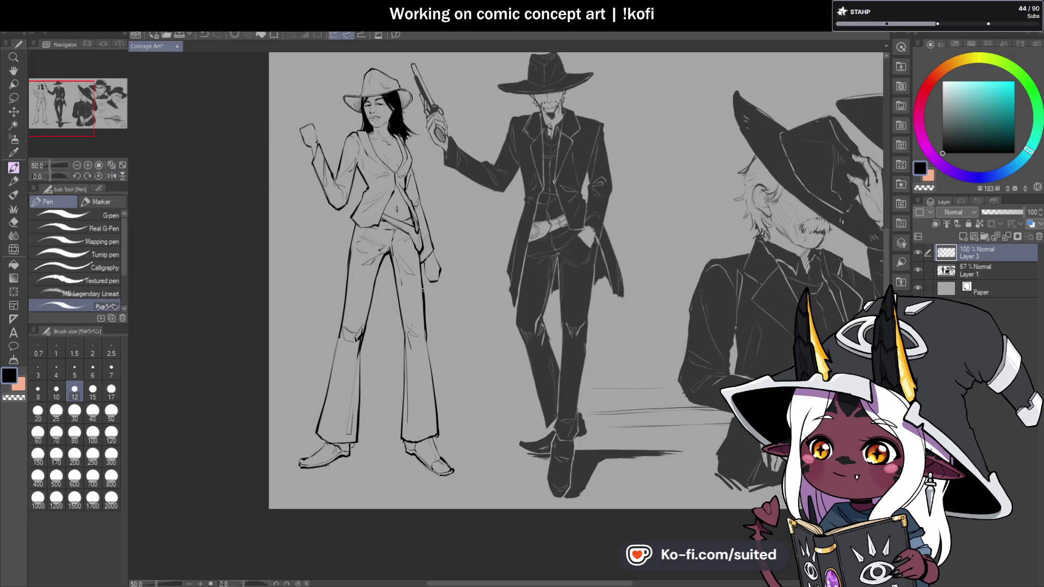
pyautogui.scroll(-1, 430, 417)
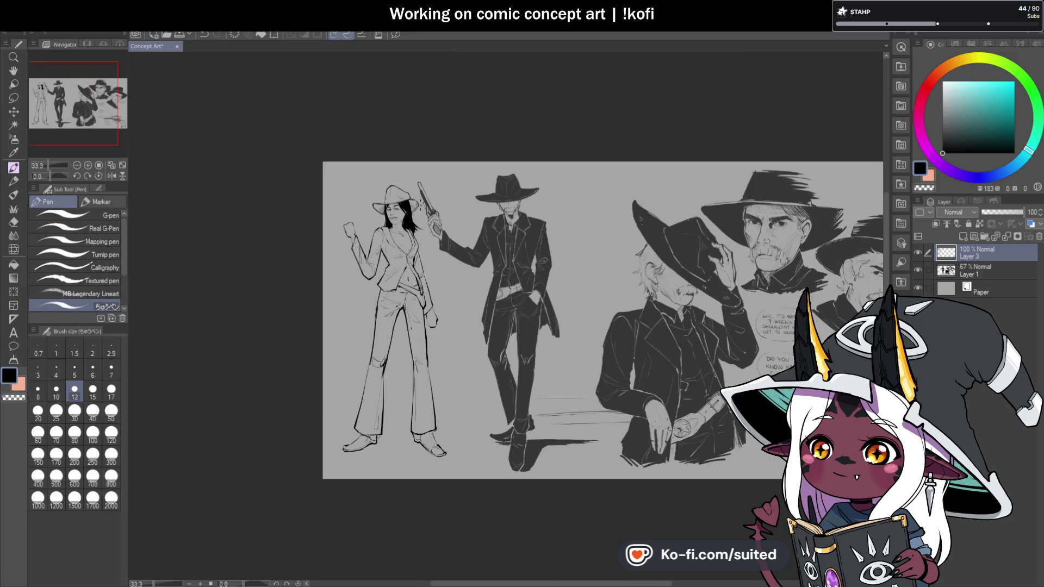
pyautogui.scroll(1, 443, 379)
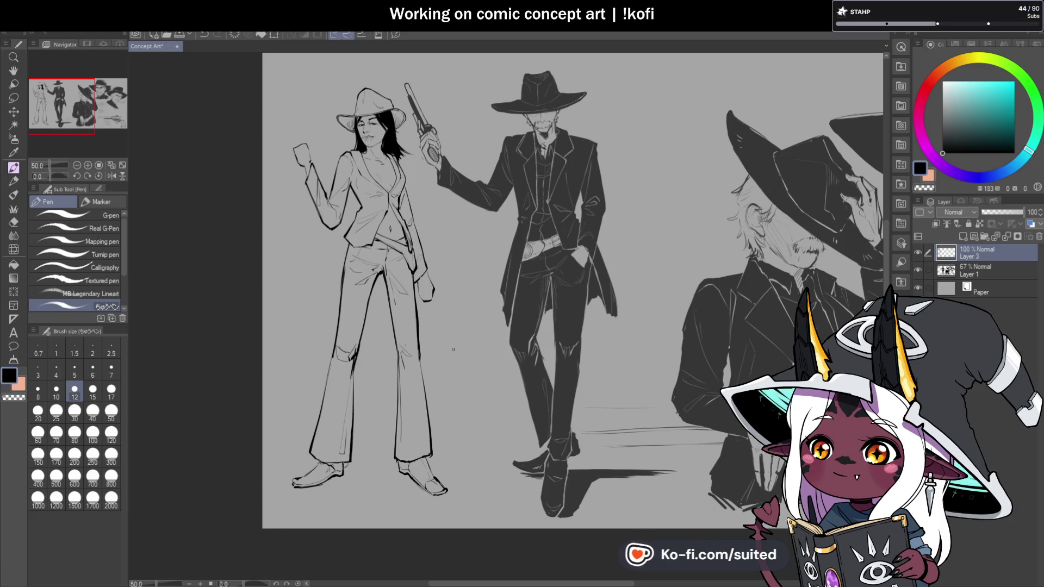
pyautogui.scroll(1, 453, 354)
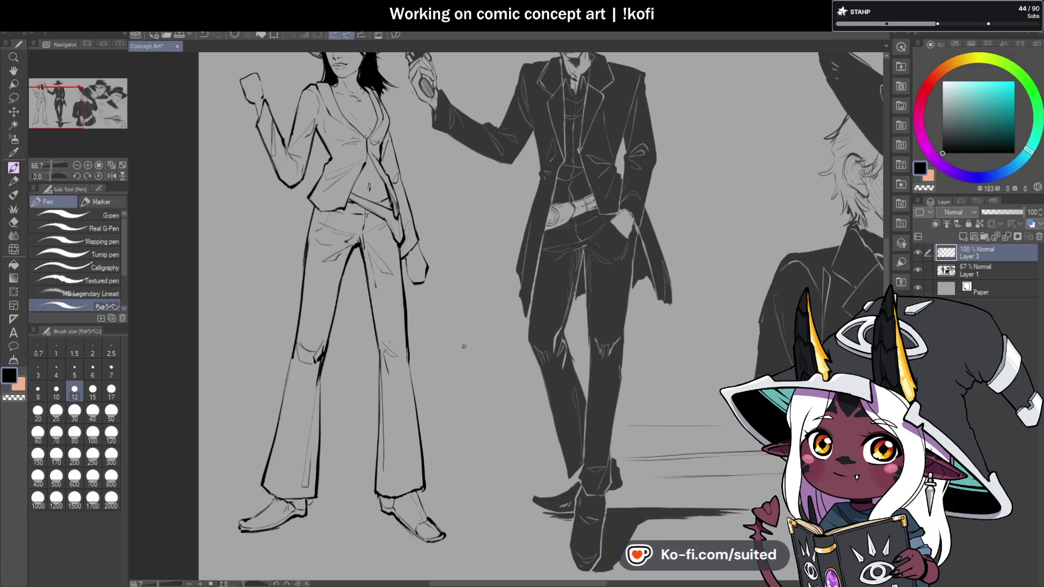
pyautogui.scroll(3, 440, 293)
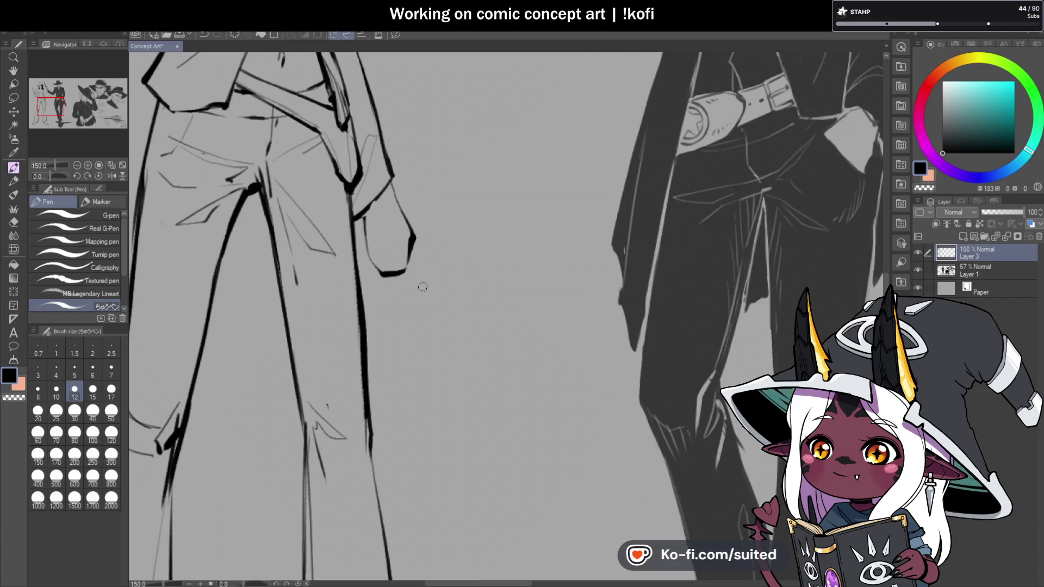
# Draw a finger line and a hooked finger stroke on the lower hand with the view rotated
pyautogui.moveTo(413, 234)
pyautogui.mouseDown()
pyautogui.moveTo(436, 266)
pyautogui.moveTo(408, 239)
pyautogui.moveTo(380, 276)
pyautogui.mouseUp()
pyautogui.press('c')
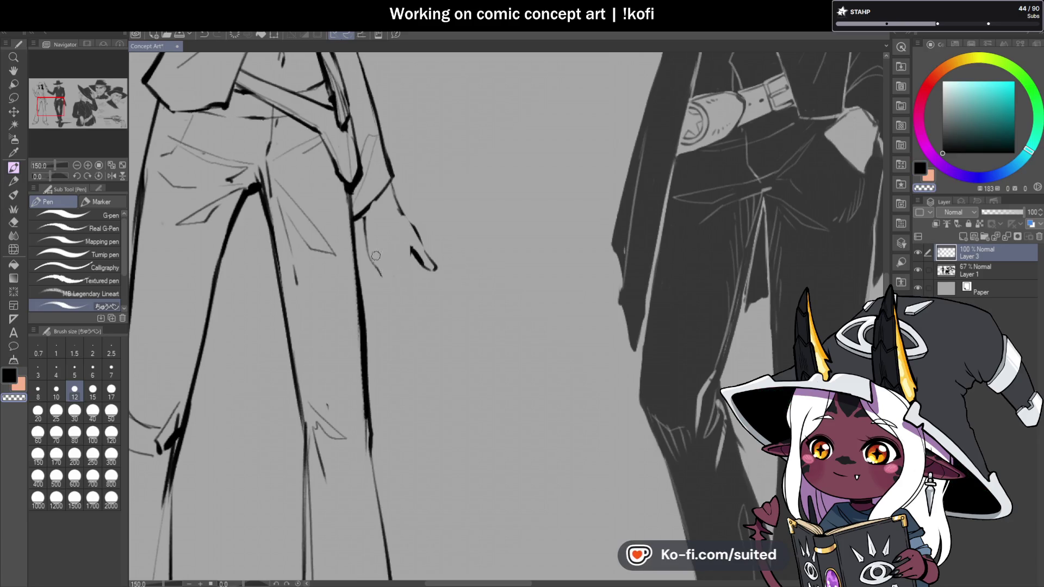
pyautogui.press('c')
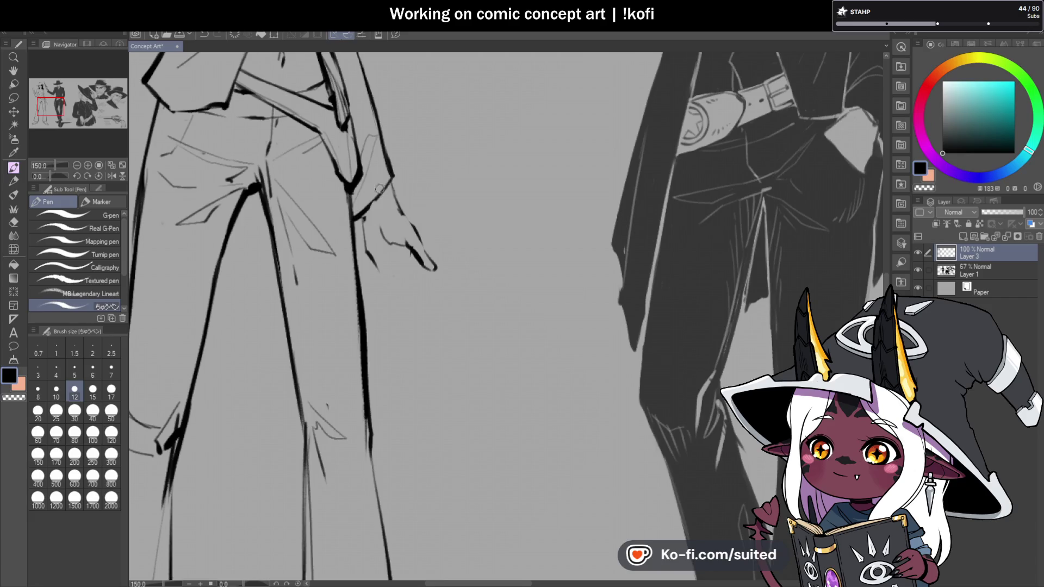
pyautogui.moveTo(48, 177); pyautogui.dragTo(38, 176)
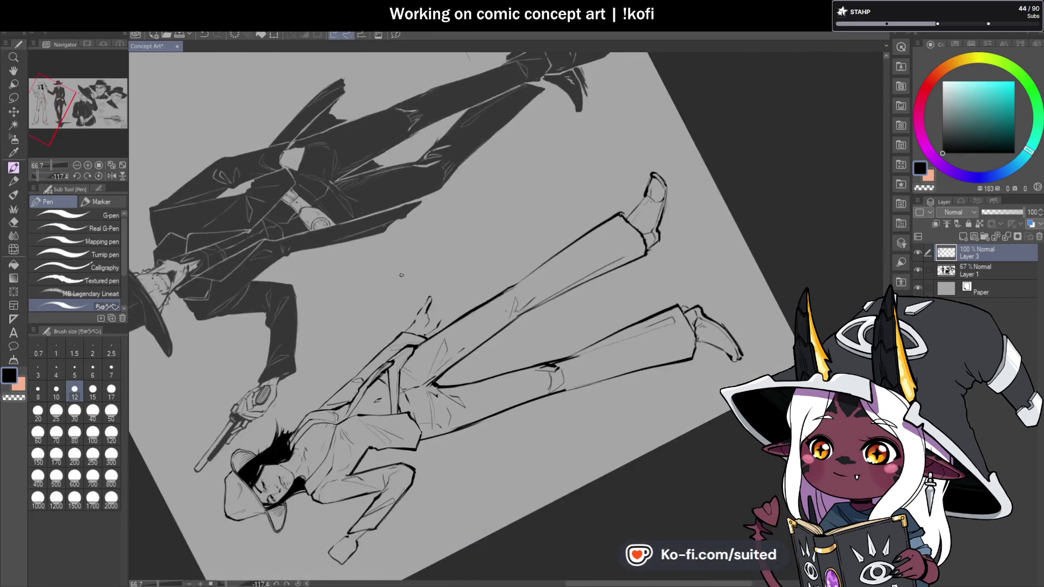
pyautogui.moveTo(427, 289)
pyautogui.mouseDown()
pyautogui.moveTo(454, 242)
pyautogui.moveTo(463, 251)
pyautogui.mouseUp()
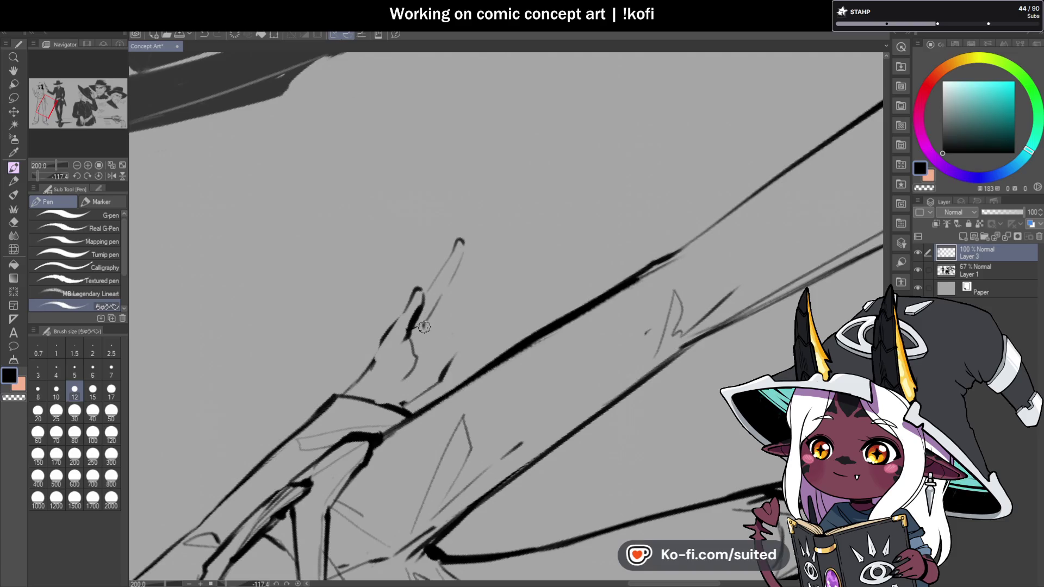
# Re-rotate the view and add an arching finger stroke beside the hand
pyautogui.scroll(-4, 427, 320)
pyautogui.click(97, 176)
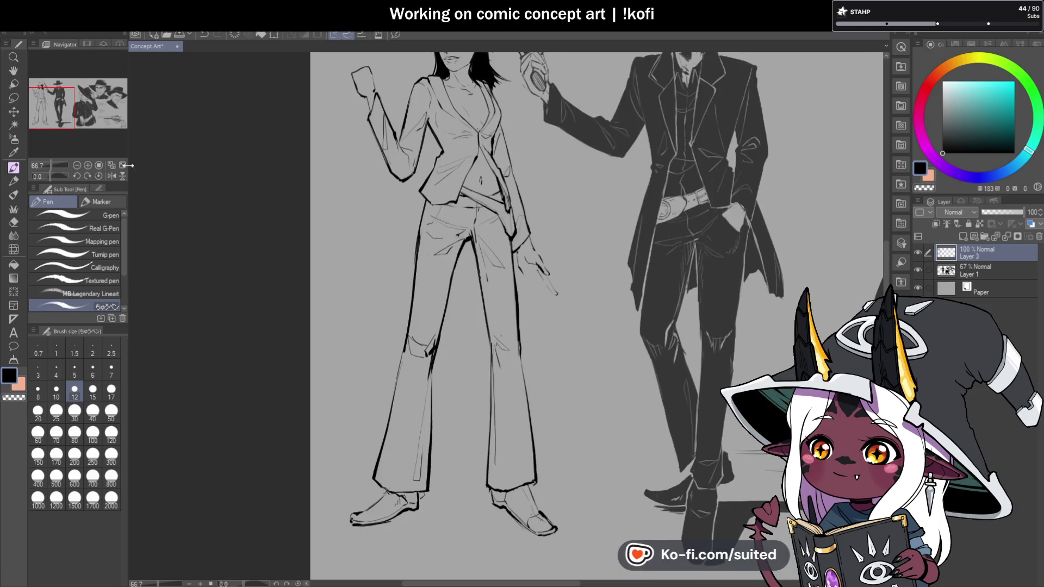
pyautogui.moveTo(47, 175); pyautogui.dragTo(36, 178)
pyautogui.scroll(4, 487, 321)
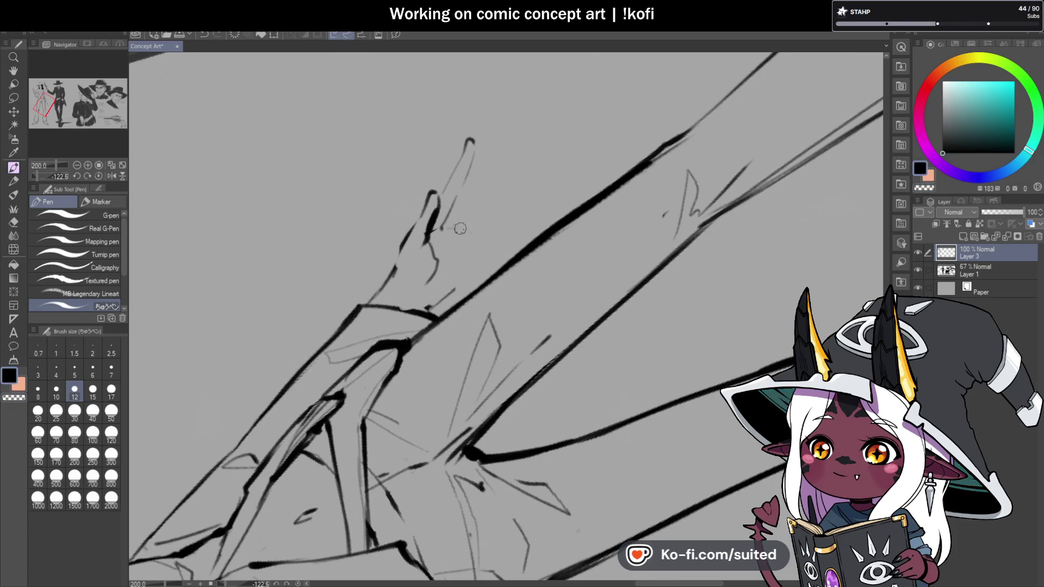
pyautogui.moveTo(441, 229)
pyautogui.mouseDown()
pyautogui.moveTo(469, 226)
pyautogui.moveTo(475, 243)
pyautogui.mouseUp()
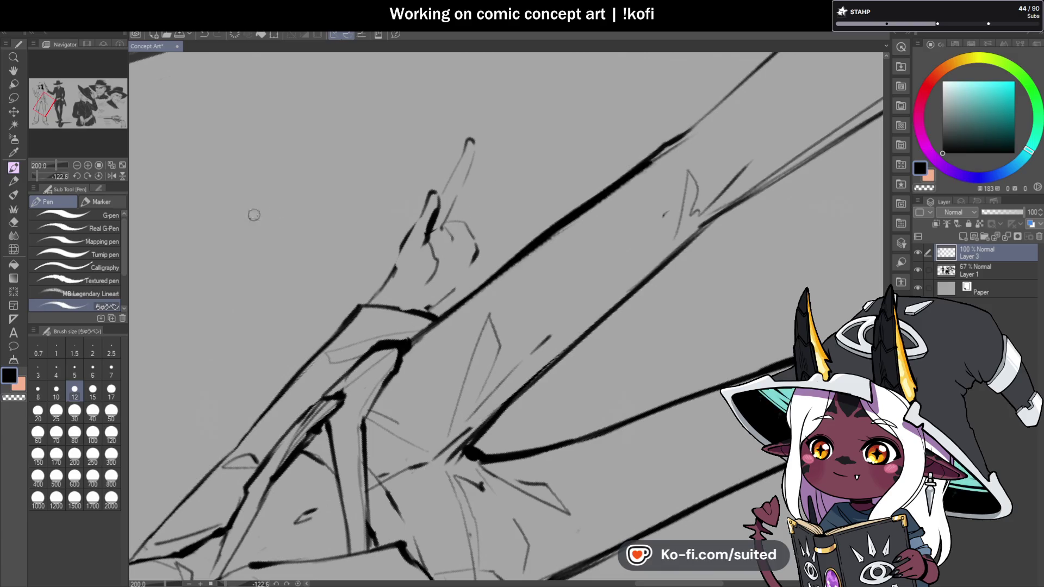
pyautogui.click(99, 177)
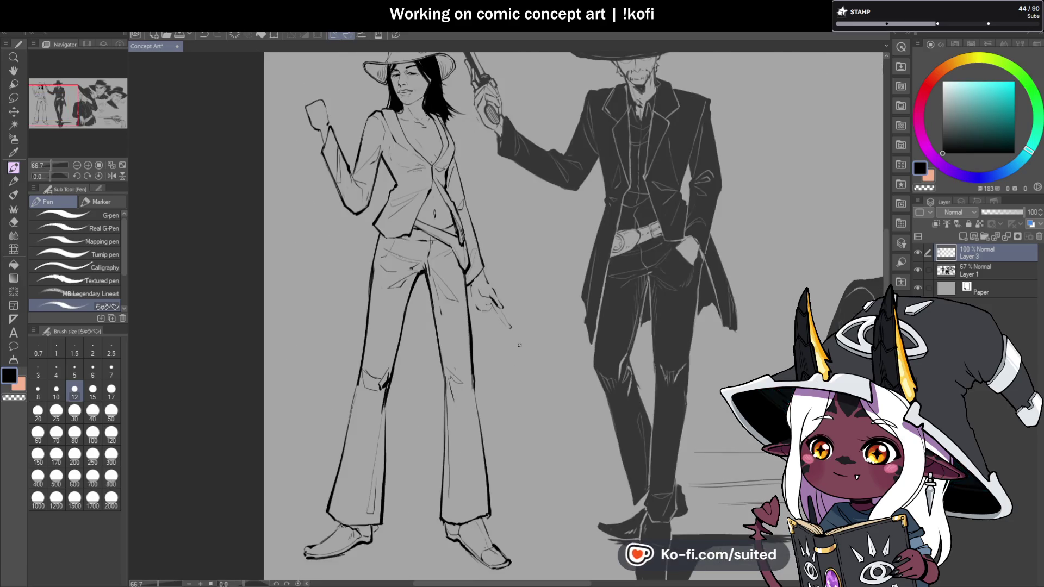
# Undo the dangling strokes below the lower hand, then reset the view upright and zoomed out
pyautogui.moveTo(53, 176)
pyautogui.mouseDown()
pyautogui.moveTo(44, 181)
pyautogui.moveTo(54, 176)
pyautogui.mouseUp()
pyautogui.hotkey('ctrl', '+')
pyautogui.hotkey('ctrl', '+')
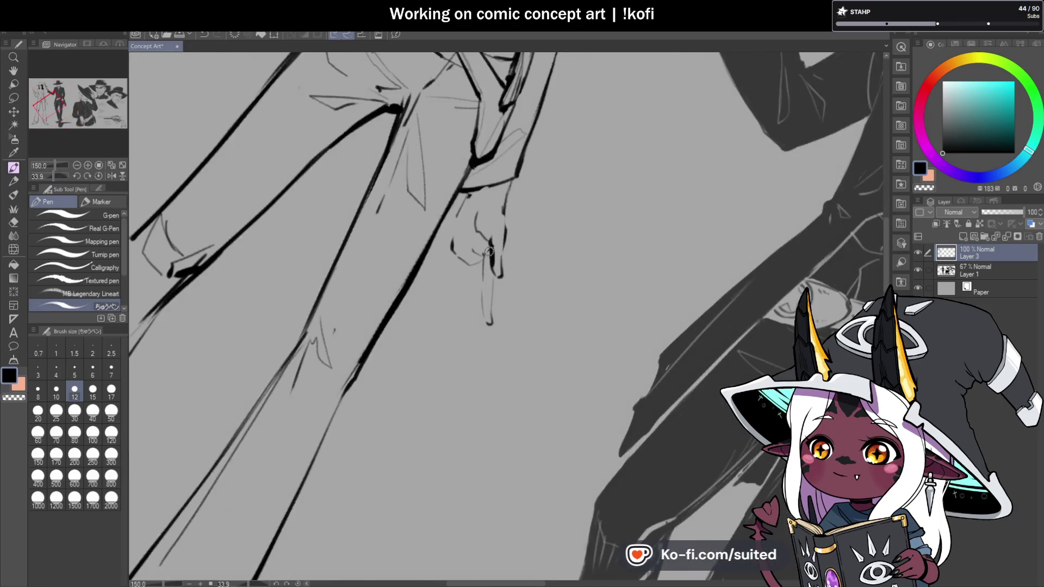
pyautogui.hotkey('ctrl', 'z')
pyautogui.hotkey('ctrl', 'z')
pyautogui.hotkey('ctrl', 'z')
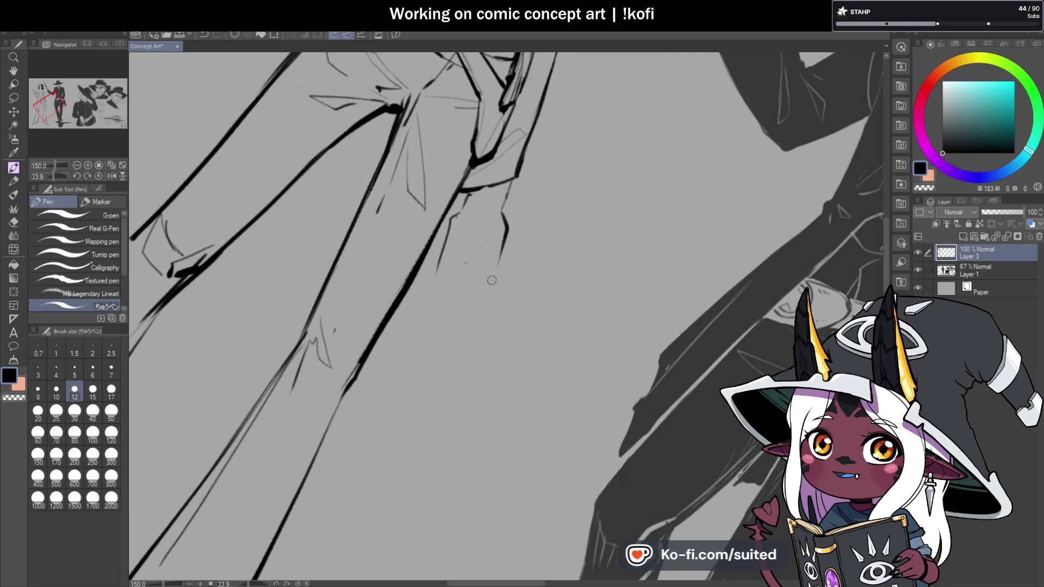
pyautogui.hotkey('ctrl', '-')
pyautogui.click(98, 175)
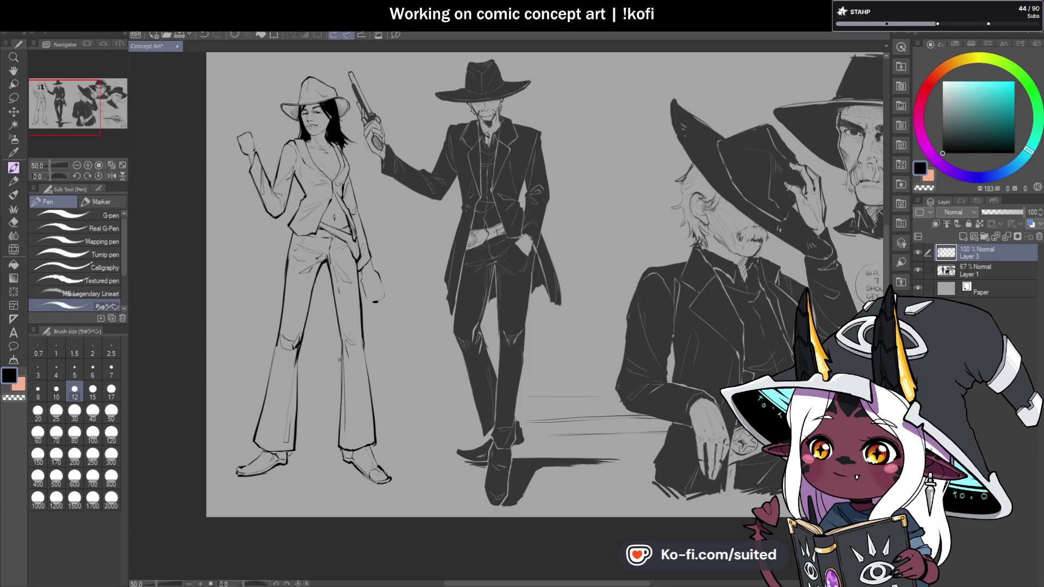
# On a mirrored view, ink the wrist and the raised index finger's outline
pyautogui.scroll(2, 241, 126)
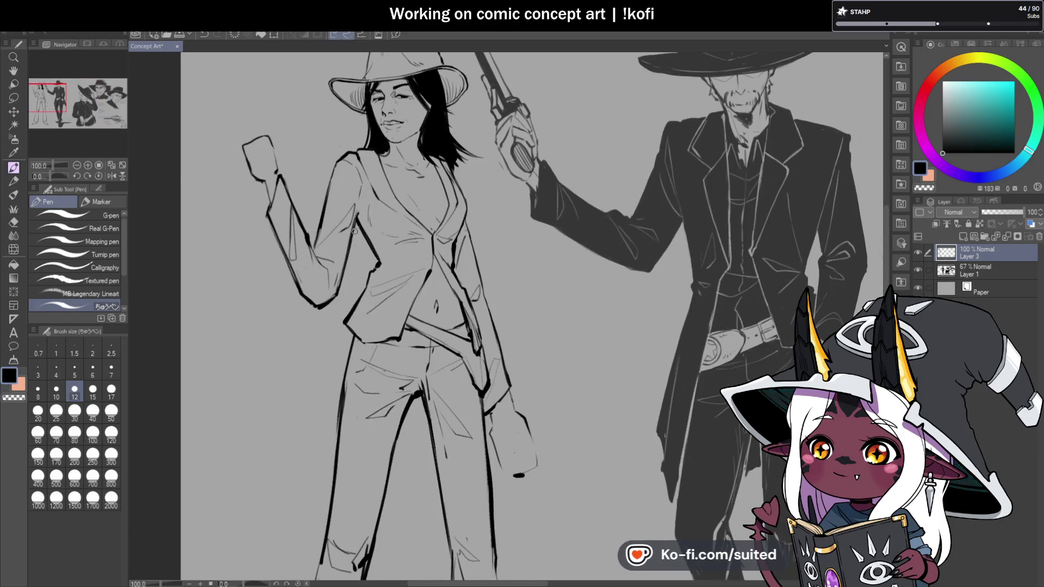
pyautogui.click(111, 176)
pyautogui.scroll(4, 611, 148)
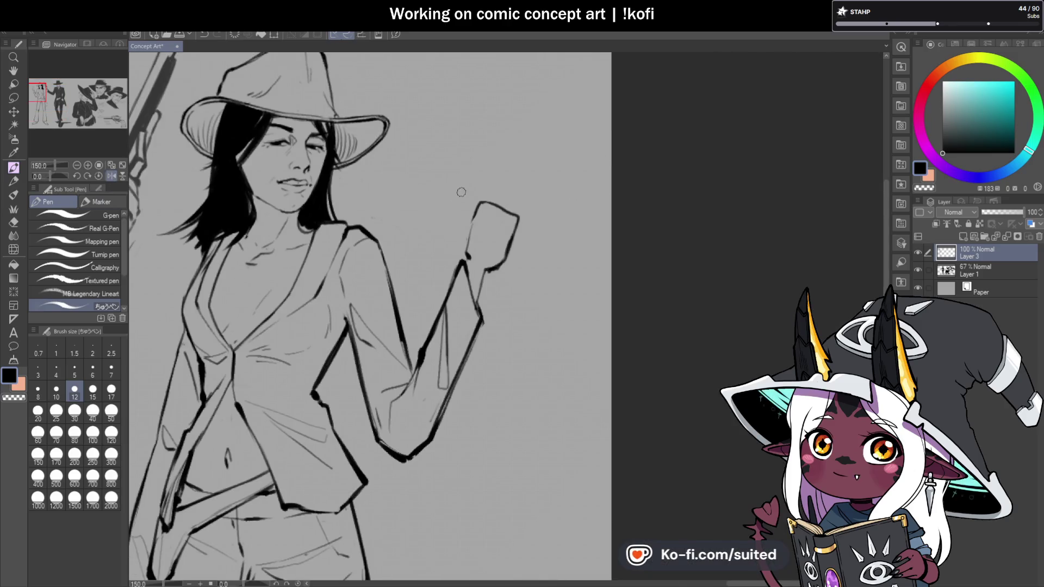
pyautogui.moveTo(468, 254)
pyautogui.mouseDown()
pyautogui.moveTo(460, 190)
pyautogui.moveTo(470, 190)
pyautogui.moveTo(485, 233)
pyautogui.mouseUp()
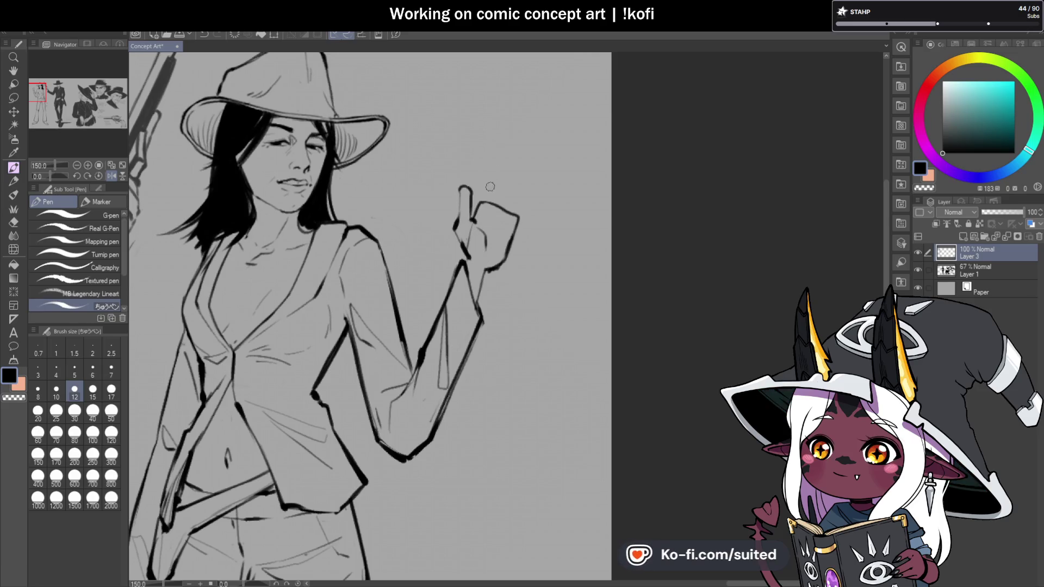
pyautogui.moveTo(493, 153)
pyautogui.mouseDown()
pyautogui.moveTo(495, 145)
pyautogui.moveTo(489, 205)
pyautogui.moveTo(461, 199)
pyautogui.moveTo(463, 185)
pyautogui.moveTo(455, 233)
pyautogui.moveTo(467, 256)
pyautogui.mouseUp()
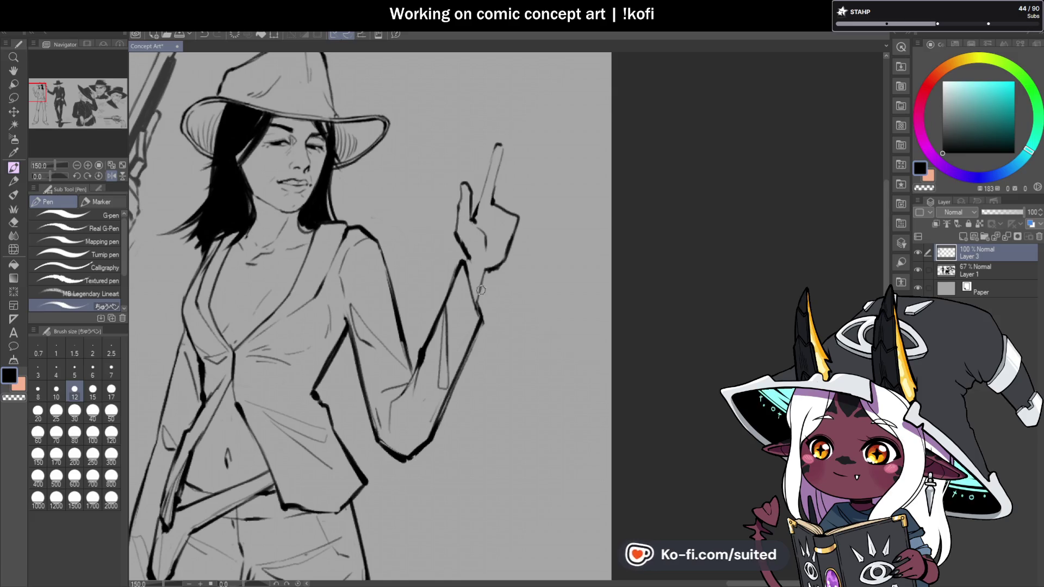
# Redraw the curled fingers and outer hand edge, then flip the view back to normal
pyautogui.scroll(-4, 520, 237)
pyautogui.scroll(4, 527, 260)
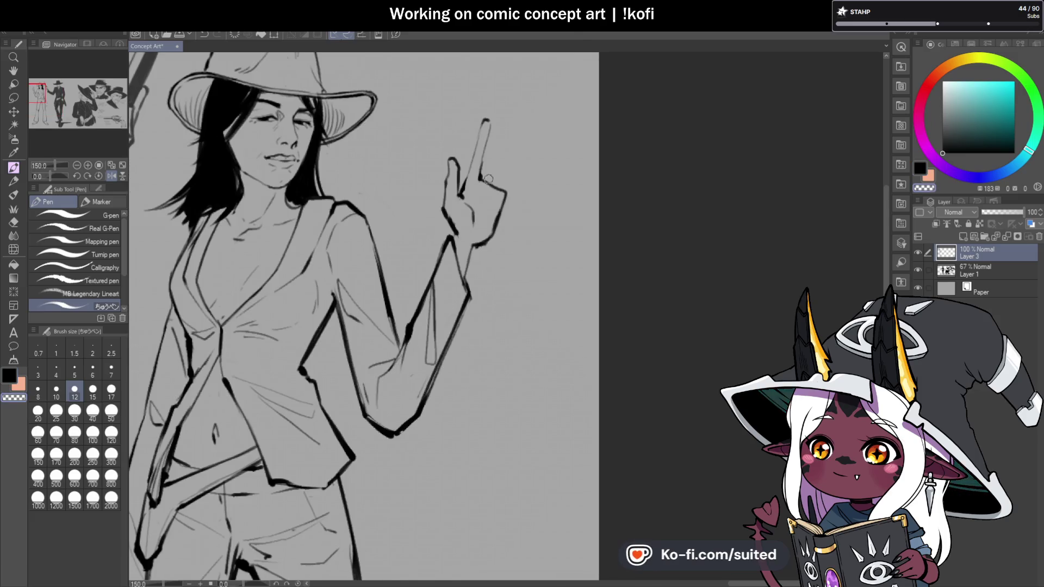
pyautogui.hotkey('ctrl', 'z')
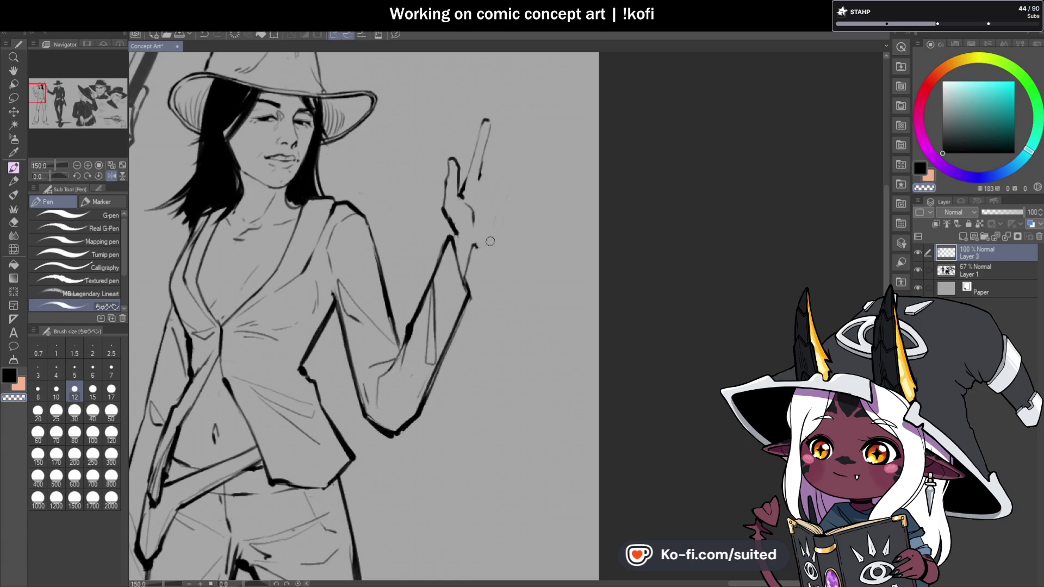
pyautogui.moveTo(482, 176); pyautogui.dragTo(503, 199)
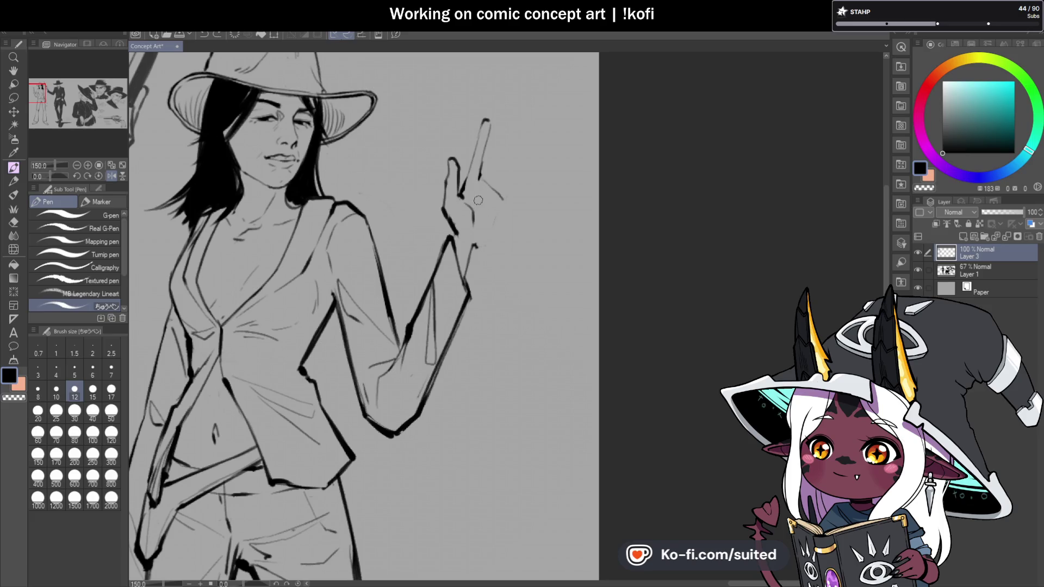
pyautogui.moveTo(479, 182); pyautogui.dragTo(474, 205)
pyautogui.moveTo(492, 181)
pyautogui.mouseDown()
pyautogui.moveTo(504, 192)
pyautogui.moveTo(491, 217)
pyautogui.moveTo(500, 220)
pyautogui.moveTo(478, 244)
pyautogui.mouseUp()
pyautogui.scroll(-5, 478, 244)
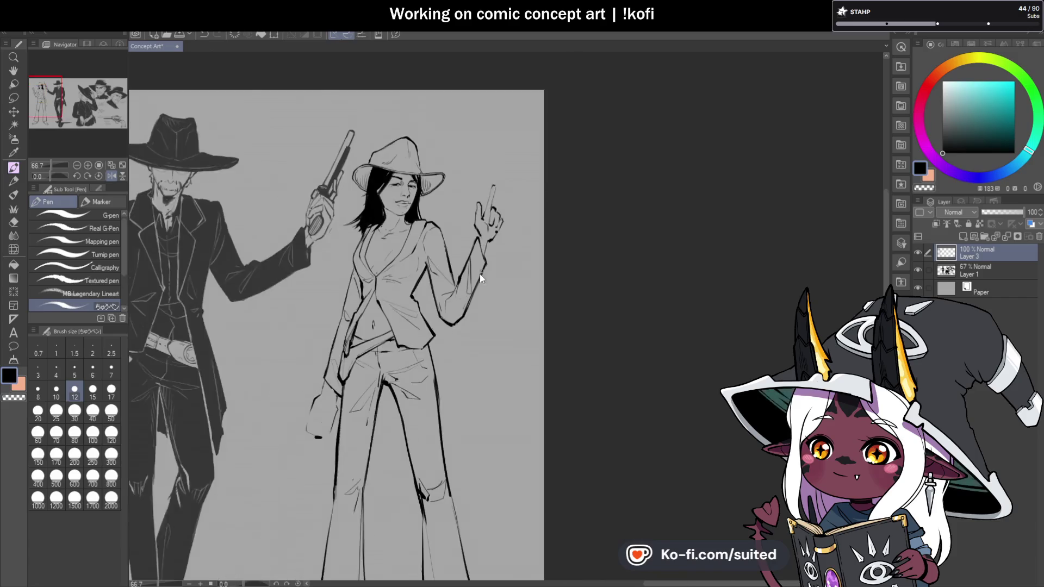
pyautogui.scroll(5, 505, 206)
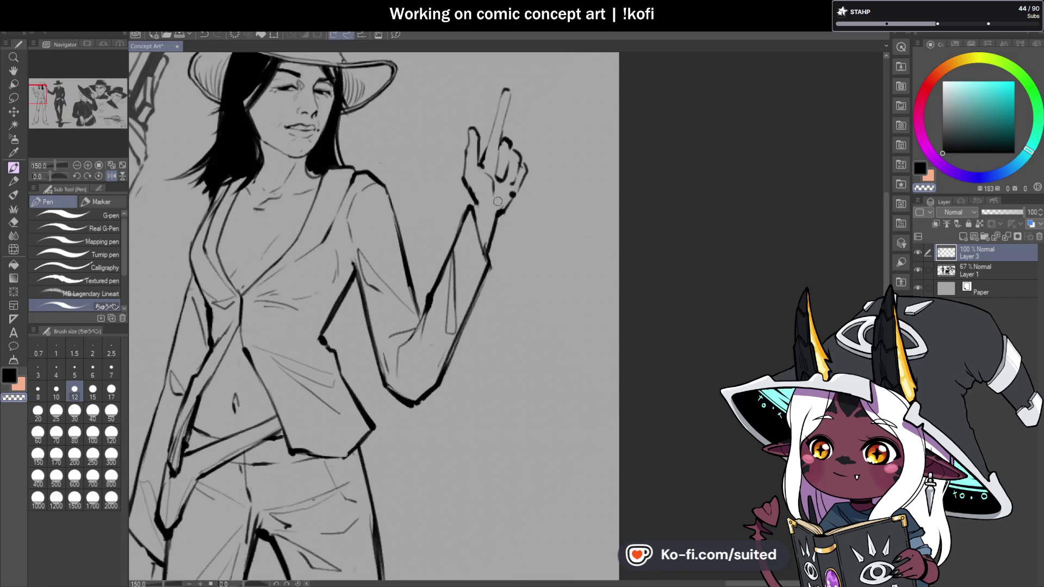
pyautogui.scroll(-4, 476, 251)
pyautogui.click(111, 176)
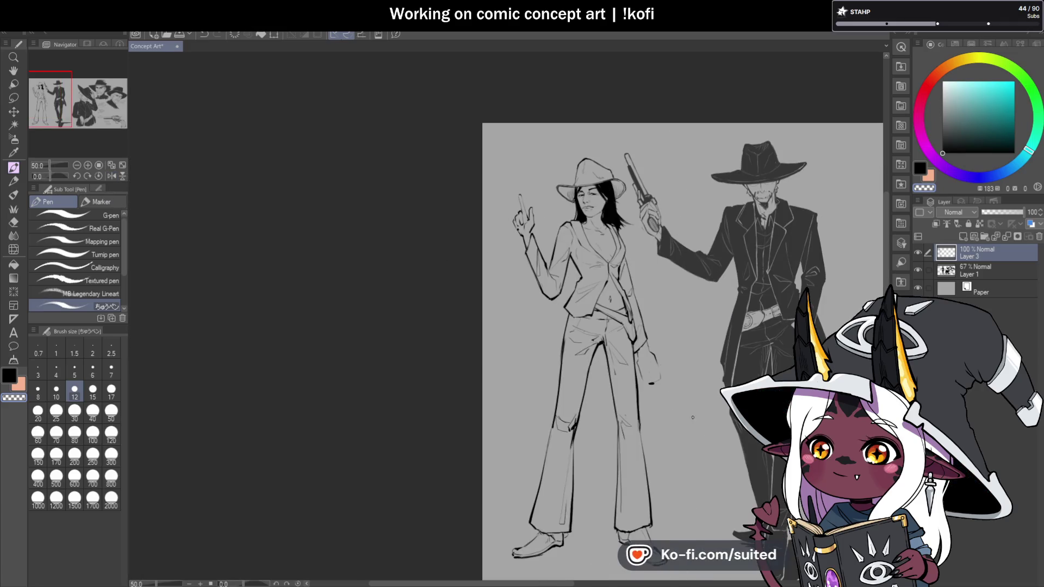
pyautogui.scroll(4, 537, 224)
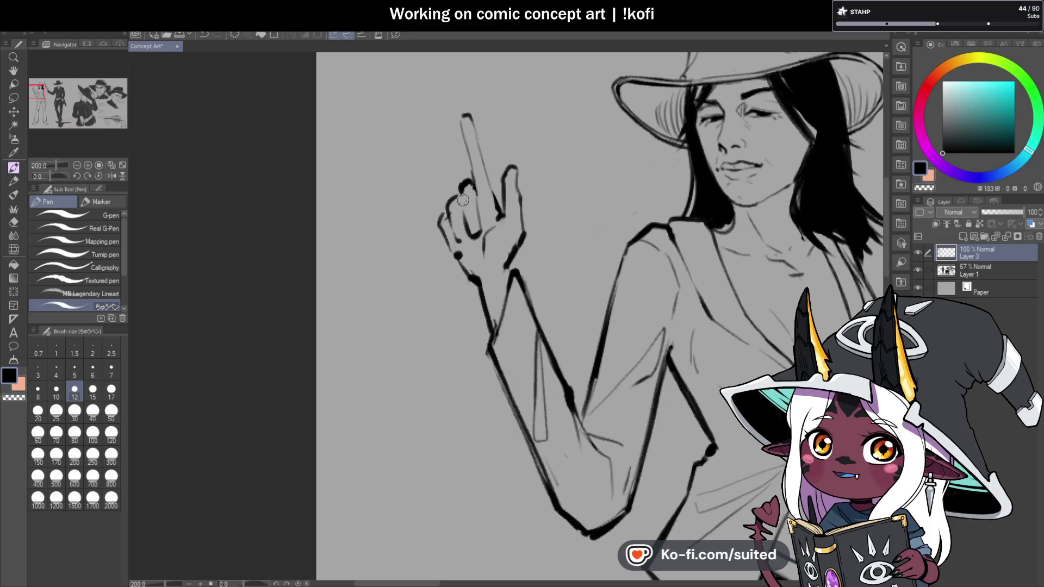
# Undo and redraw the finger strokes, adding a thin curved line on the finger
pyautogui.hotkey('ctrl', 'z')
pyautogui.moveTo(461, 191); pyautogui.dragTo(479, 223)
pyautogui.press('c')
pyautogui.hotkey('ctrl', 'z')
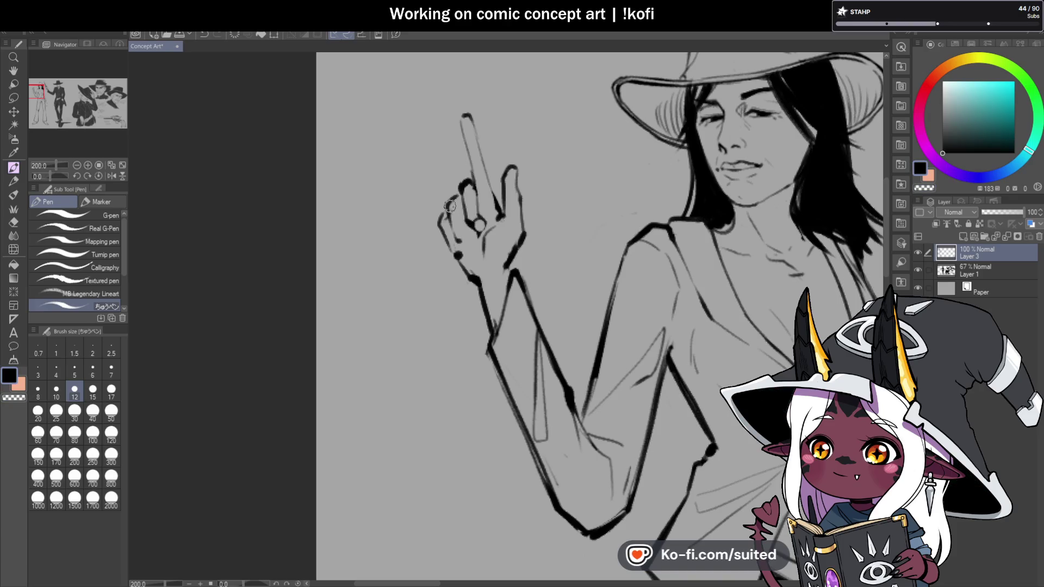
pyautogui.hotkey('ctrl', 'z')
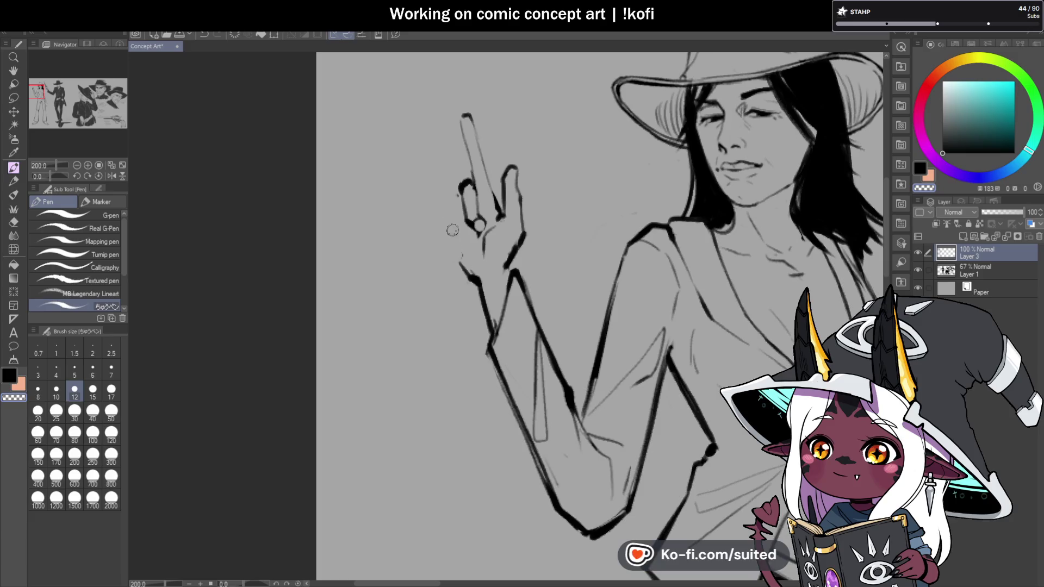
pyautogui.moveTo(460, 186); pyautogui.dragTo(449, 211)
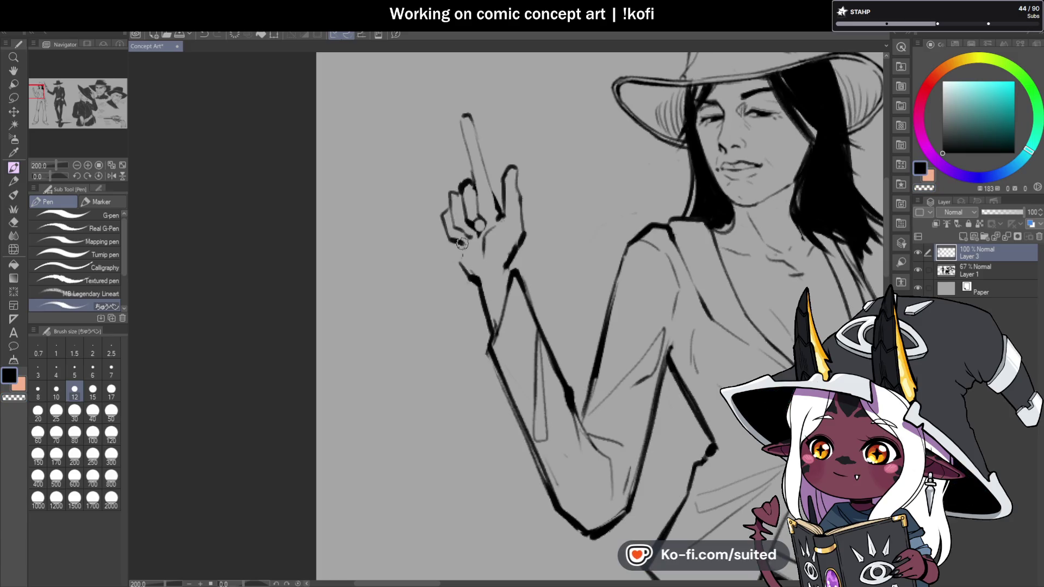
# Ink the raised finger's left and right outlines and small strokes near the wrist
pyautogui.scroll(-3, 333, 156)
pyautogui.scroll(3, 407, 172)
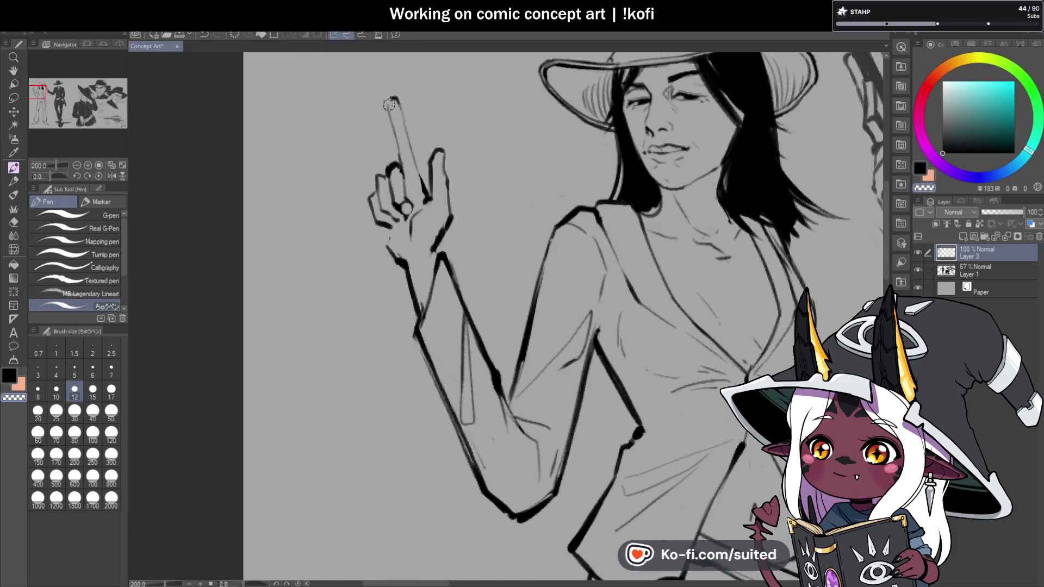
pyautogui.scroll(2, 395, 91)
pyautogui.moveTo(407, 247)
pyautogui.mouseDown()
pyautogui.moveTo(385, 125)
pyautogui.moveTo(451, 288)
pyautogui.mouseUp()
pyautogui.scroll(-3, 457, 207)
pyautogui.scroll(1, 496, 175)
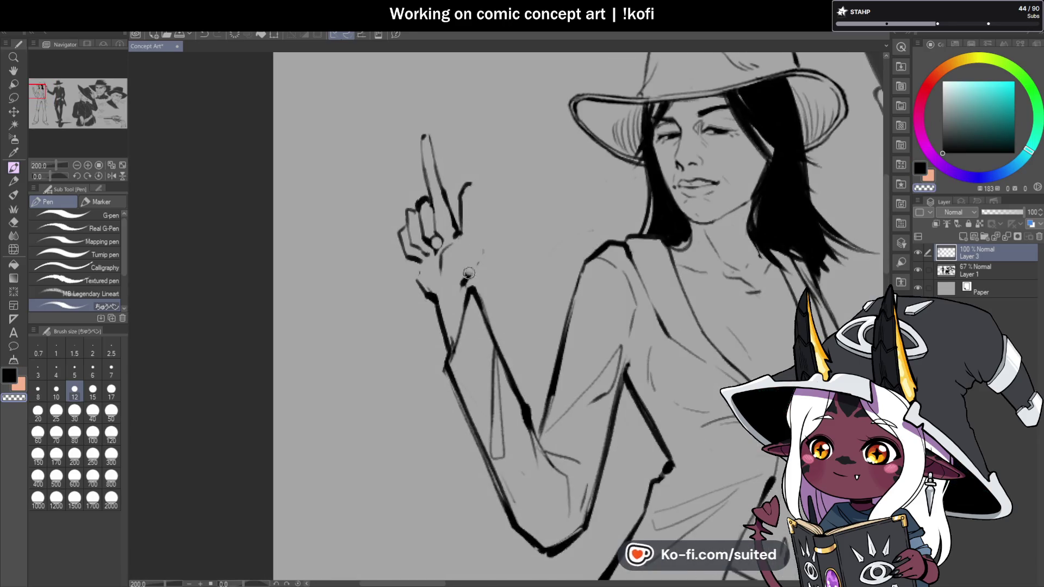
pyautogui.scroll(2, 469, 227)
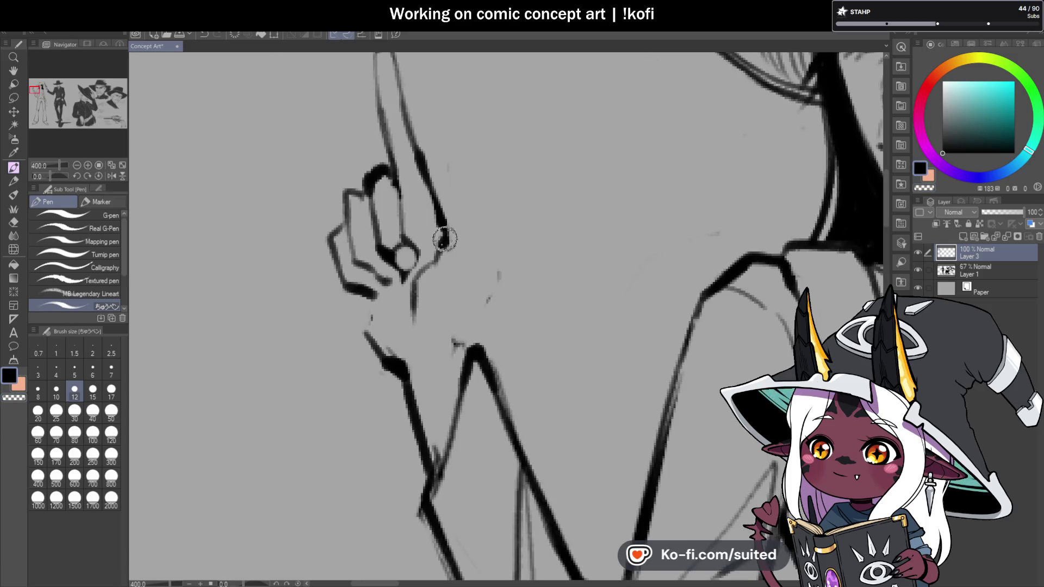
pyautogui.moveTo(436, 205)
pyautogui.mouseDown()
pyautogui.moveTo(436, 158)
pyautogui.moveTo(454, 144)
pyautogui.moveTo(474, 255)
pyautogui.moveTo(461, 324)
pyautogui.mouseUp()
pyautogui.moveTo(479, 277); pyautogui.dragTo(460, 342)
# Undo the last finger stroke and redraw the line down the finger's right edge
pyautogui.scroll(-4, 462, 283)
pyautogui.scroll(4, 442, 186)
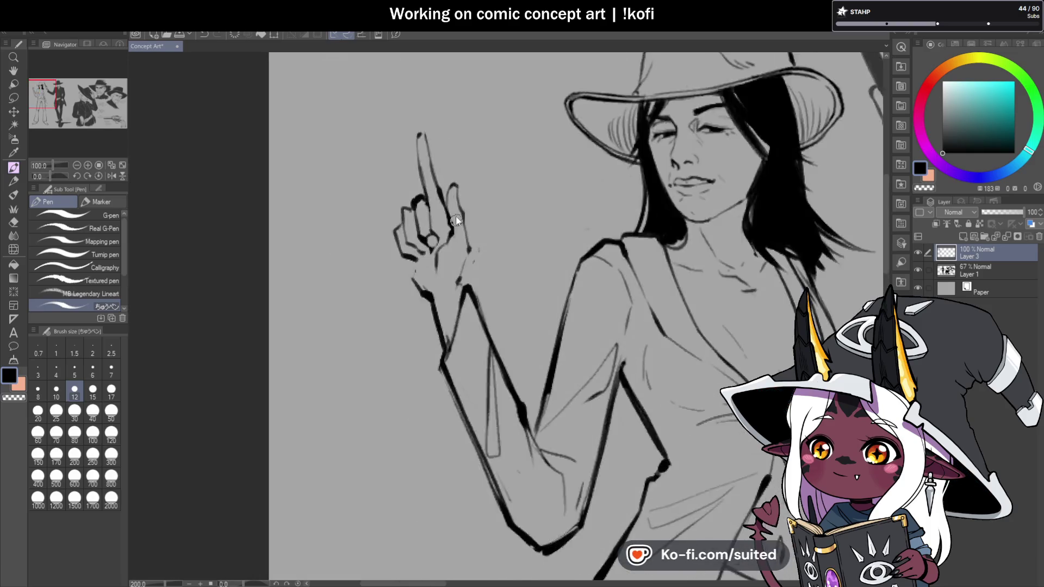
pyautogui.hotkey('ctrl', 'z')
pyautogui.moveTo(432, 179); pyautogui.dragTo(443, 239)
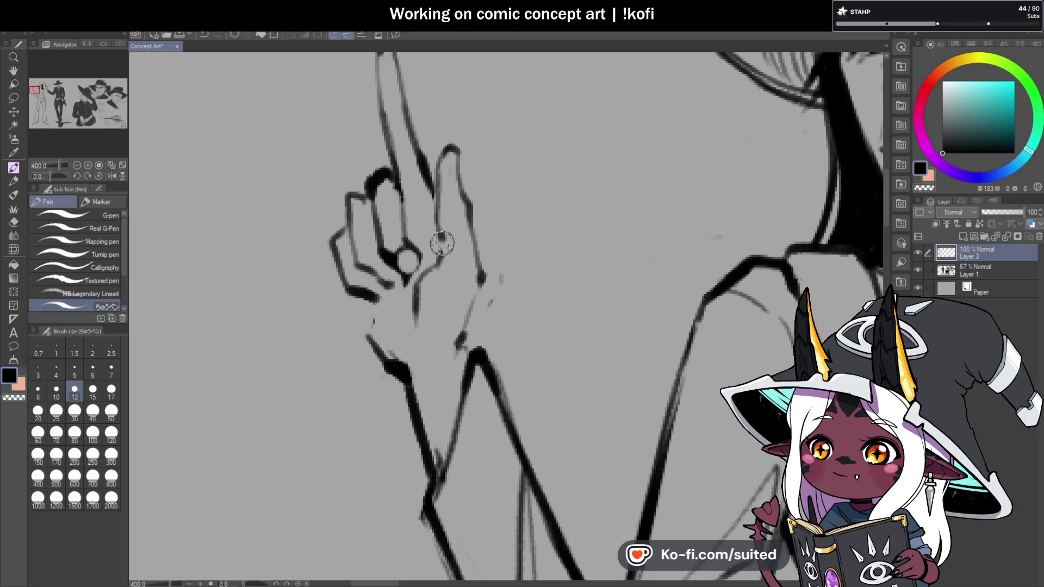
pyautogui.scroll(-2, 429, 185)
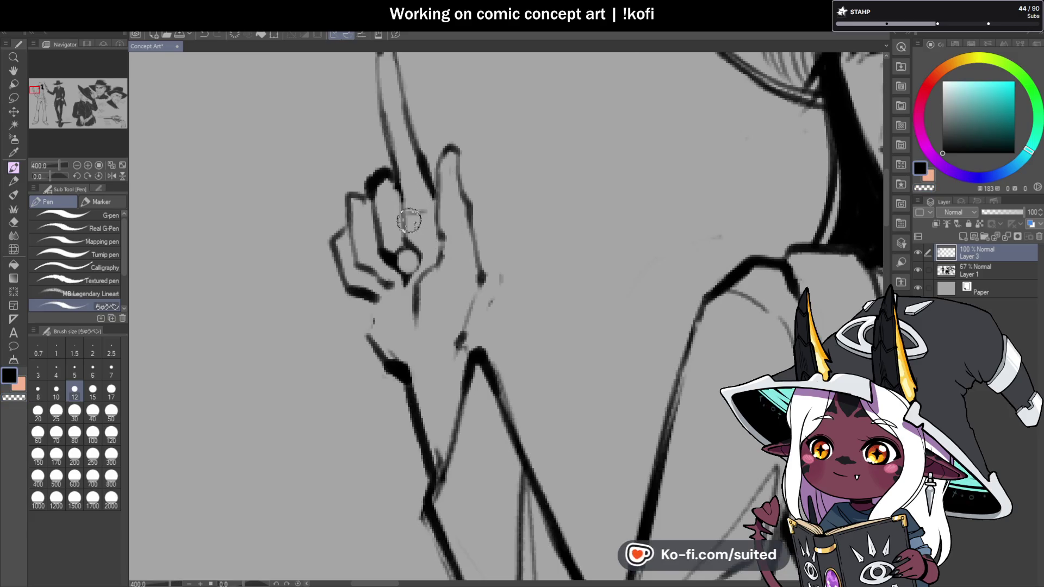
pyautogui.scroll(-1, 371, 228)
pyautogui.scroll(-1, 372, 229)
# On a mirrored view, touch up the knuckle strokes, alternating between eraser and black ink
pyautogui.click(111, 176)
pyautogui.scroll(-1, 560, 227)
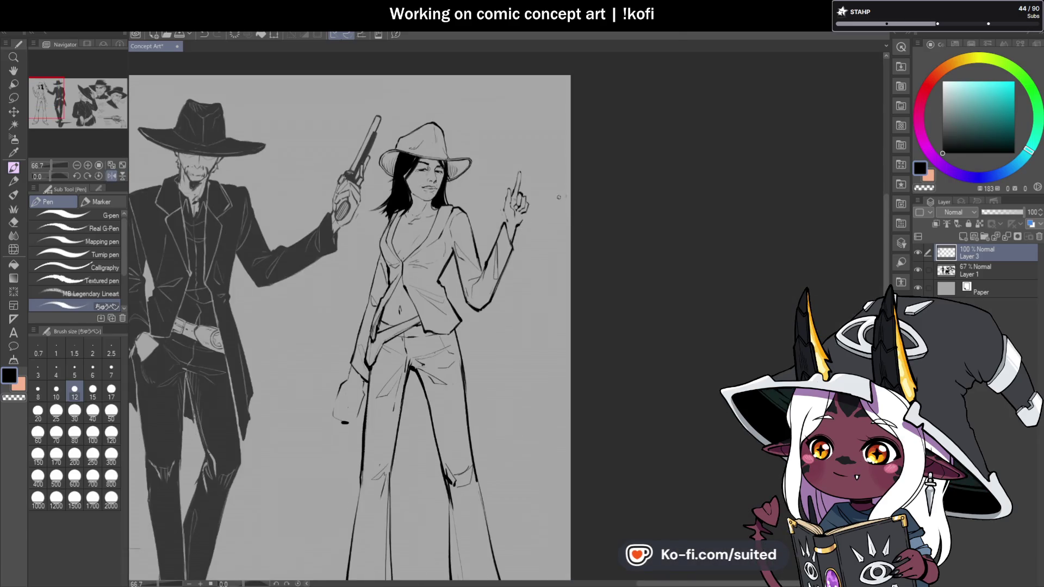
pyautogui.scroll(3, 536, 209)
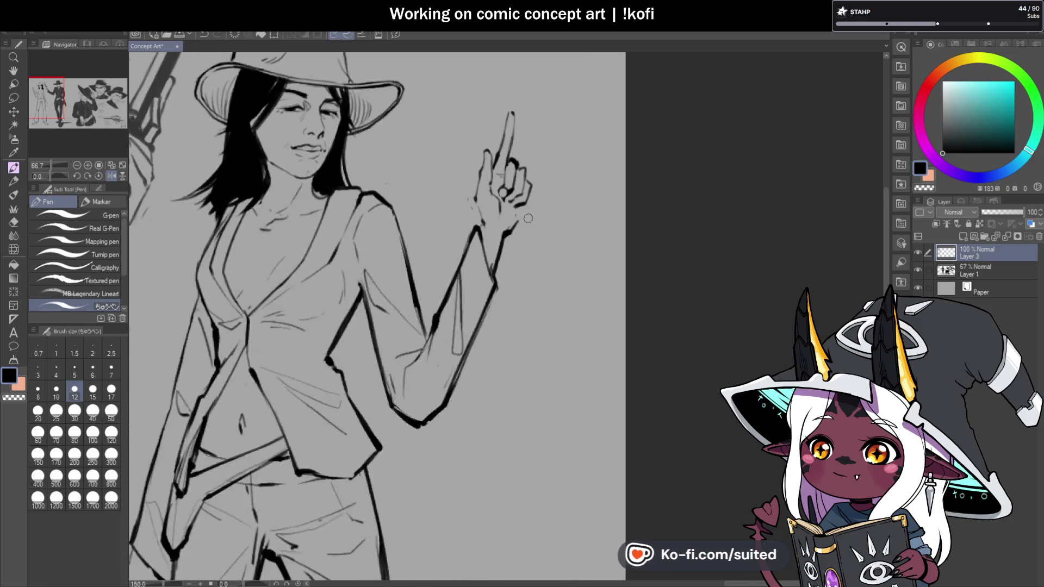
pyautogui.press('c')
pyautogui.press('c')
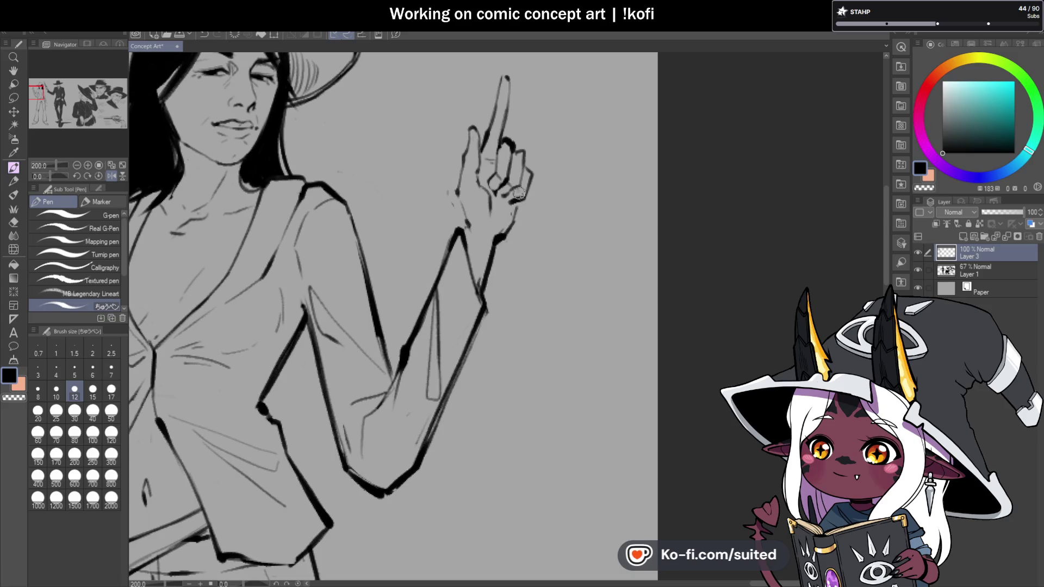
pyautogui.press('c')
pyautogui.moveTo(514, 207); pyautogui.dragTo(509, 233)
pyautogui.press('c')
pyautogui.press('c')
pyautogui.press('c')
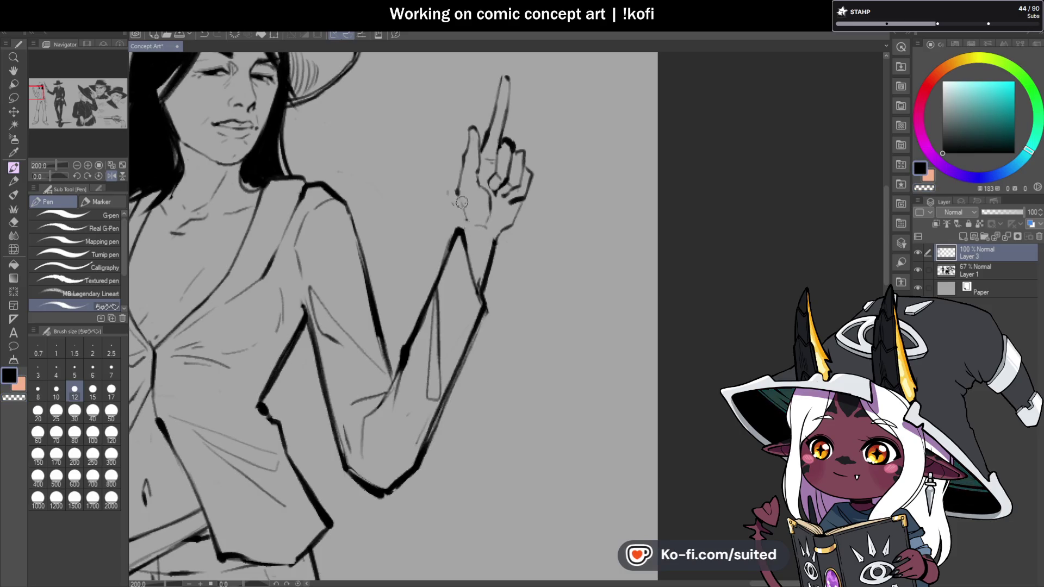
# Extend the raised finger's outline and refine the fingertip, then flip the view back
pyautogui.scroll(-3, 478, 228)
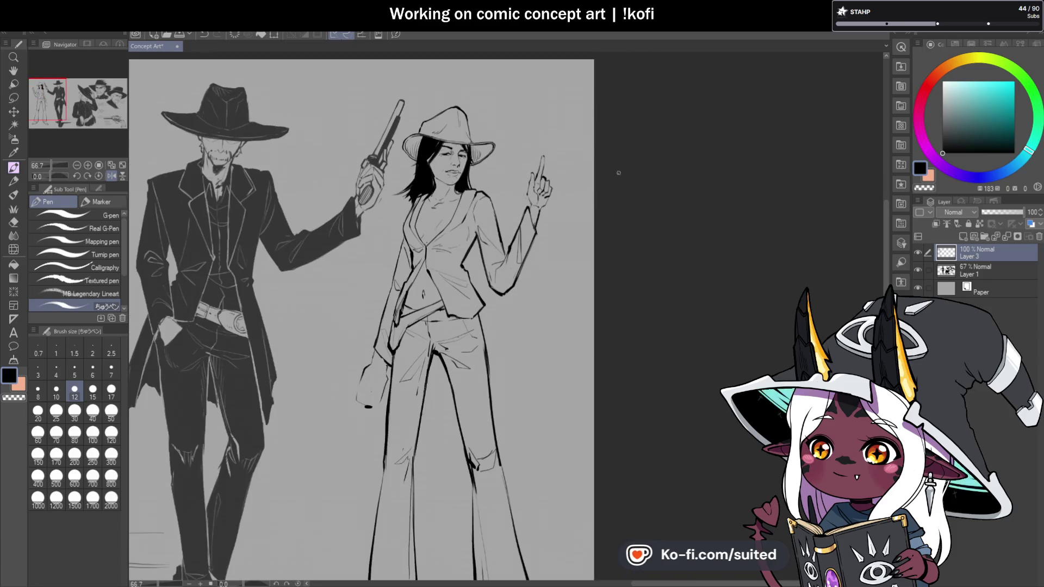
pyautogui.scroll(3, 569, 170)
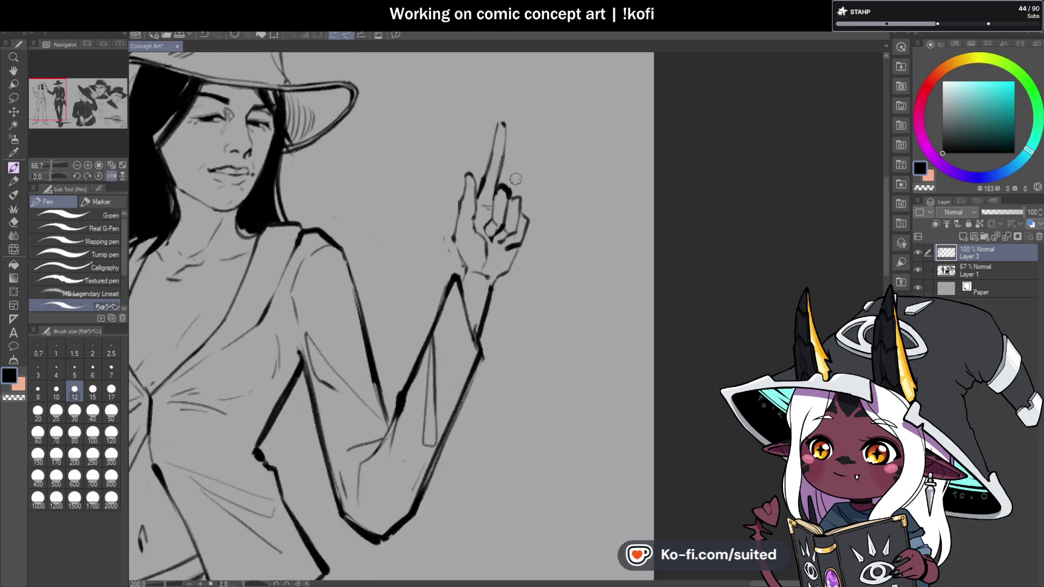
pyautogui.moveTo(492, 191); pyautogui.dragTo(507, 127)
pyautogui.moveTo(496, 174)
pyautogui.mouseDown()
pyautogui.moveTo(506, 120)
pyautogui.moveTo(491, 148)
pyautogui.moveTo(525, 216)
pyautogui.mouseUp()
pyautogui.scroll(1, 519, 136)
pyautogui.scroll(-6, 553, 164)
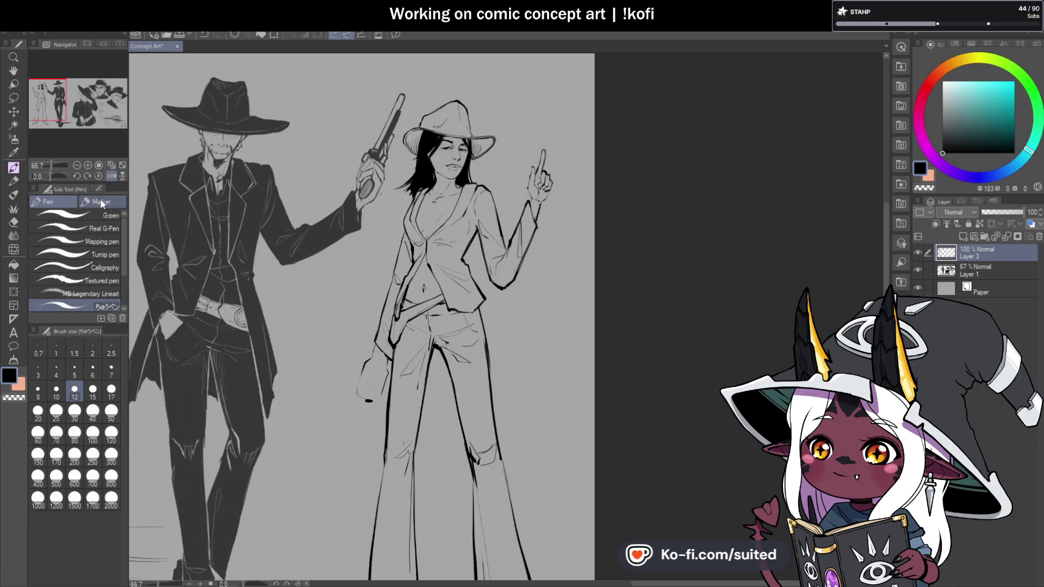
pyautogui.click(110, 175)
# Erase the old lower hand strokes beside the woman's sleeve
pyautogui.scroll(-1, 103, 148)
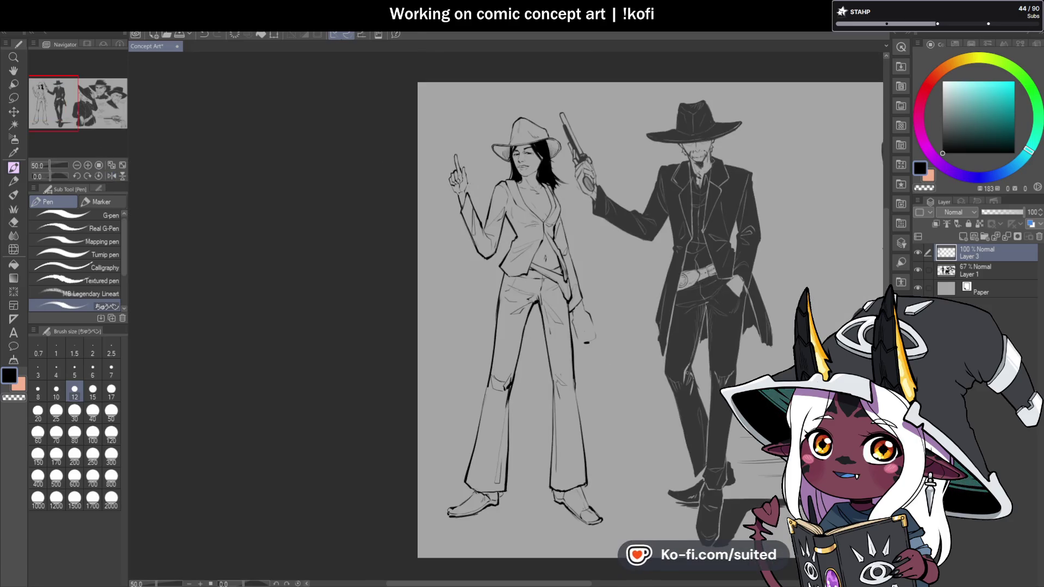
pyautogui.scroll(3, 695, 375)
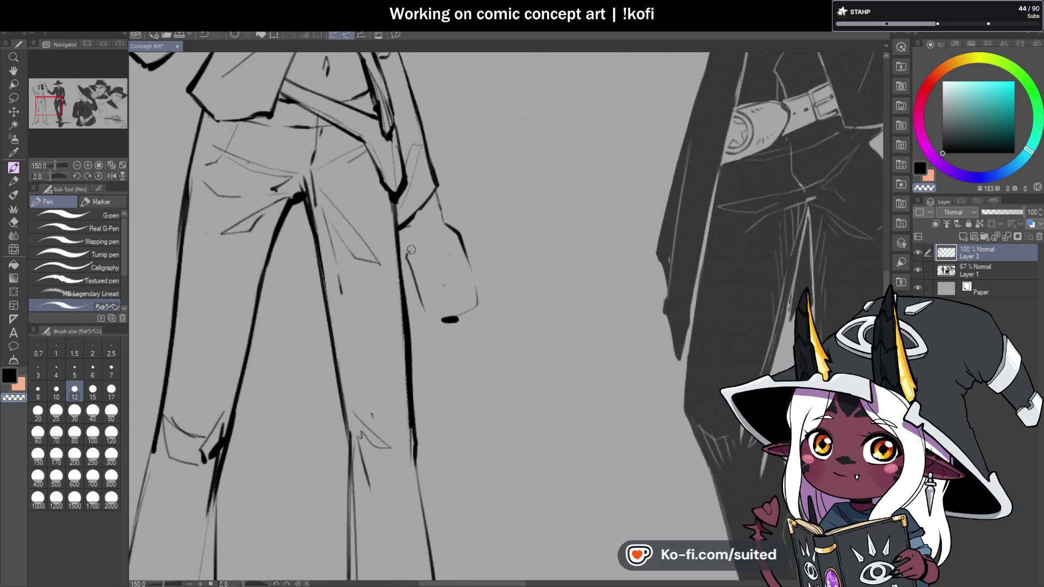
pyautogui.moveTo(444, 279)
pyautogui.mouseDown()
pyautogui.moveTo(473, 291)
pyautogui.moveTo(443, 233)
pyautogui.moveTo(440, 191)
pyautogui.mouseUp()
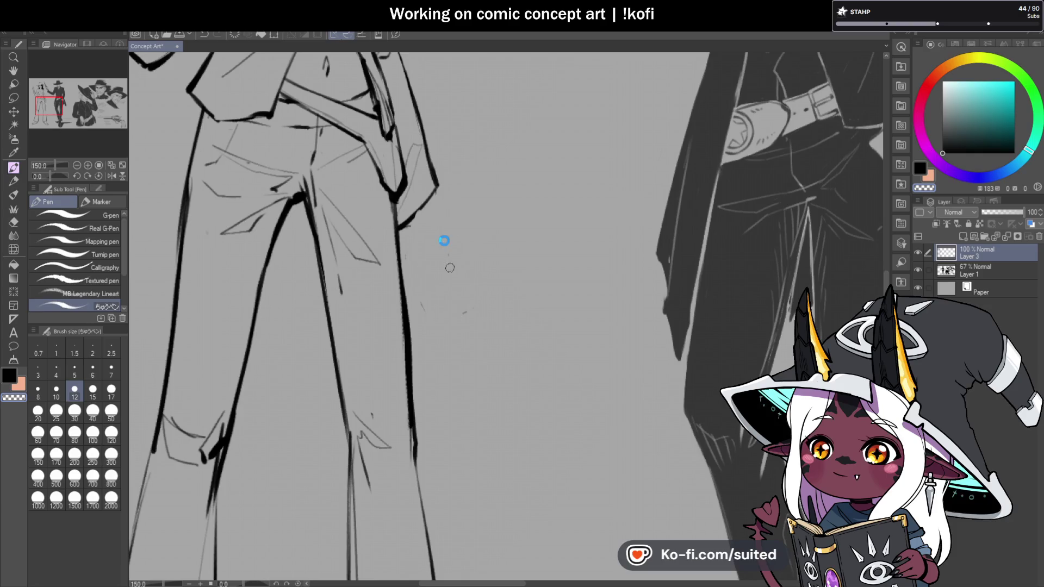
pyautogui.scroll(-1, 515, 420)
pyautogui.scroll(-2, 516, 420)
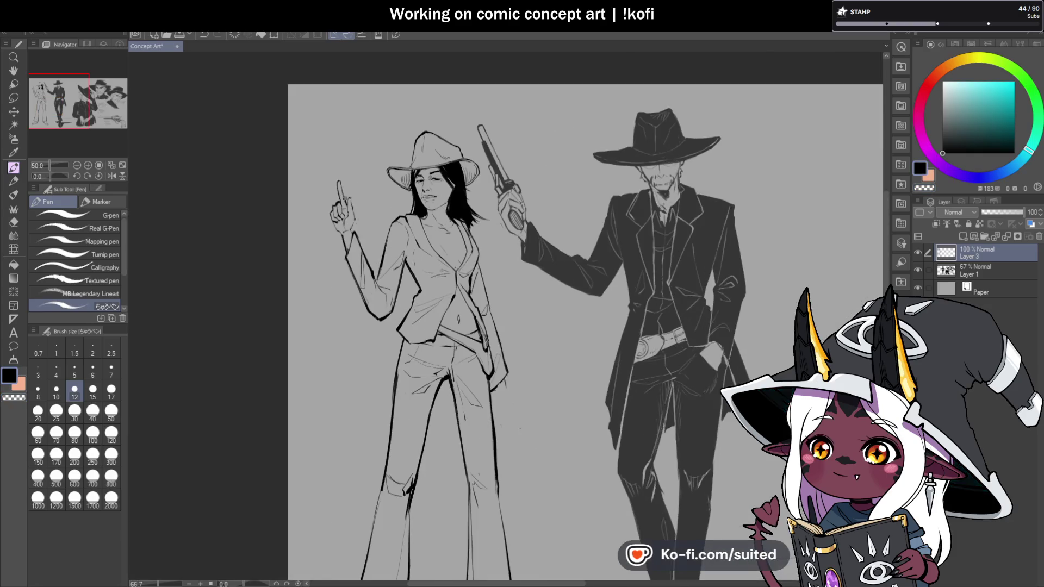
# Lasso-copy the raised pointing hand and paste the copy down beside her hip
pyautogui.press('m')
pyautogui.moveTo(354, 168)
pyautogui.mouseDown()
pyautogui.moveTo(359, 224)
pyautogui.moveTo(342, 255)
pyautogui.moveTo(351, 157)
pyautogui.mouseUp()
pyautogui.hotkey('ctrl', 'c')
pyautogui.hotkey('ctrl', 'v')
pyautogui.hotkey('ctrl', 't')
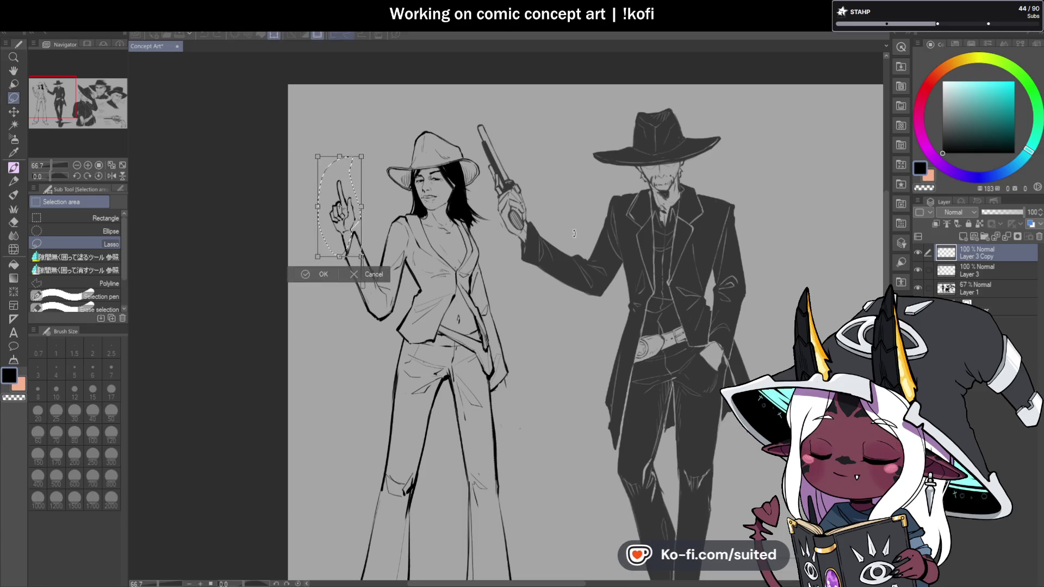
pyautogui.moveTo(348, 218)
pyautogui.mouseDown()
pyautogui.moveTo(468, 377)
pyautogui.moveTo(513, 402)
pyautogui.mouseUp()
# Flip the pasted hand horizontally and rotate it so the finger points downward, then apply
pyautogui.moveTo(536, 288); pyautogui.dragTo(481, 286)
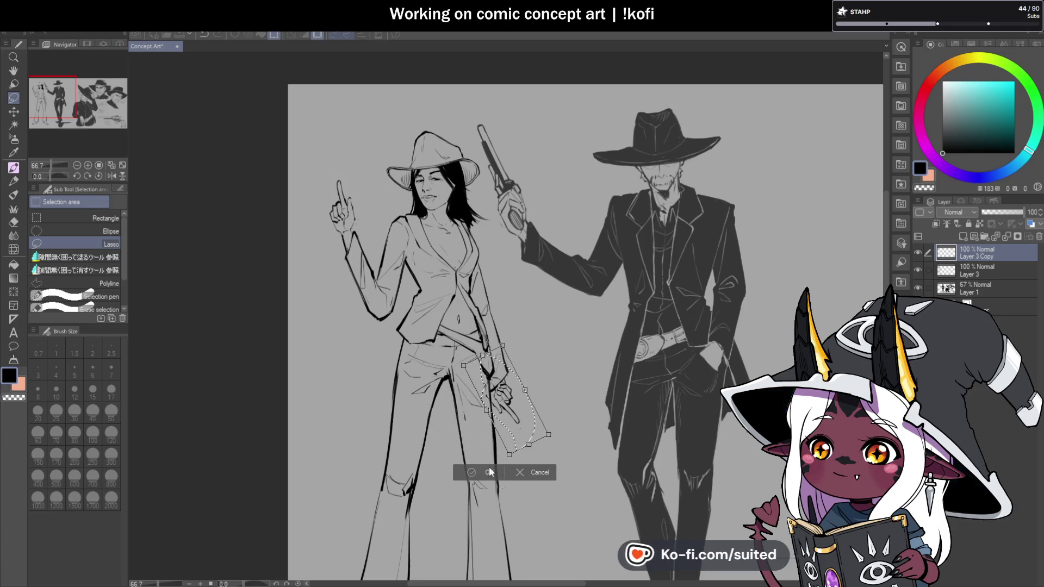
pyautogui.click(119, 189)
pyautogui.click(64, 222)
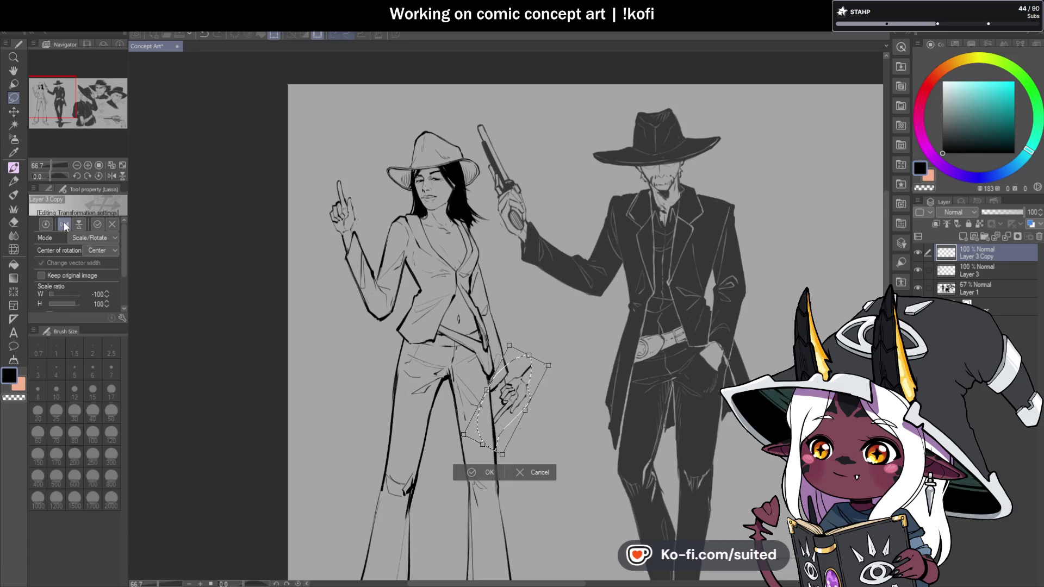
pyautogui.moveTo(555, 307)
pyautogui.mouseDown()
pyautogui.moveTo(576, 359)
pyautogui.moveTo(553, 438)
pyautogui.mouseUp()
pyautogui.scroll(-1, 553, 438)
pyautogui.scroll(3, 535, 384)
pyautogui.moveTo(525, 375)
pyautogui.mouseDown()
pyautogui.moveTo(559, 259)
pyautogui.moveTo(542, 253)
pyautogui.mouseUp()
pyautogui.moveTo(515, 360); pyautogui.dragTo(514, 354)
pyautogui.press('Return')
# Clear the selection around the new lower hand
pyautogui.hotkey('ctrl', 'd')
pyautogui.moveTo(413, 265); pyautogui.dragTo(413, 265)
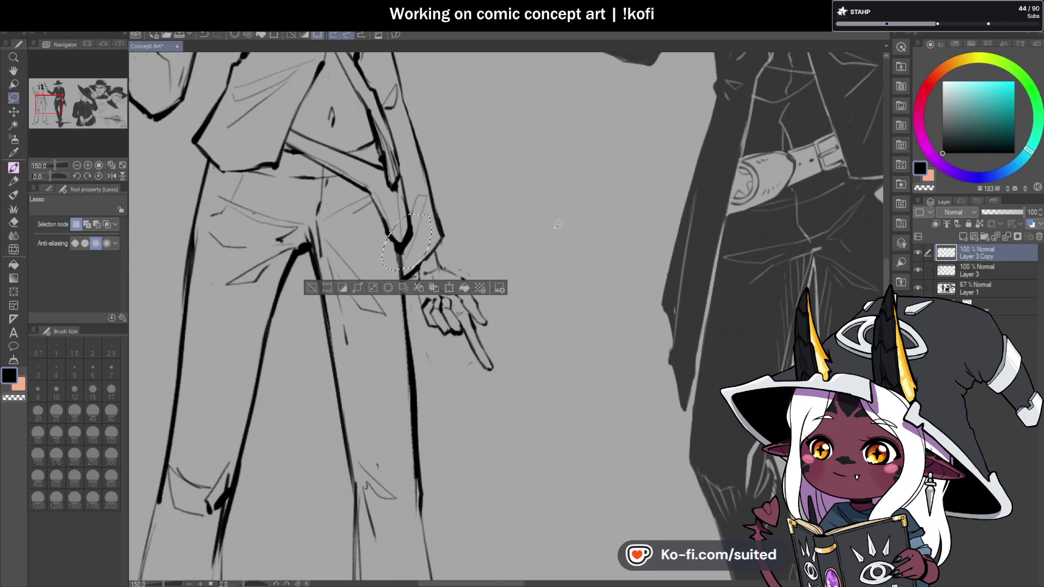
pyautogui.hotkey('ctrl', 'd')
pyautogui.scroll(-4, 466, 316)
pyautogui.scroll(-1, 467, 317)
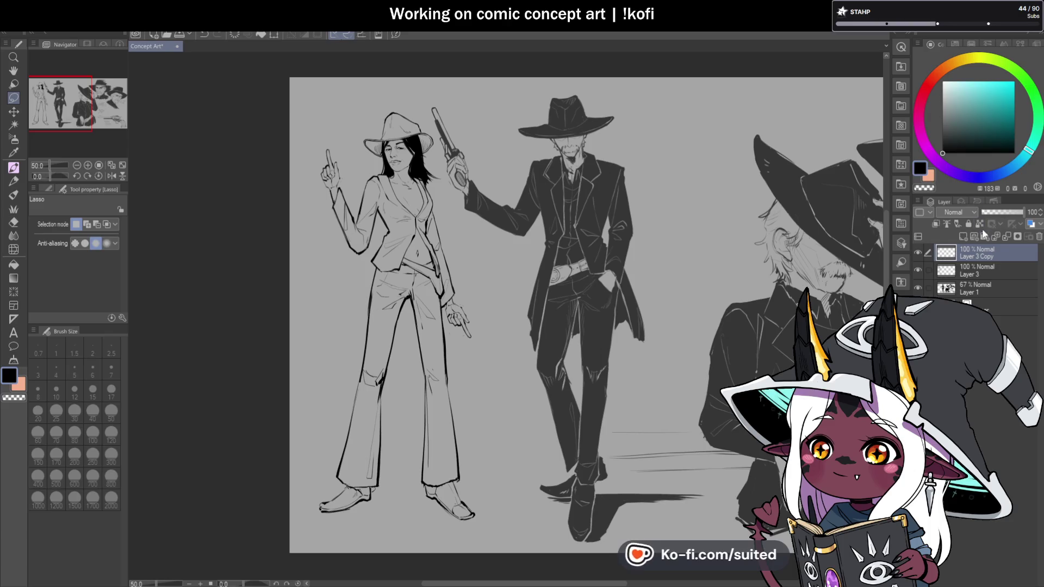
# Merge the pasted hand copy down into the sketch layer and check the view
pyautogui.click(1006, 236)
pyautogui.click(111, 176)
pyautogui.click(111, 176)
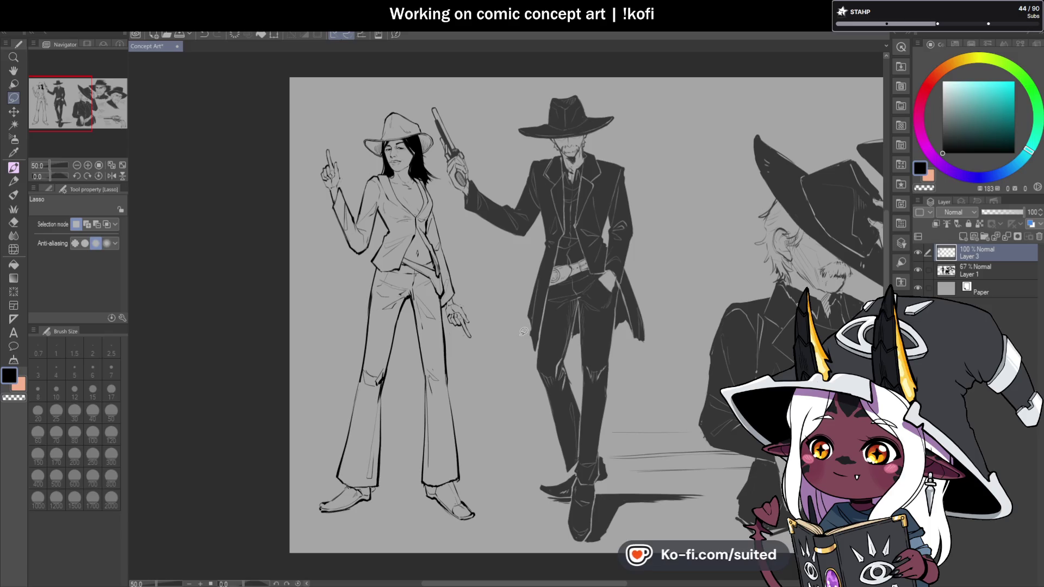
pyautogui.moveTo(41, 174); pyautogui.dragTo(43, 174)
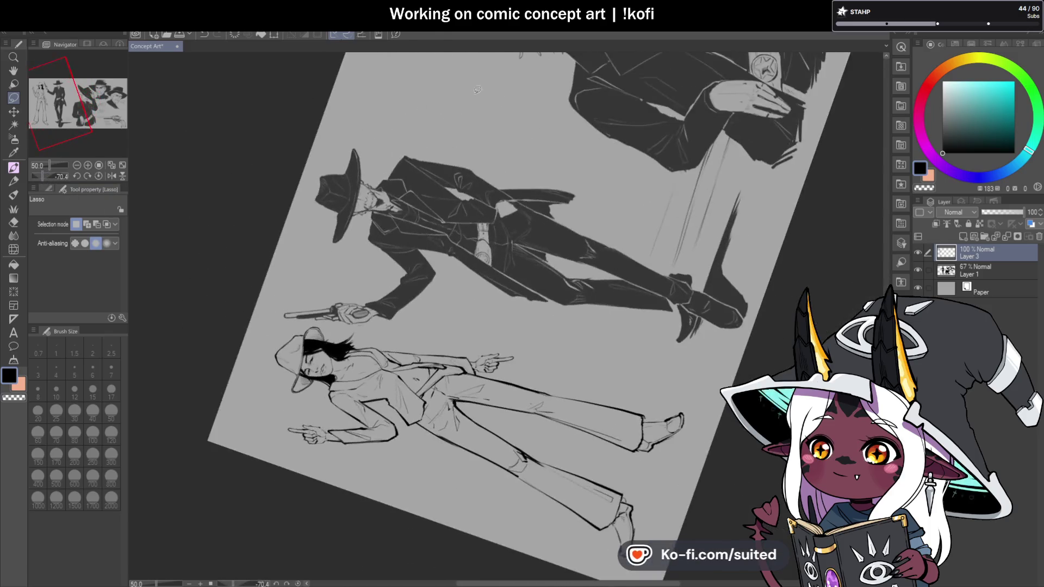
# Add a new drawing layer above the sketch and fade the sketch layer to 46% opacity
pyautogui.click(962, 237)
pyautogui.click(986, 267)
pyautogui.moveTo(1006, 213); pyautogui.dragTo(1003, 214)
pyautogui.click(972, 257)
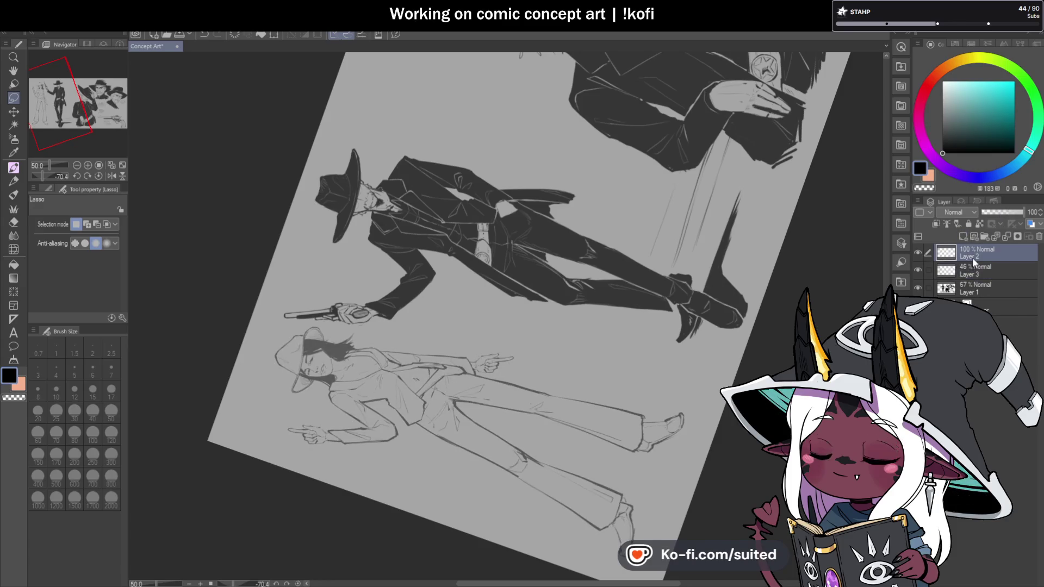
# Ink the pistol barrel and grip lines coming from the lower hand
pyautogui.scroll(5, 527, 361)
pyautogui.press('p')
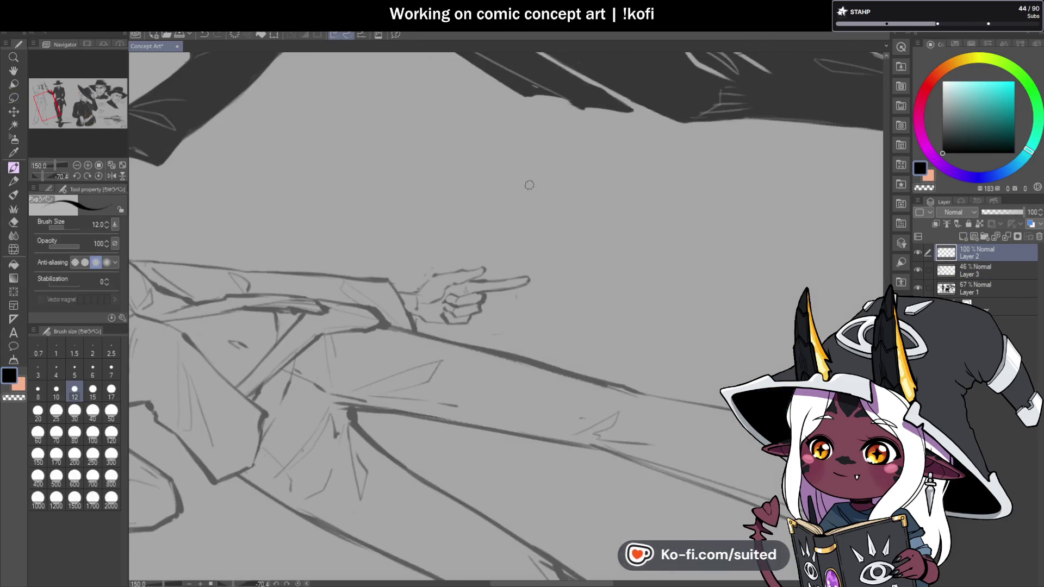
pyautogui.scroll(1, 429, 345)
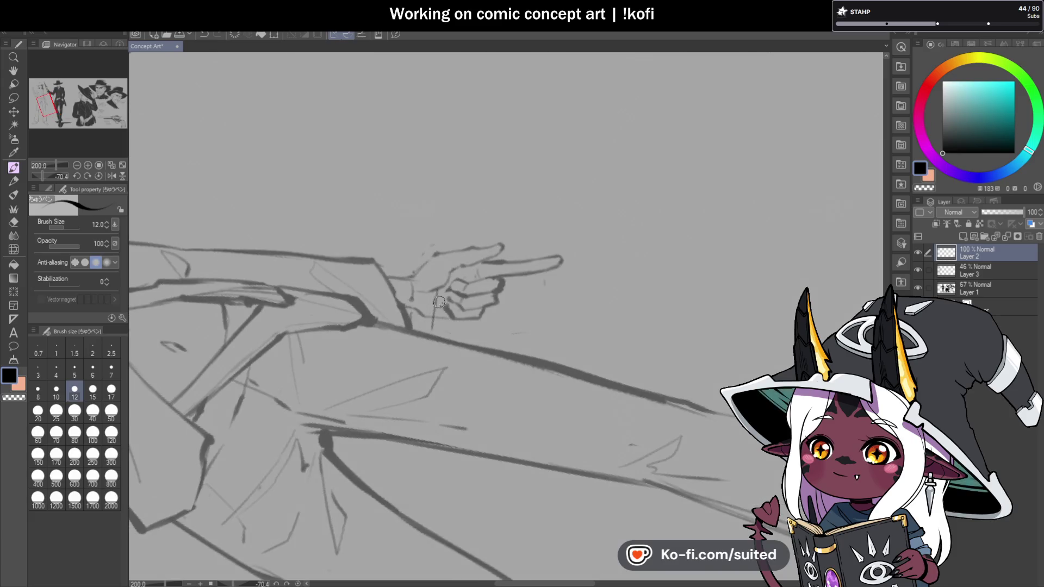
pyautogui.hotkey('ctrl', 'z')
pyautogui.moveTo(449, 272); pyautogui.dragTo(428, 329)
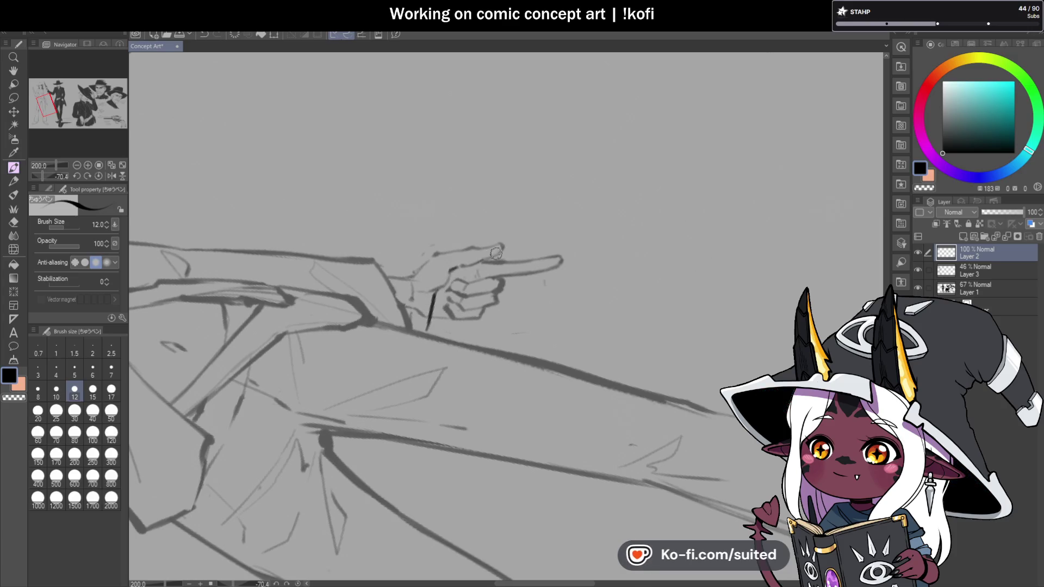
pyautogui.moveTo(496, 252)
pyautogui.mouseDown()
pyautogui.moveTo(613, 248)
pyautogui.moveTo(620, 264)
pyautogui.moveTo(502, 277)
pyautogui.mouseUp()
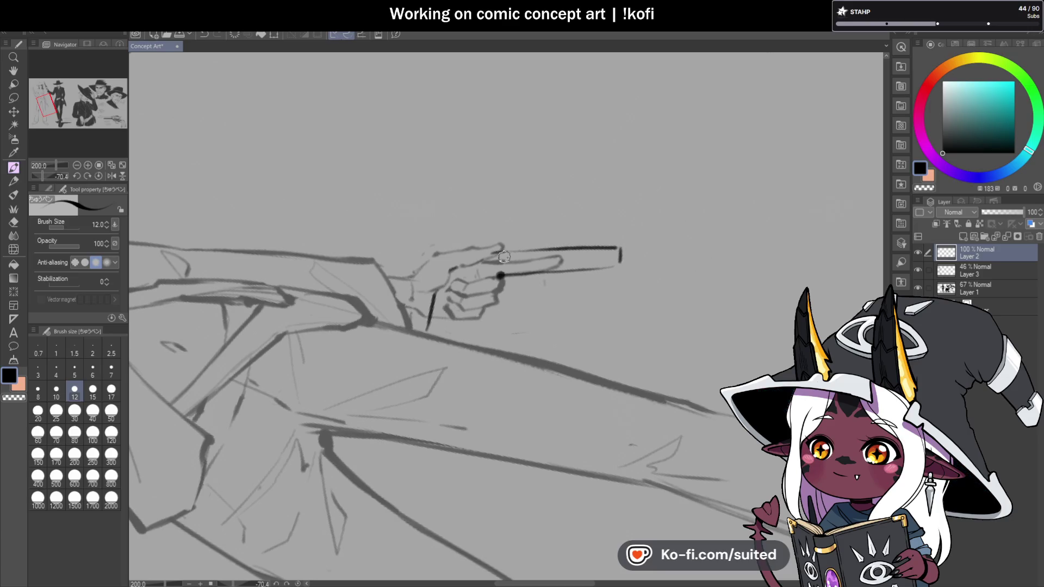
pyautogui.click(98, 176)
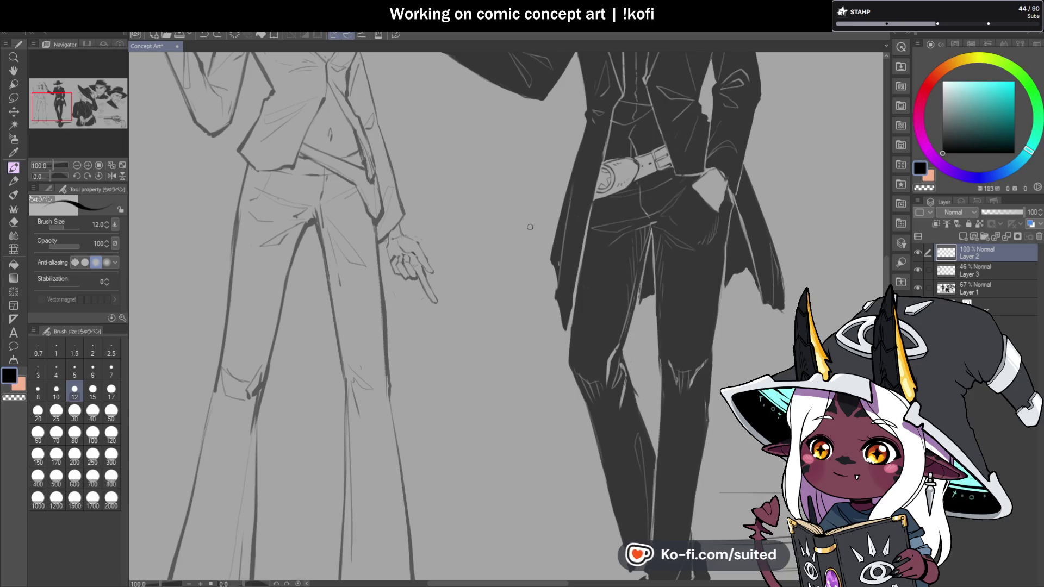
pyautogui.scroll(1, 396, 257)
pyautogui.moveTo(402, 243); pyautogui.dragTo(369, 235)
pyautogui.hotkey('ctrl', 'z')
pyautogui.moveTo(352, 257)
pyautogui.mouseDown()
pyautogui.moveTo(381, 265)
pyautogui.moveTo(419, 237)
pyautogui.moveTo(434, 241)
pyautogui.mouseUp()
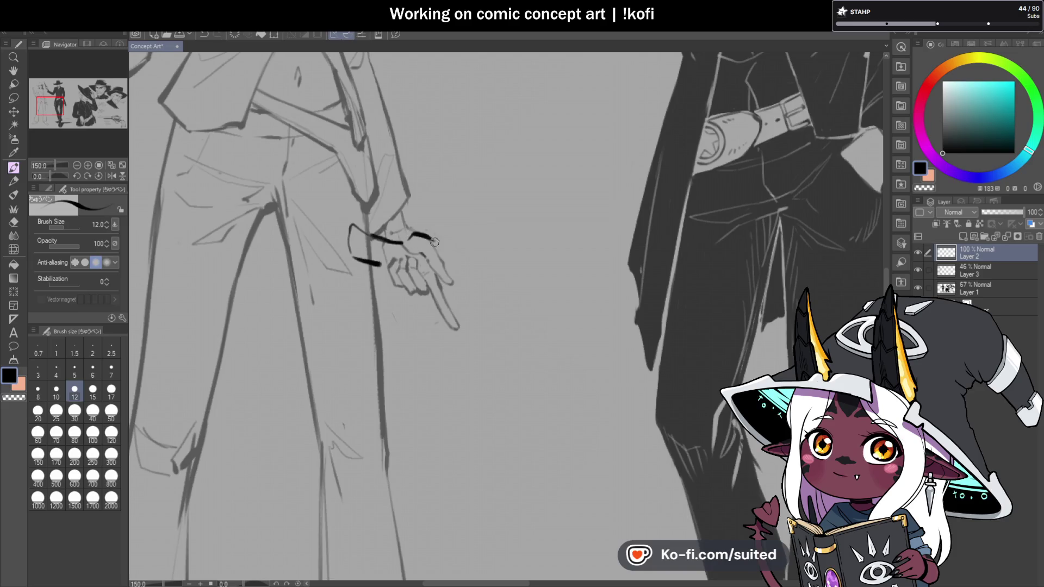
pyautogui.moveTo(458, 327); pyautogui.dragTo(478, 356)
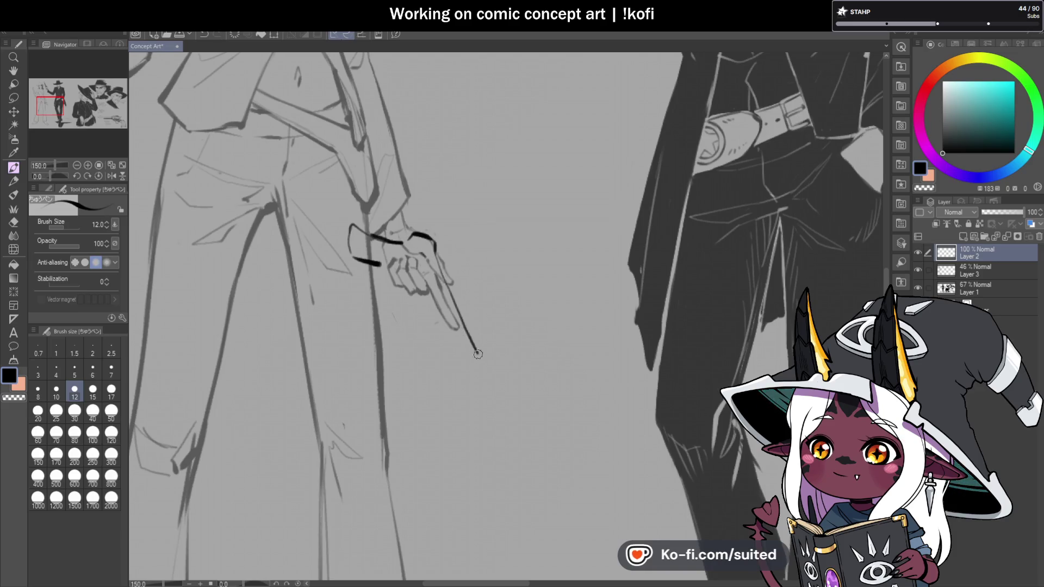
pyautogui.hotkey('ctrl', 'z')
pyautogui.moveTo(442, 271)
pyautogui.mouseDown()
pyautogui.moveTo(477, 368)
pyautogui.moveTo(452, 372)
pyautogui.mouseUp()
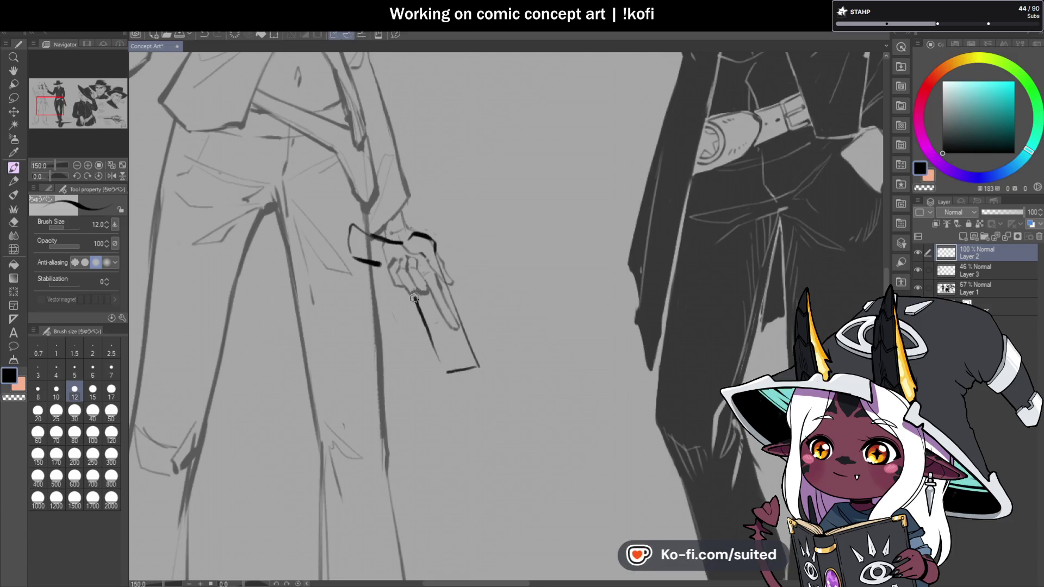
# Erase and redraw the pistol outline and a thinner grip line, then zoom out to both figures
pyautogui.moveTo(47, 176); pyautogui.dragTo(41, 180)
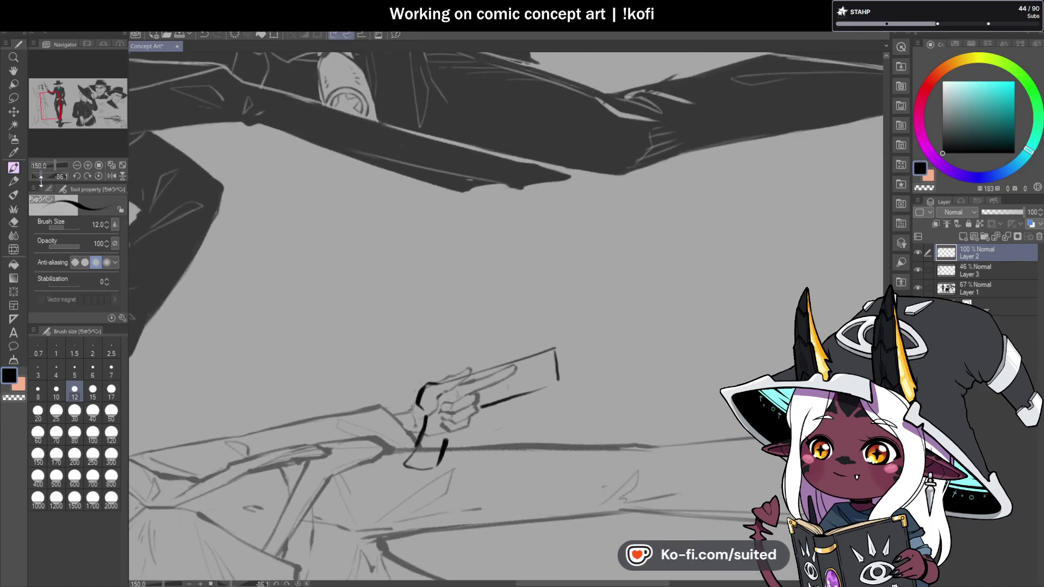
pyautogui.scroll(-2, 462, 391)
pyautogui.scroll(6, 462, 392)
pyautogui.press('c')
pyautogui.moveTo(413, 159)
pyautogui.mouseDown()
pyautogui.moveTo(378, 177)
pyautogui.moveTo(345, 217)
pyautogui.moveTo(380, 212)
pyautogui.mouseUp()
pyautogui.moveTo(478, 131)
pyautogui.mouseDown()
pyautogui.moveTo(408, 165)
pyautogui.moveTo(374, 219)
pyautogui.moveTo(366, 265)
pyautogui.mouseUp()
pyautogui.scroll(-2, 440, 278)
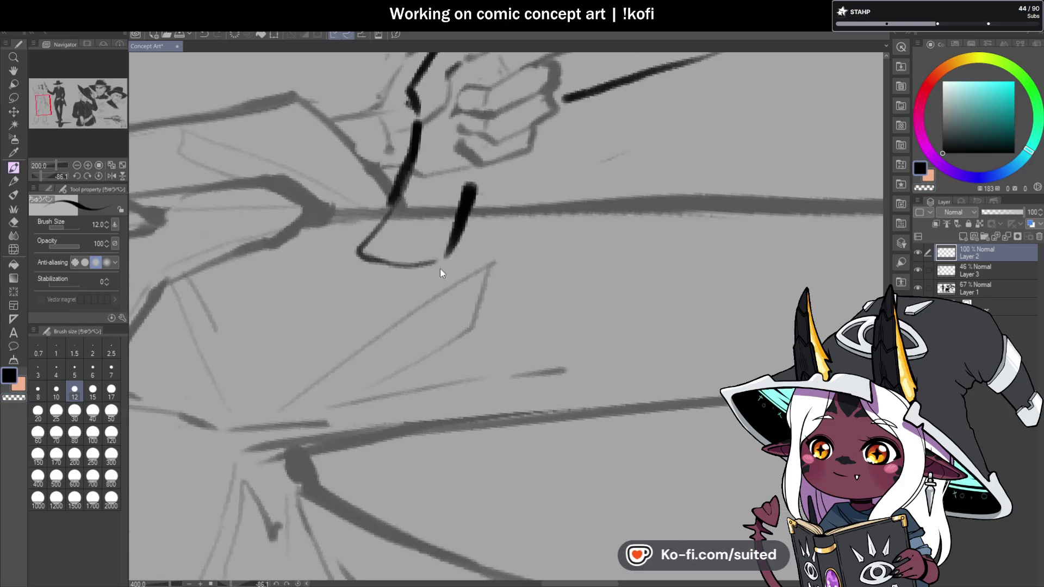
pyautogui.moveTo(419, 128)
pyautogui.mouseDown()
pyautogui.moveTo(384, 205)
pyautogui.moveTo(433, 259)
pyautogui.moveTo(434, 297)
pyautogui.mouseUp()
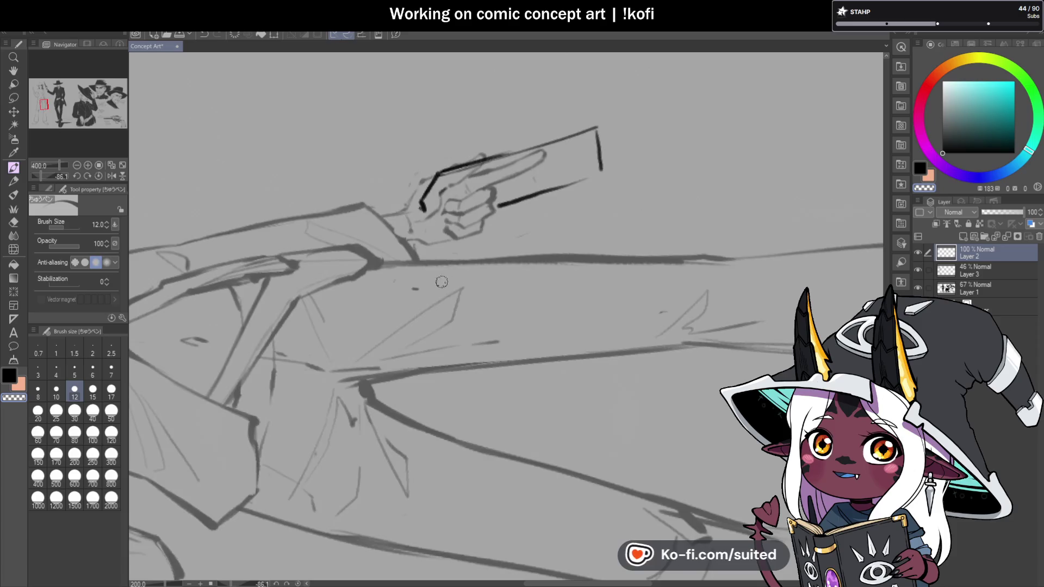
pyautogui.scroll(2, 433, 297)
pyautogui.moveTo(369, 168)
pyautogui.mouseDown()
pyautogui.moveTo(389, 217)
pyautogui.moveTo(354, 319)
pyautogui.mouseUp()
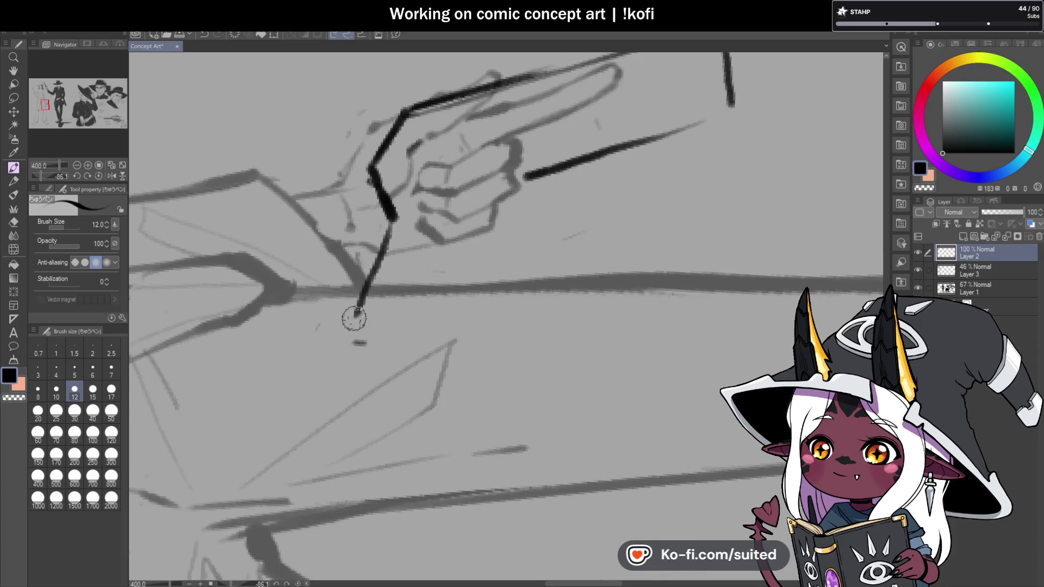
pyautogui.hotkey('ctrl', 'z')
pyautogui.moveTo(391, 218)
pyautogui.mouseDown()
pyautogui.moveTo(361, 312)
pyautogui.moveTo(419, 326)
pyautogui.moveTo(492, 179)
pyautogui.mouseUp()
pyautogui.hotkey('ctrl', 'alt', '0')
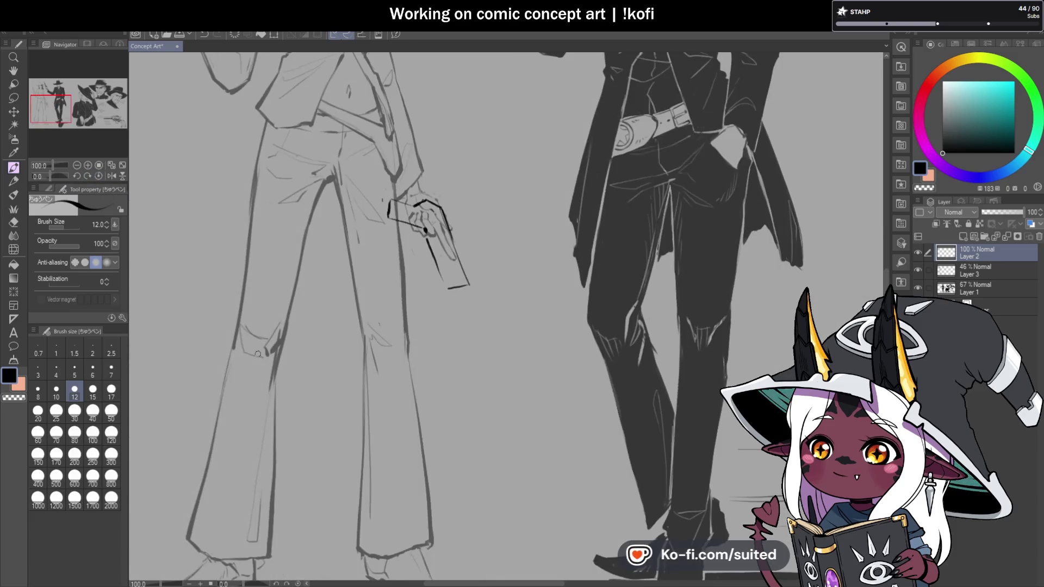
pyautogui.hotkey('ctrl', '-')
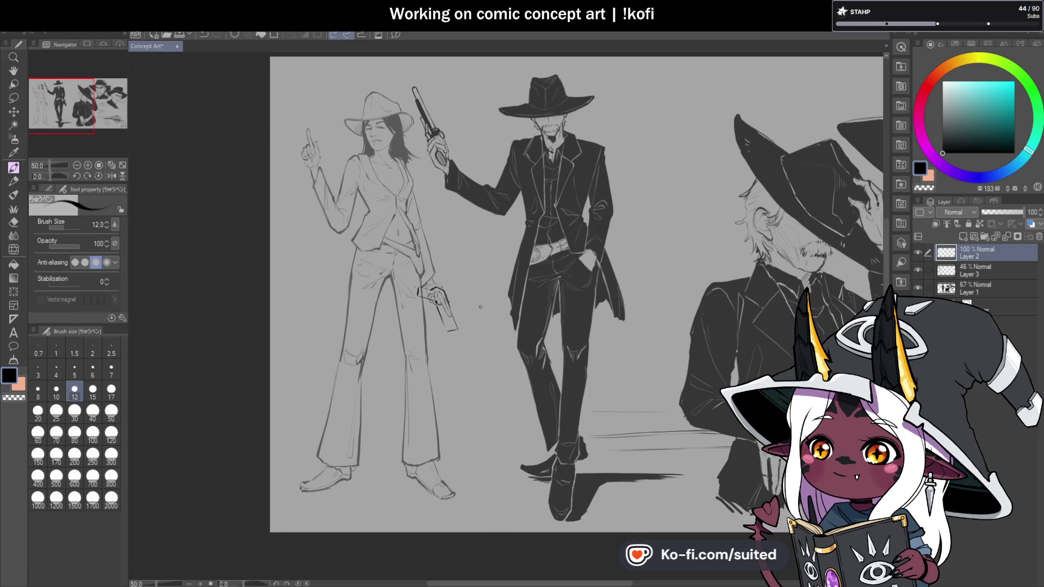
# Undo the pistol strokes and delete the pistol sketch layer
pyautogui.scroll(4, 490, 299)
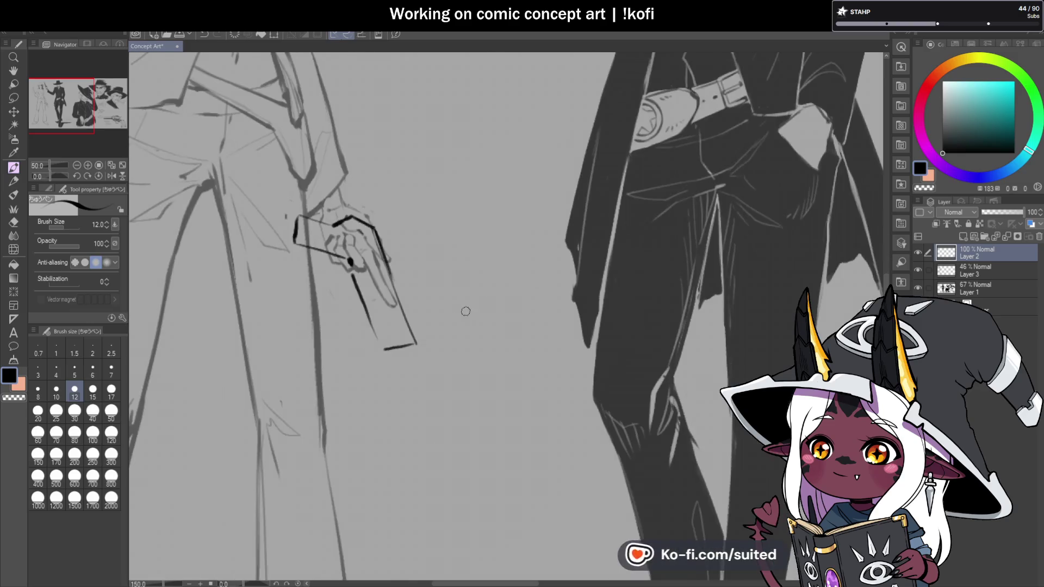
pyautogui.scroll(-2, 480, 417)
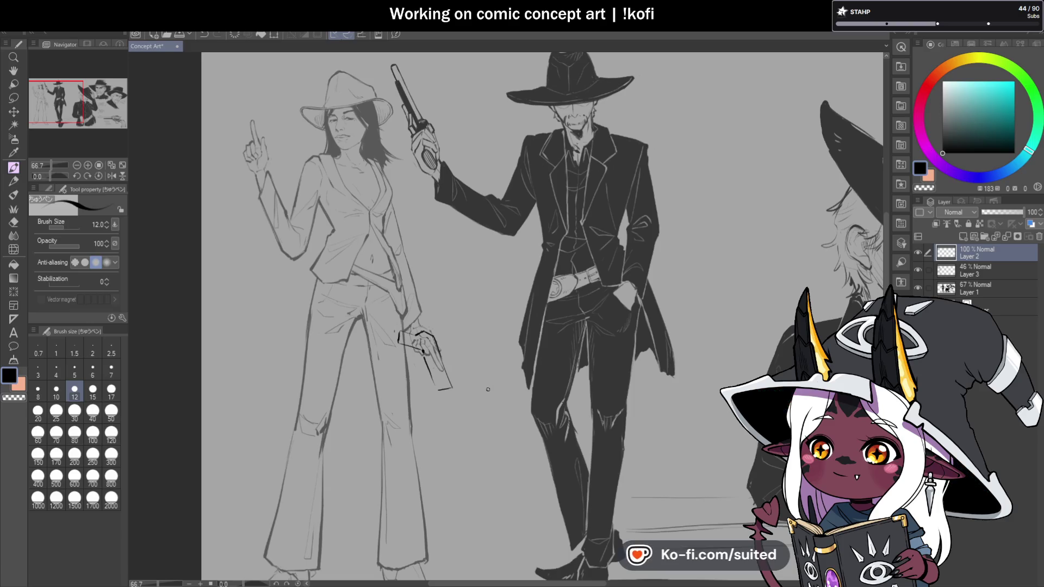
pyautogui.scroll(2, 435, 362)
pyautogui.hotkey('ctrl', 'z')
pyautogui.click(1039, 237)
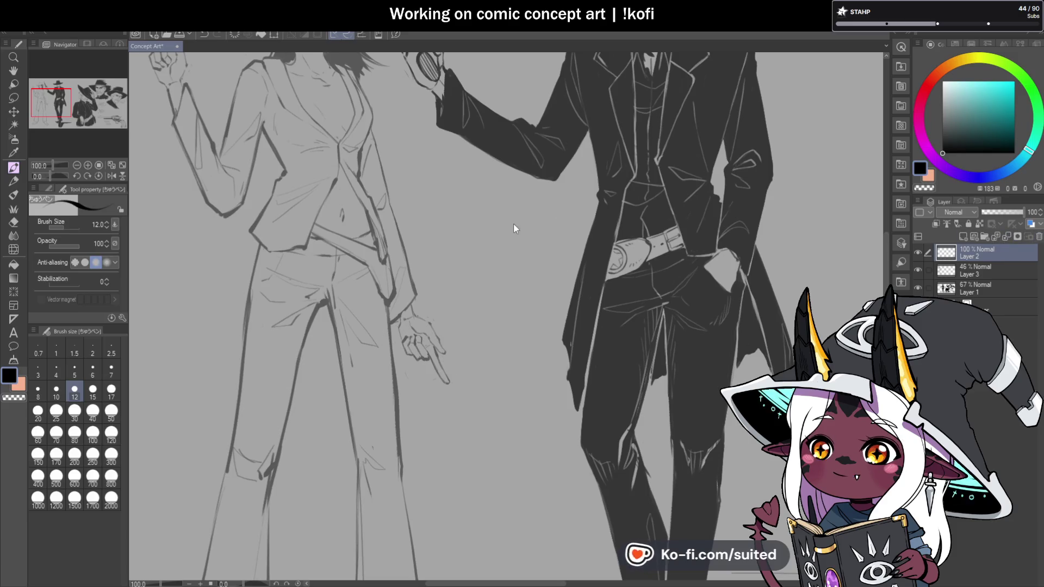
# Erase the lower pointing hand from the sketch with transparent colour, then return to black
pyautogui.scroll(2, 492, 349)
pyautogui.press('c')
pyautogui.moveTo(377, 263)
pyautogui.mouseDown()
pyautogui.moveTo(381, 326)
pyautogui.moveTo(402, 345)
pyautogui.moveTo(408, 320)
pyautogui.moveTo(449, 365)
pyautogui.moveTo(401, 268)
pyautogui.moveTo(364, 272)
pyautogui.moveTo(400, 228)
pyautogui.mouseUp()
pyautogui.press('c')
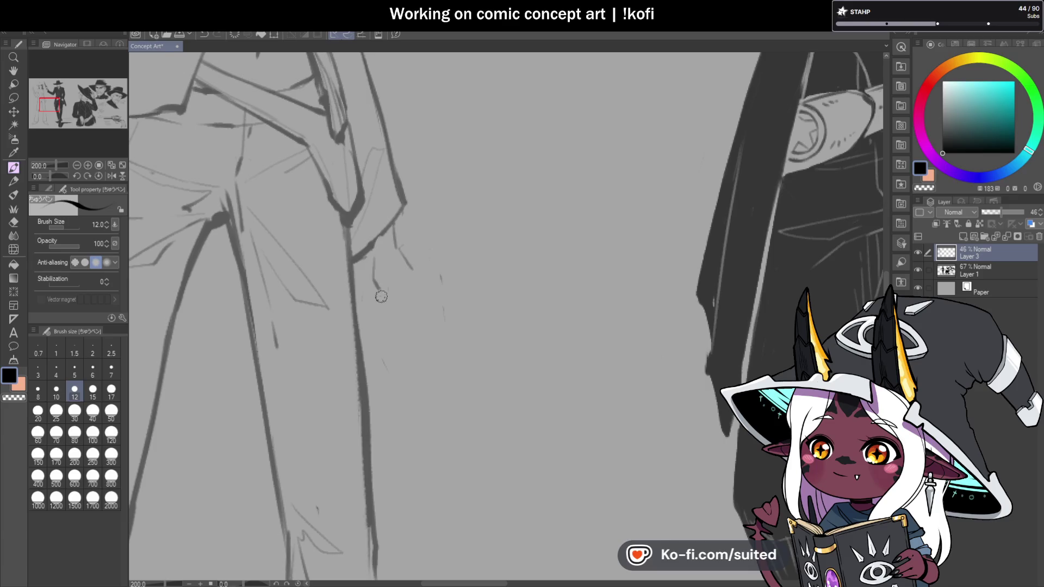
# Draw the relaxed lower hand's outer edge and fingers
pyautogui.moveTo(386, 329)
pyautogui.mouseDown()
pyautogui.moveTo(395, 336)
pyautogui.moveTo(399, 279)
pyautogui.mouseUp()
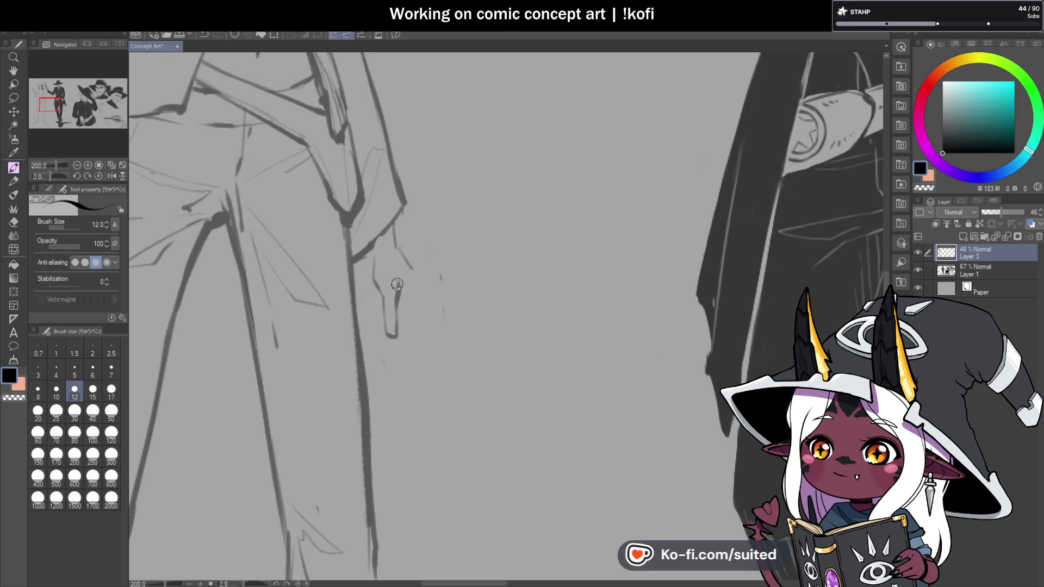
pyautogui.hotkey('ctrl', 'z')
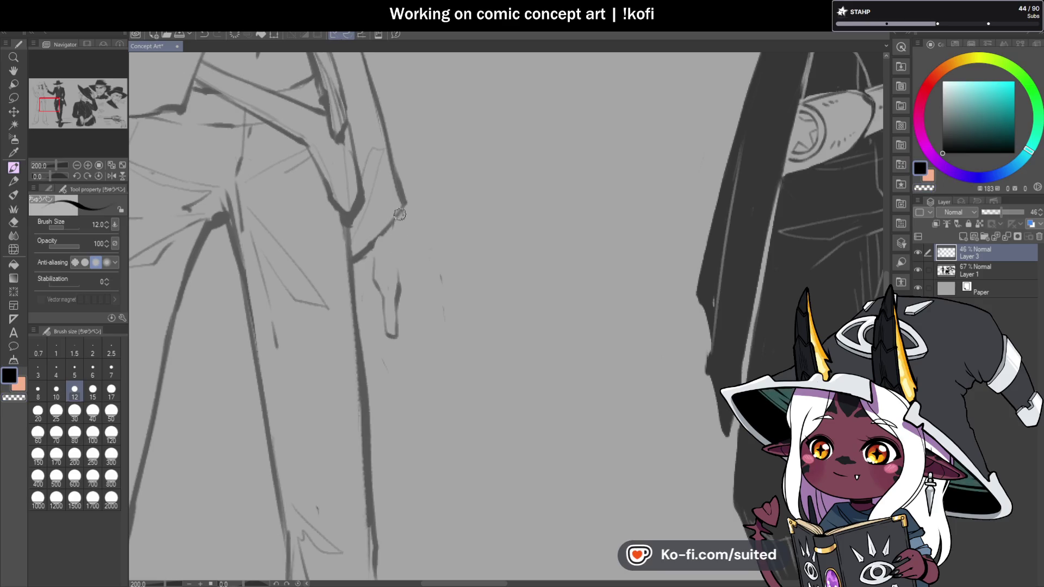
pyautogui.moveTo(411, 280)
pyautogui.mouseDown()
pyautogui.moveTo(416, 322)
pyautogui.moveTo(387, 357)
pyautogui.mouseUp()
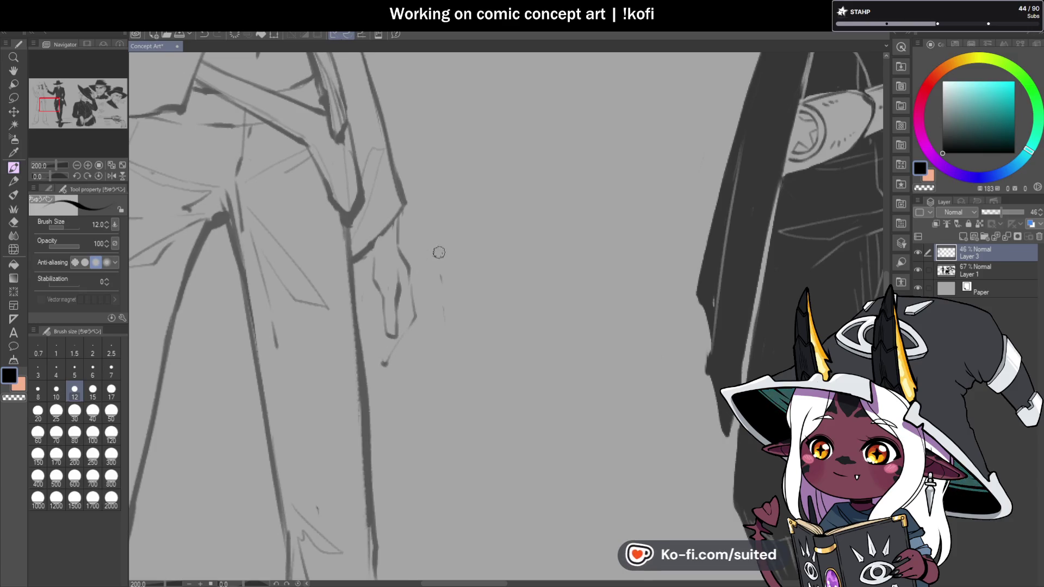
pyautogui.scroll(-5, 385, 364)
pyautogui.scroll(-1, 380, 271)
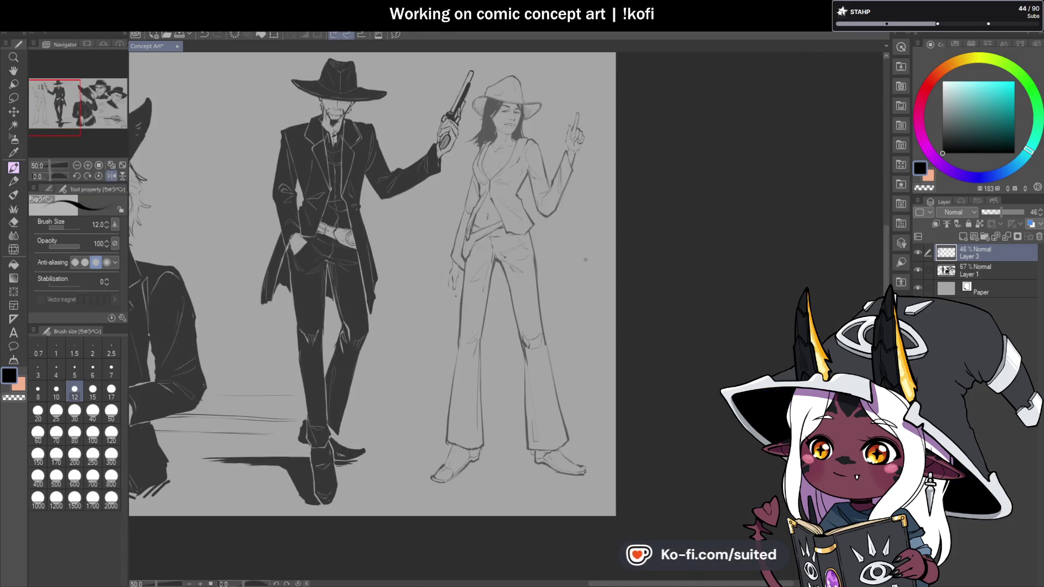
pyautogui.scroll(5, 446, 348)
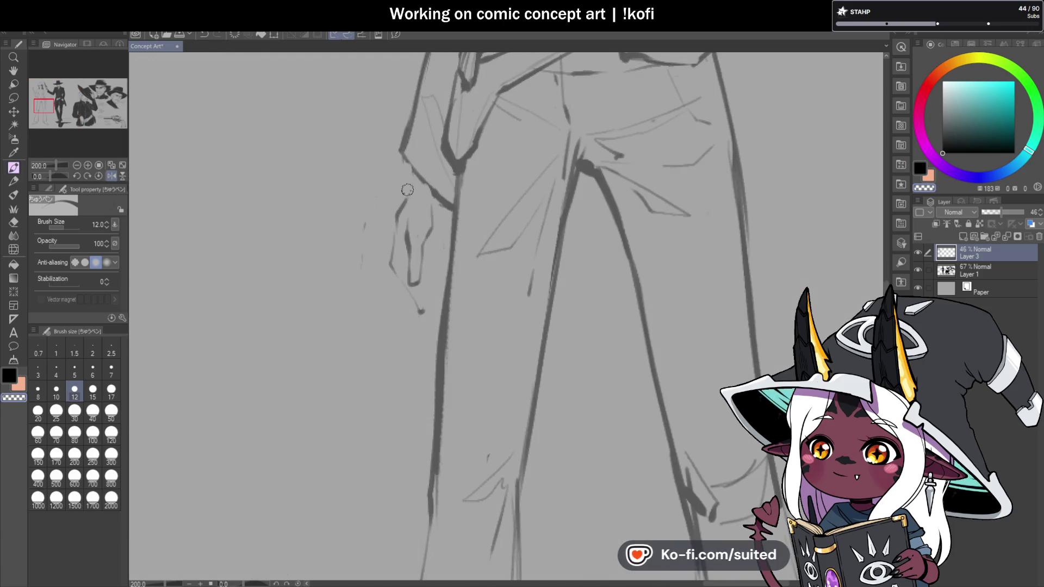
# Erase a stray mark and add cuff, finger and fingertip lines around the relaxed hand
pyautogui.press('c')
pyautogui.moveTo(368, 214); pyautogui.dragTo(363, 228)
pyautogui.press('c')
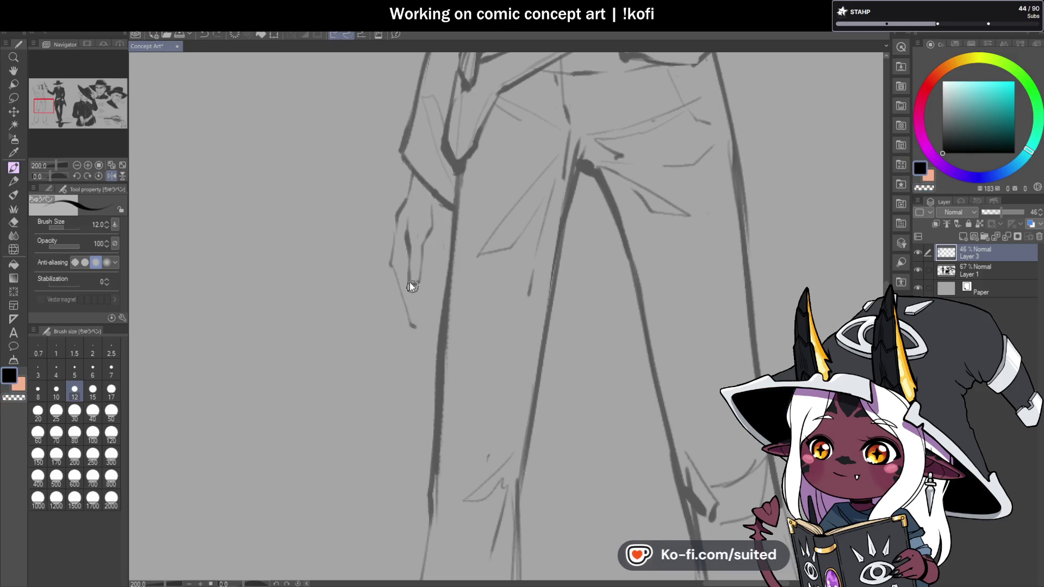
pyautogui.moveTo(396, 269); pyautogui.dragTo(427, 322)
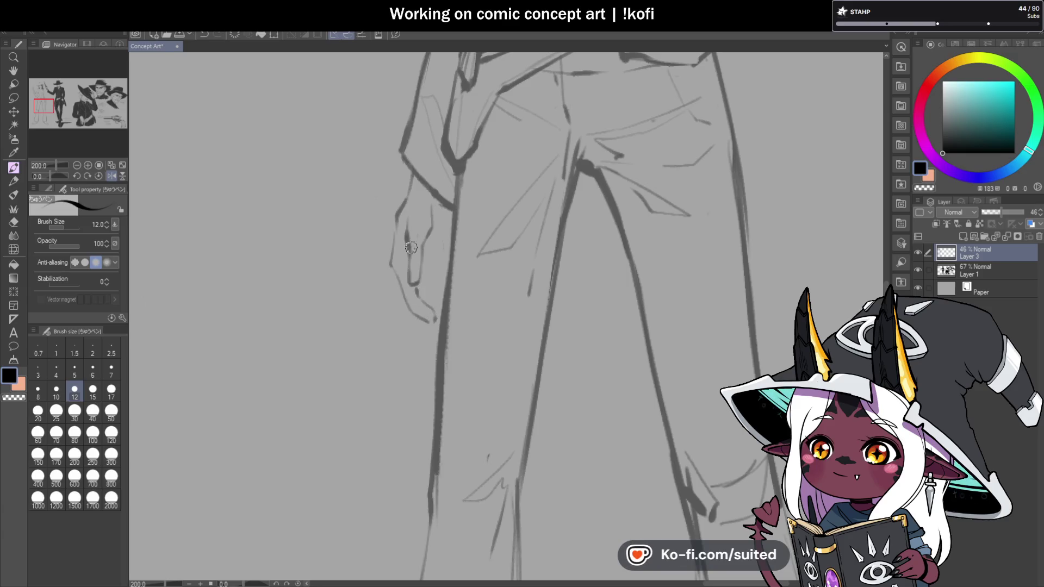
pyautogui.scroll(2, 411, 249)
pyautogui.scroll(2, 411, 250)
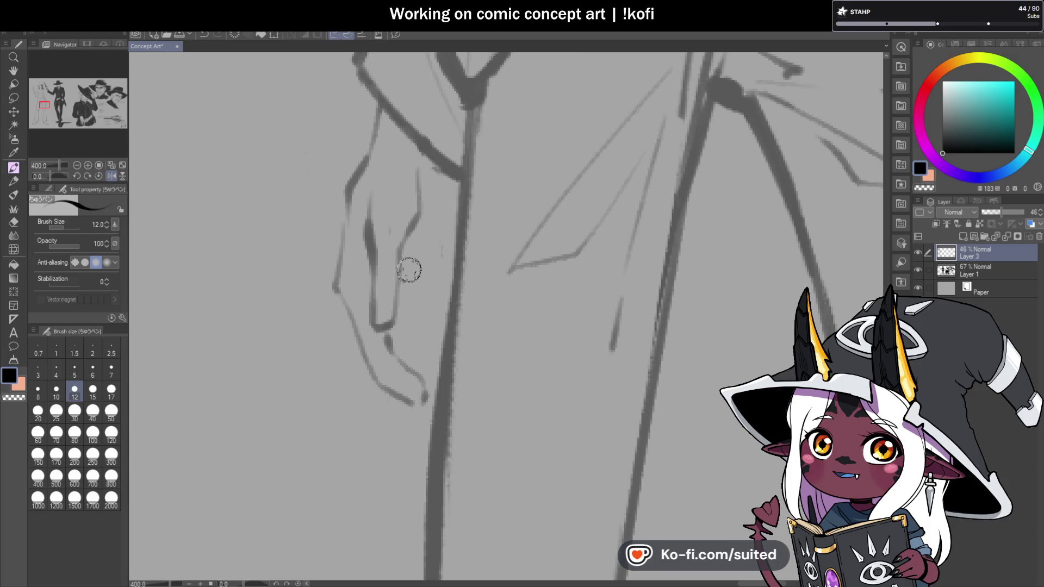
pyautogui.moveTo(418, 159); pyautogui.dragTo(383, 142)
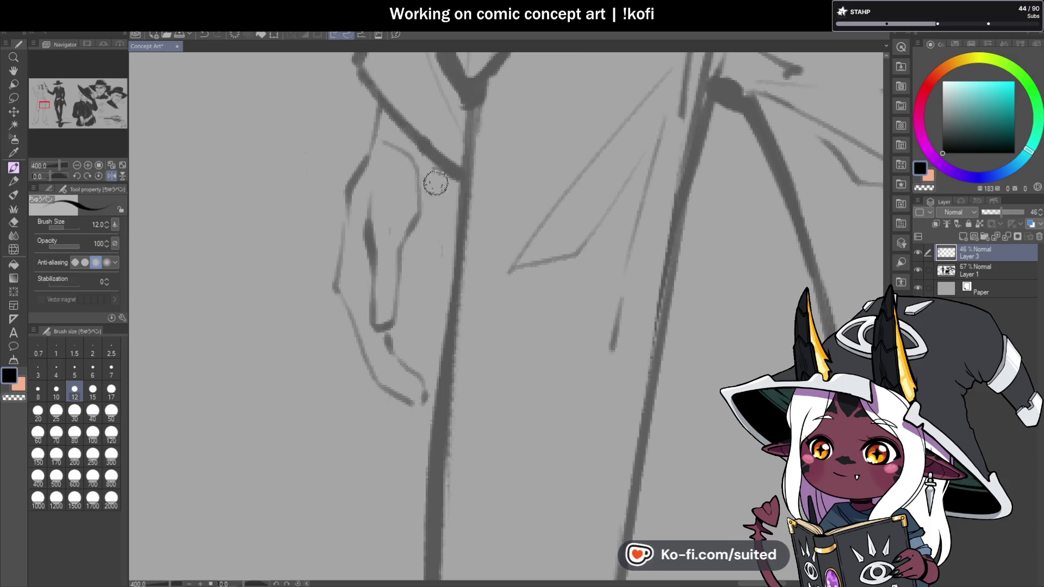
pyautogui.moveTo(440, 241); pyautogui.dragTo(421, 260)
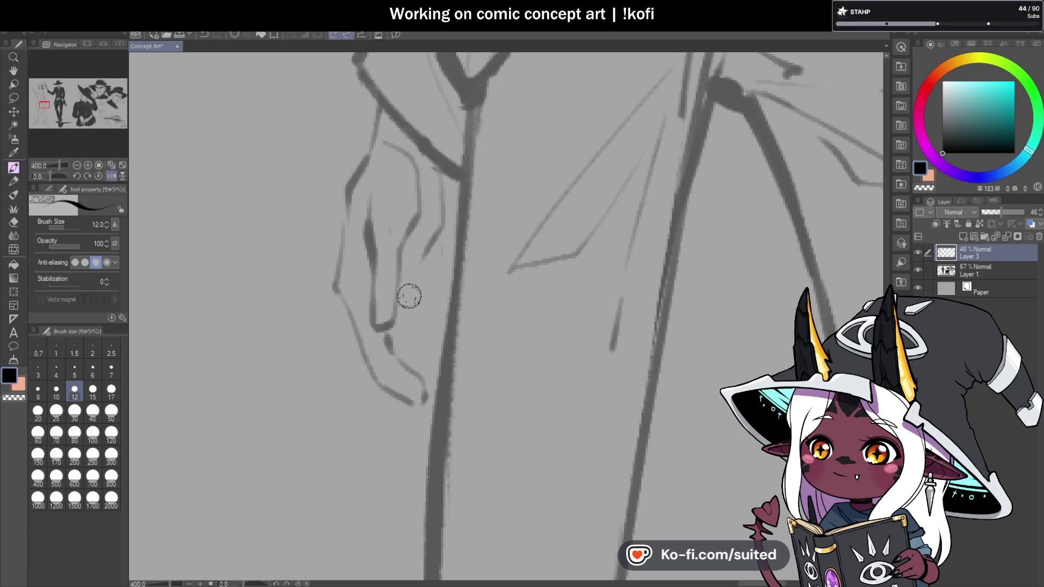
pyautogui.moveTo(400, 321); pyautogui.dragTo(435, 380)
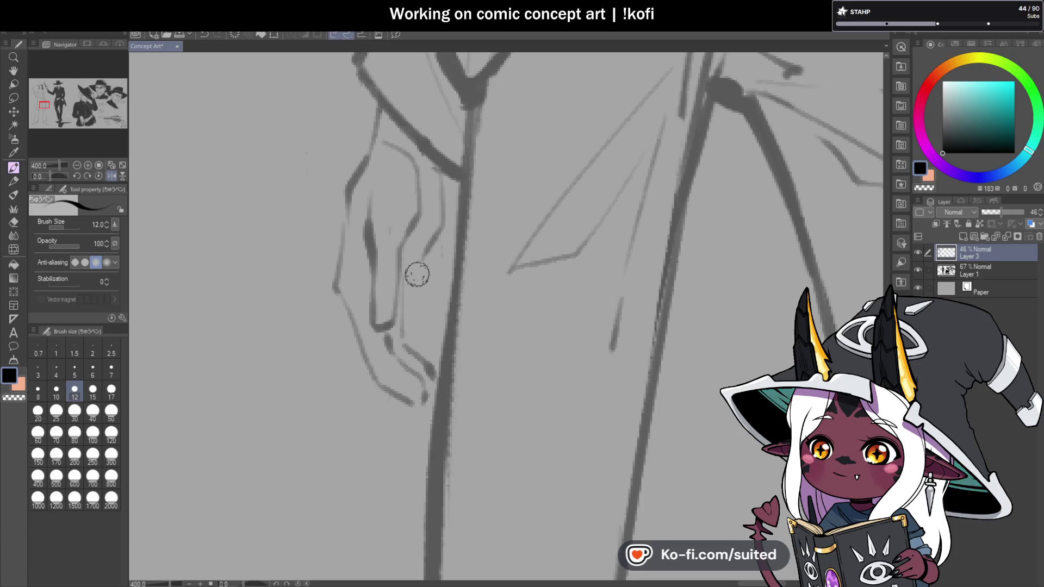
pyautogui.scroll(-6, 432, 346)
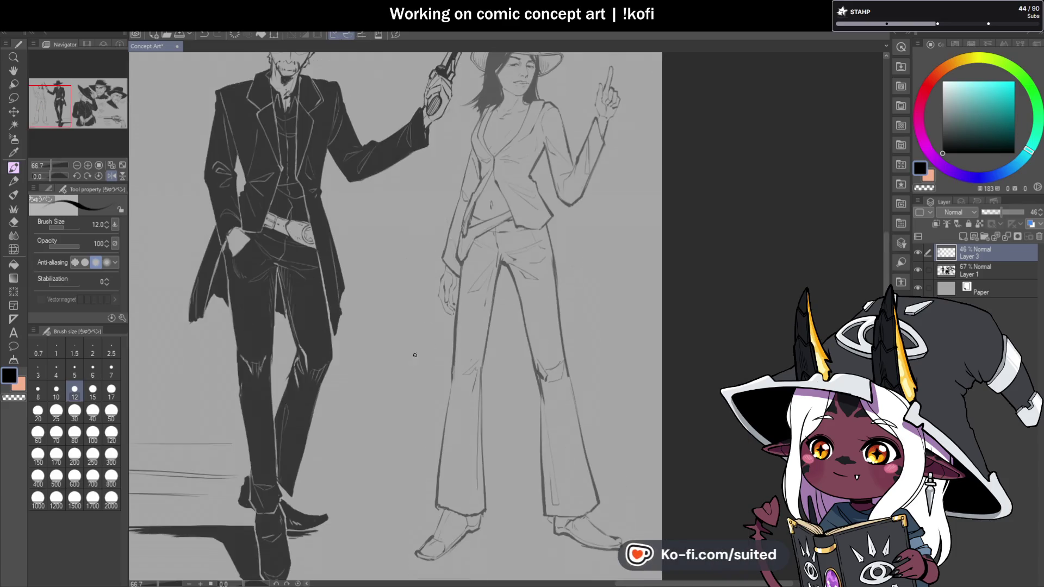
# Check the drawing mirrored, then lasso and reposition the lower hand with a transform
pyautogui.press('h')
pyautogui.scroll(-1, 547, 264)
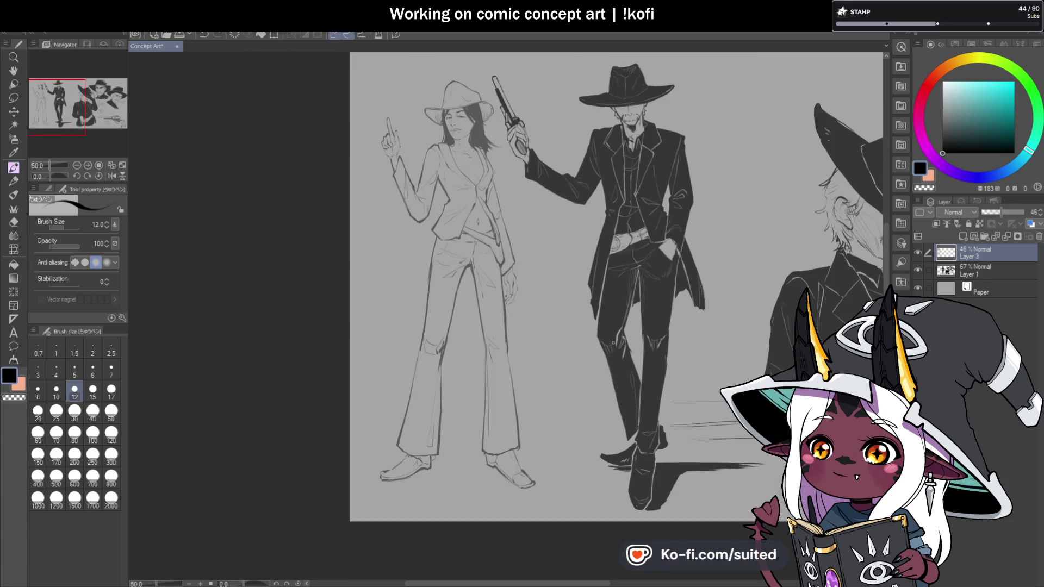
pyautogui.scroll(3, 533, 291)
pyautogui.press('m')
pyautogui.moveTo(474, 202)
pyautogui.mouseDown()
pyautogui.moveTo(442, 230)
pyautogui.moveTo(449, 280)
pyautogui.moveTo(506, 283)
pyautogui.moveTo(476, 204)
pyautogui.mouseUp()
pyautogui.hotkey('ctrl', 't')
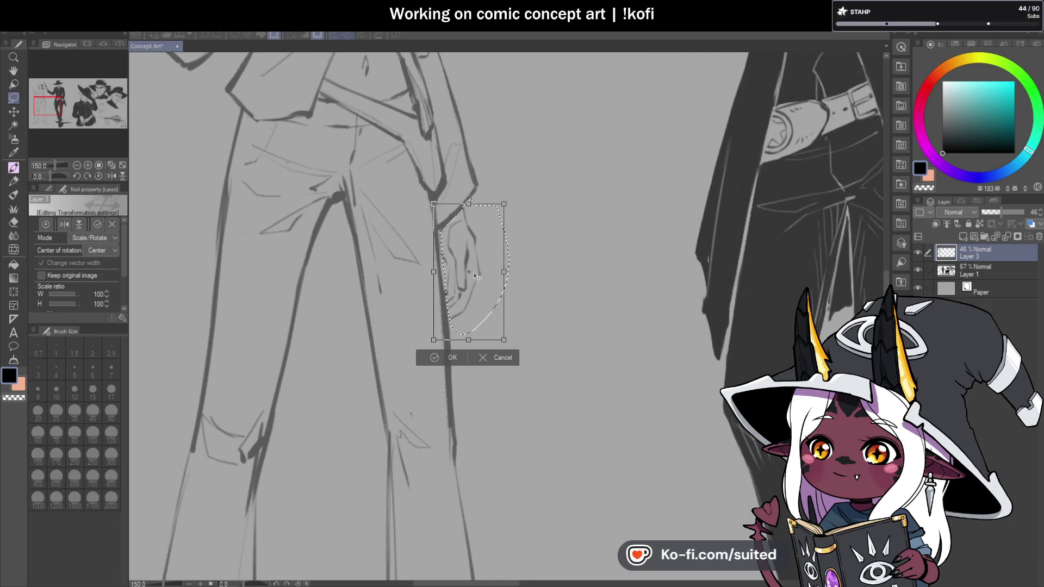
pyautogui.press('Return')
pyautogui.hotkey('ctrl', 'd')
# Raise Layer 3's opacity to 100%
pyautogui.hotkey('ctrl', '0')
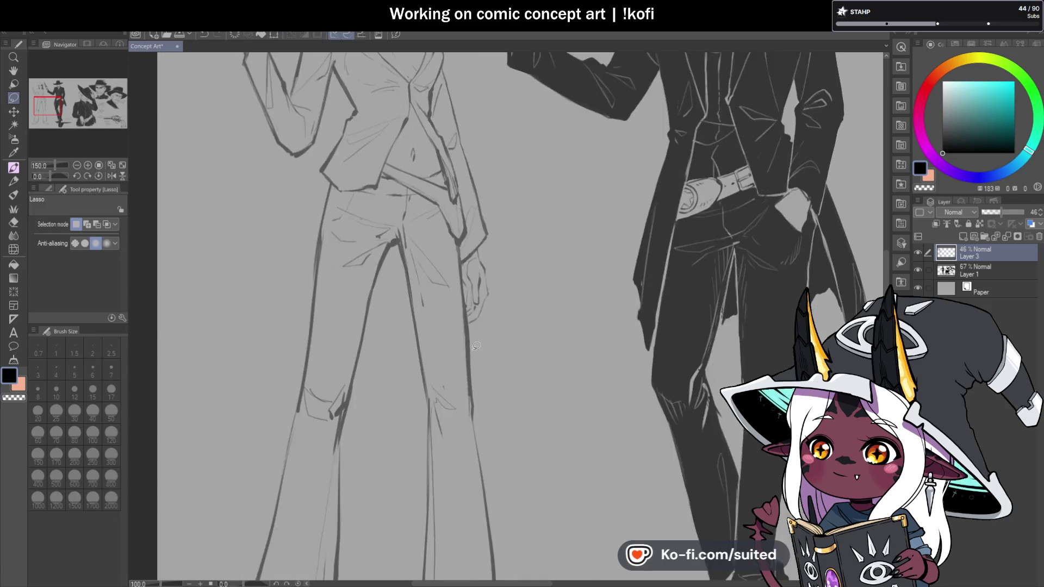
pyautogui.hotkey('ctrl', 'alt', '0')
pyautogui.moveTo(1002, 212); pyautogui.dragTo(1025, 212)
# Hand-letter 'GUN TBA' in pen above the woman's raised hand
pyautogui.scroll(1, 392, 96)
pyautogui.scroll(-1, 393, 96)
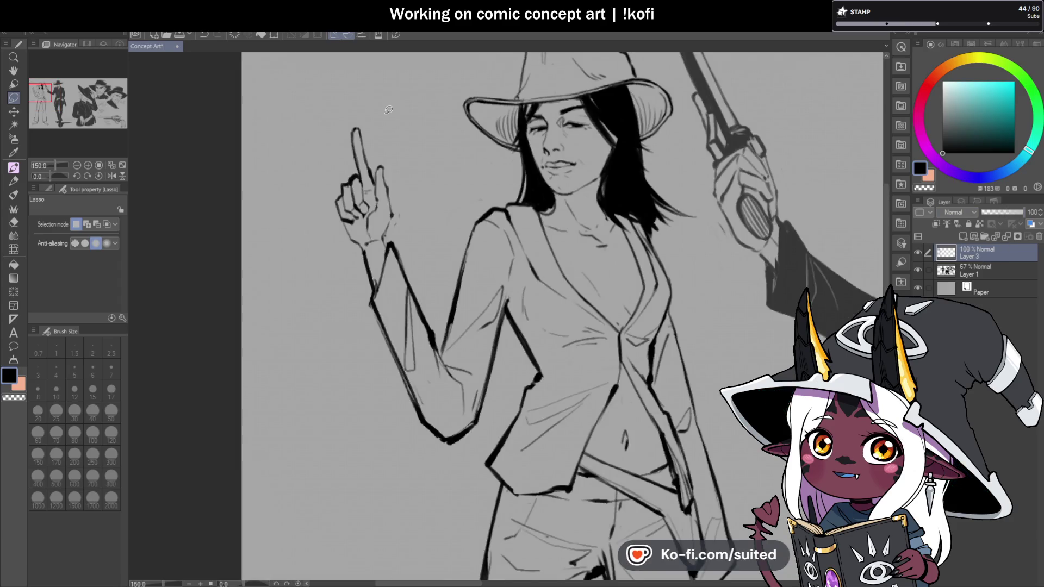
pyautogui.press('p')
pyautogui.scroll(-1, 405, 163)
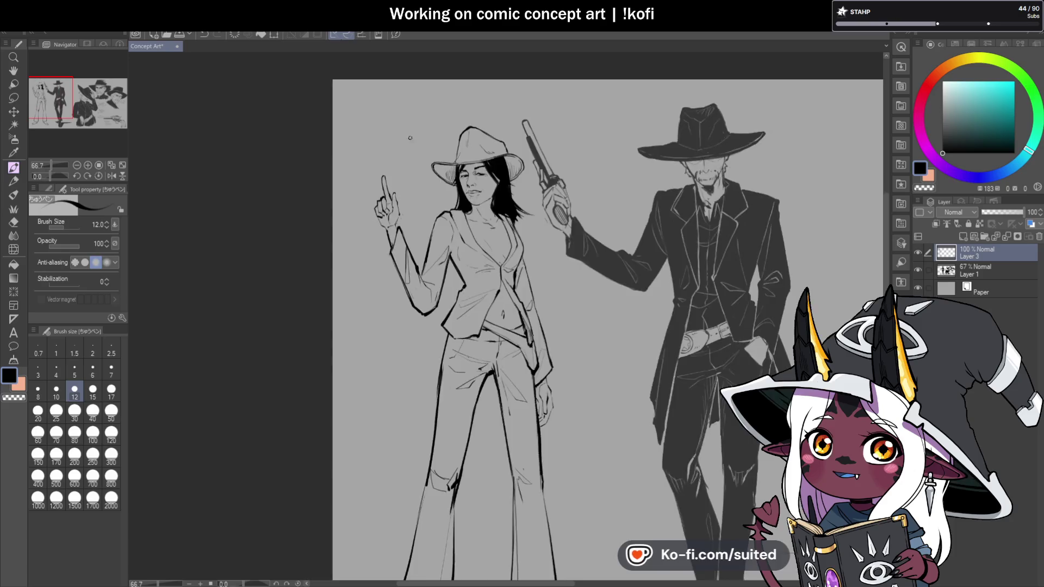
pyautogui.scroll(3, 392, 133)
pyautogui.moveTo(373, 137)
pyautogui.mouseDown()
pyautogui.moveTo(364, 139)
pyautogui.moveTo(375, 152)
pyautogui.mouseUp()
pyautogui.moveTo(379, 139)
pyautogui.mouseDown()
pyautogui.moveTo(381, 154)
pyautogui.moveTo(391, 138)
pyautogui.moveTo(415, 136)
pyautogui.mouseUp()
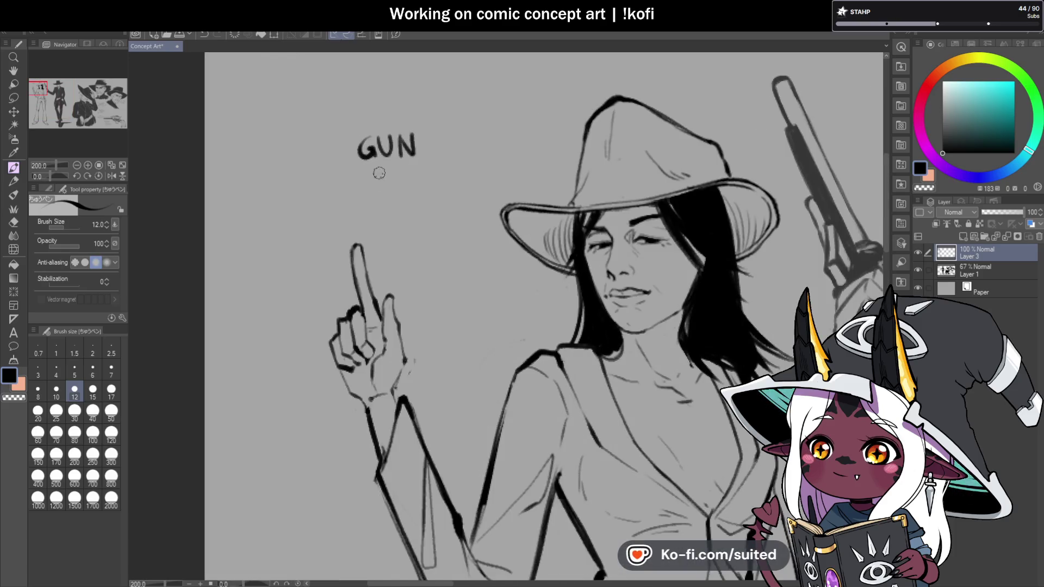
pyautogui.moveTo(396, 177)
pyautogui.mouseDown()
pyautogui.moveTo(393, 190)
pyautogui.moveTo(429, 188)
pyautogui.mouseUp()
pyautogui.moveTo(419, 181); pyautogui.dragTo(422, 183)
pyautogui.scroll(-3, 435, 207)
# Move the 'GUN TBA' lettering down and right, just above the pointing finger
pyautogui.press('m')
pyautogui.moveTo(320, 99)
pyautogui.mouseDown()
pyautogui.moveTo(263, 121)
pyautogui.moveTo(325, 101)
pyautogui.mouseUp()
pyautogui.hotkey('ctrl', 't')
pyautogui.moveTo(322, 139); pyautogui.dragTo(329, 173)
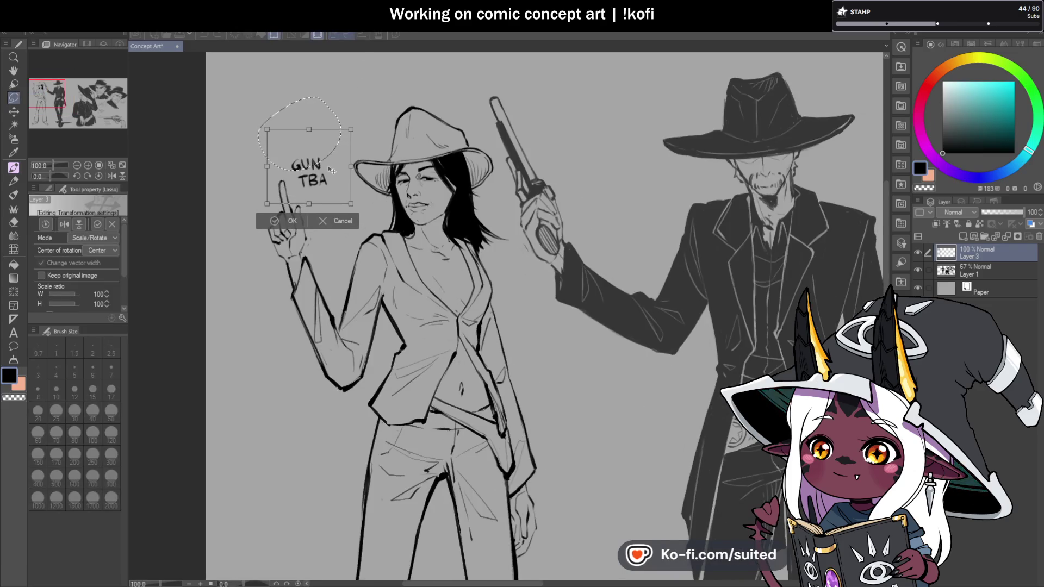
pyautogui.press('Return')
pyautogui.scroll(-3, 468, 190)
pyautogui.scroll(-2, 467, 190)
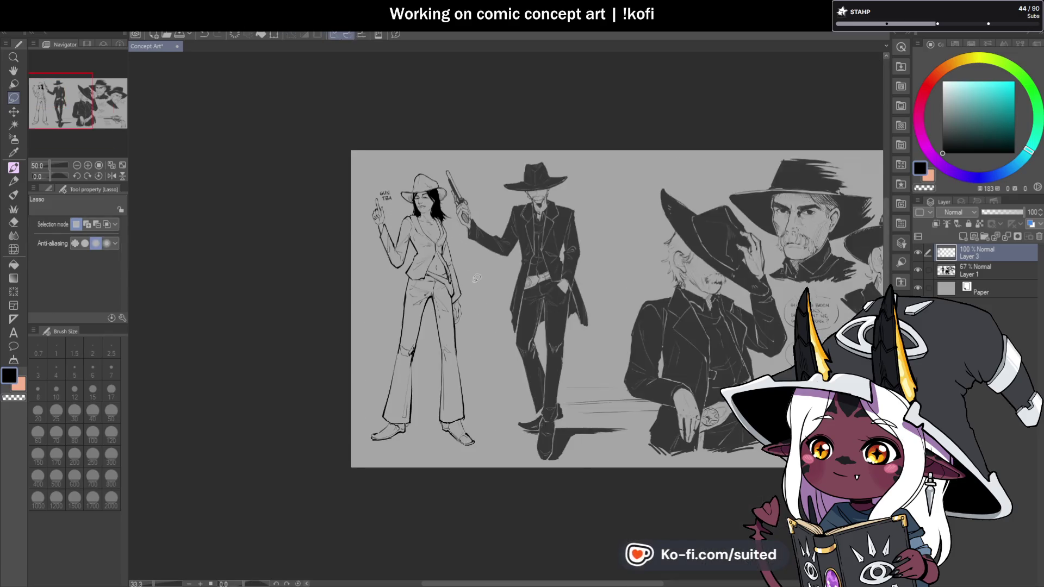
pyautogui.scroll(2, 517, 272)
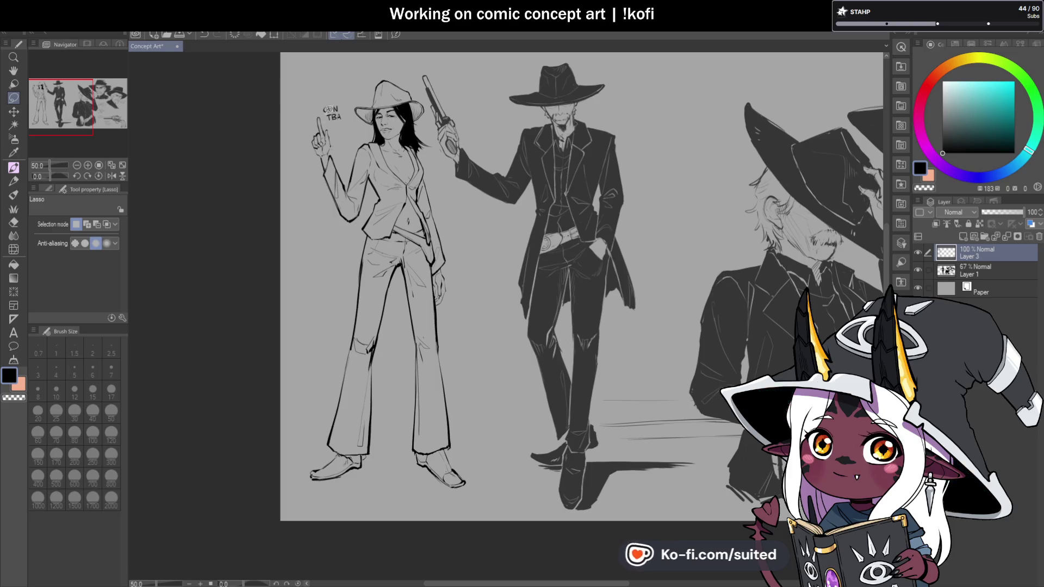
pyautogui.scroll(3, 331, 117)
# Enlarge the woman's raised pointing hand to about 106%
pyautogui.moveTo(280, 145)
pyautogui.mouseDown()
pyautogui.moveTo(302, 234)
pyautogui.moveTo(344, 219)
pyautogui.moveTo(322, 99)
pyautogui.mouseUp()
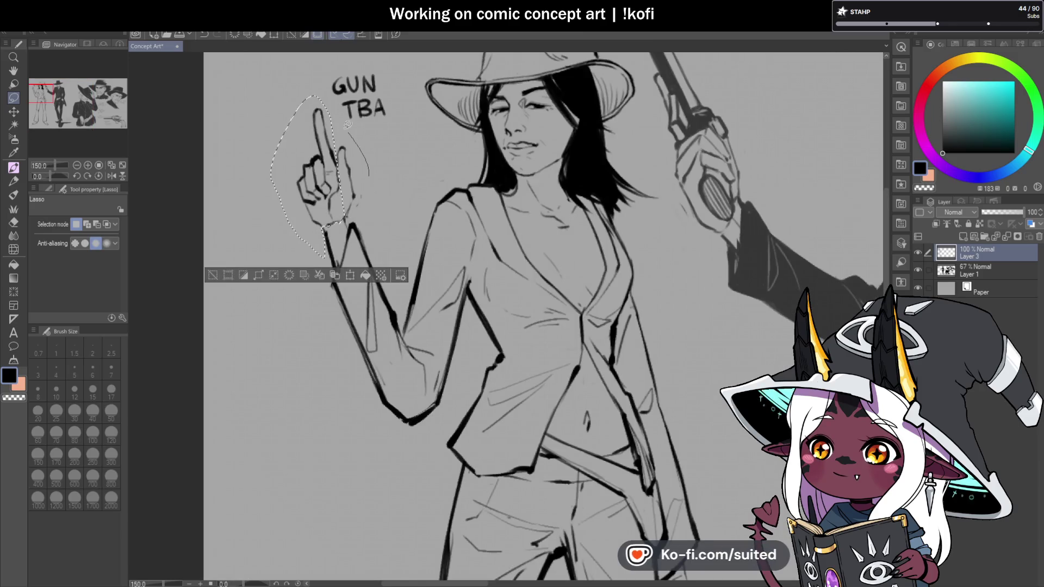
pyautogui.moveTo(292, 228)
pyautogui.mouseDown()
pyautogui.moveTo(333, 269)
pyautogui.moveTo(372, 197)
pyautogui.mouseUp()
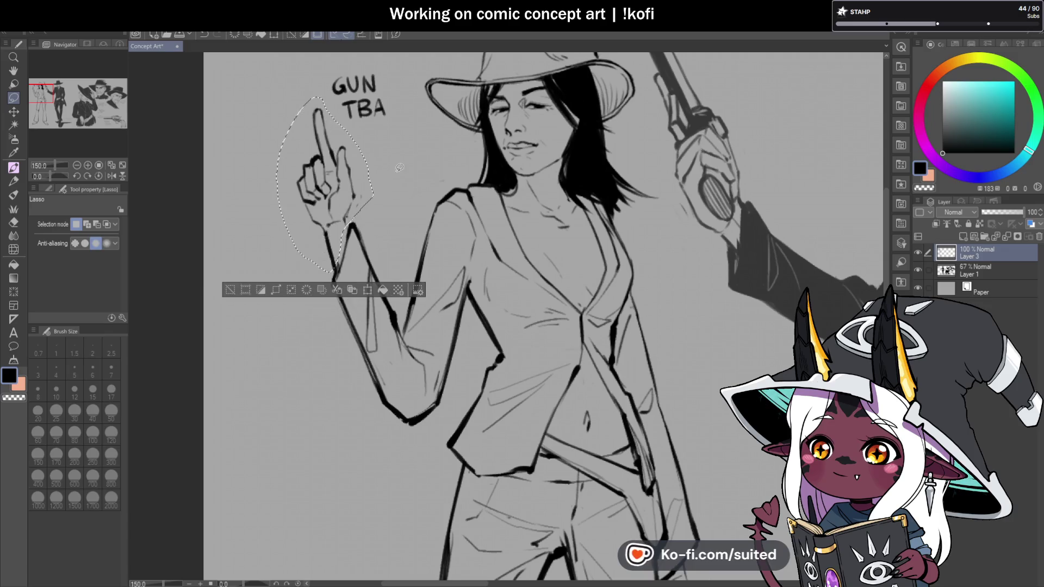
pyautogui.hotkey('ctrl', 't')
pyautogui.moveTo(374, 97); pyautogui.dragTo(377, 95)
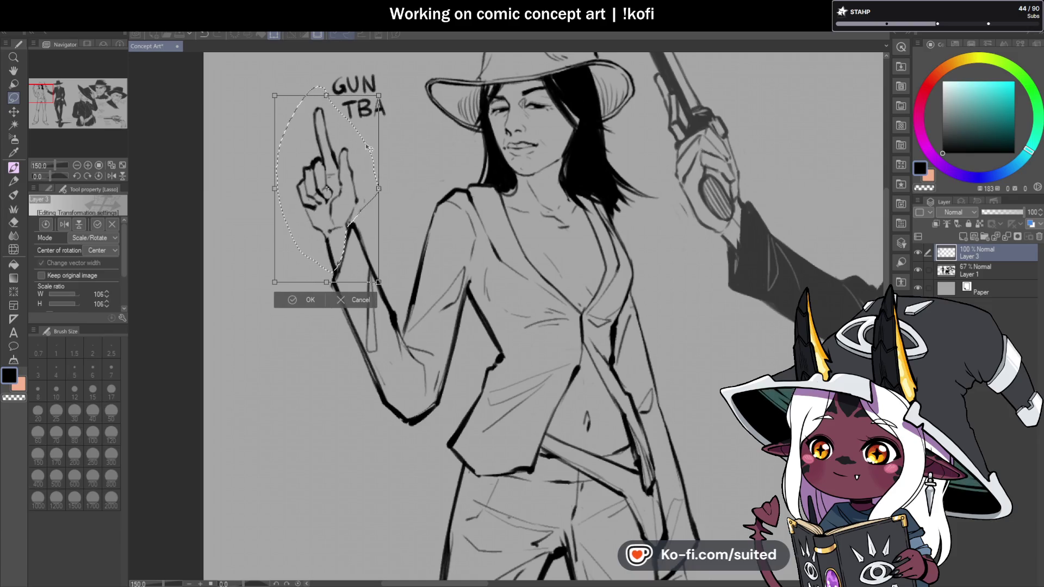
pyautogui.click(307, 299)
pyautogui.hotkey('ctrl', 'd')
pyautogui.scroll(-3, 303, 385)
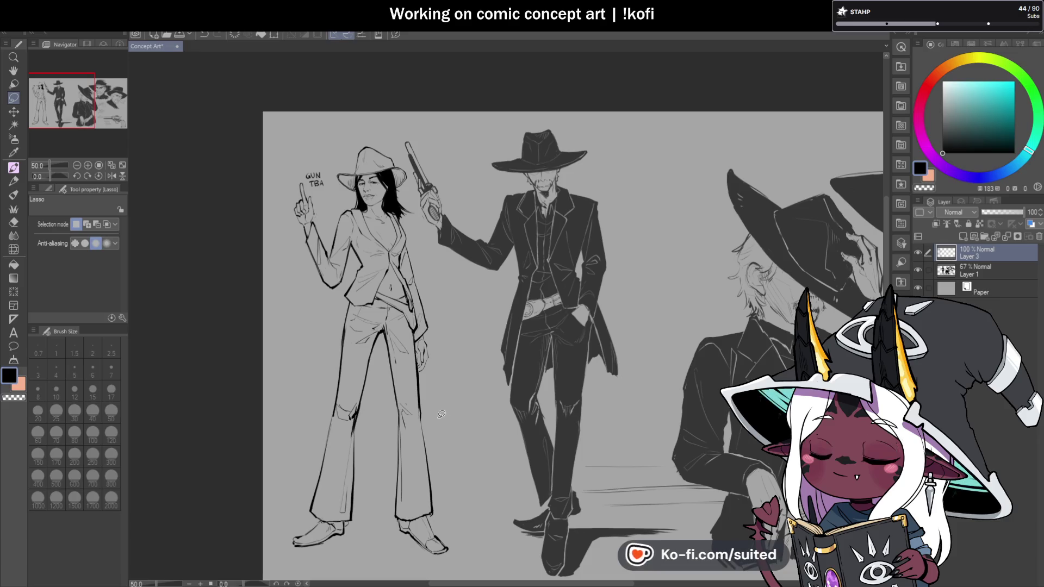
# Set the gunslinger's Layer 1 to 100% opacity
pyautogui.moveTo(505, 318); pyautogui.dragTo(464, 279)
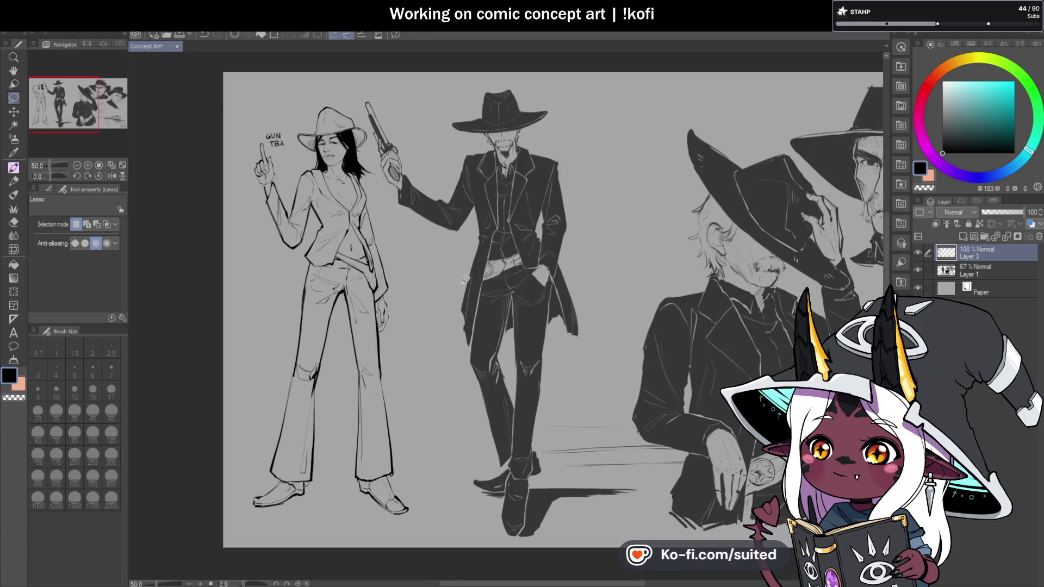
pyautogui.click(985, 268)
pyautogui.moveTo(1002, 212); pyautogui.dragTo(1023, 212)
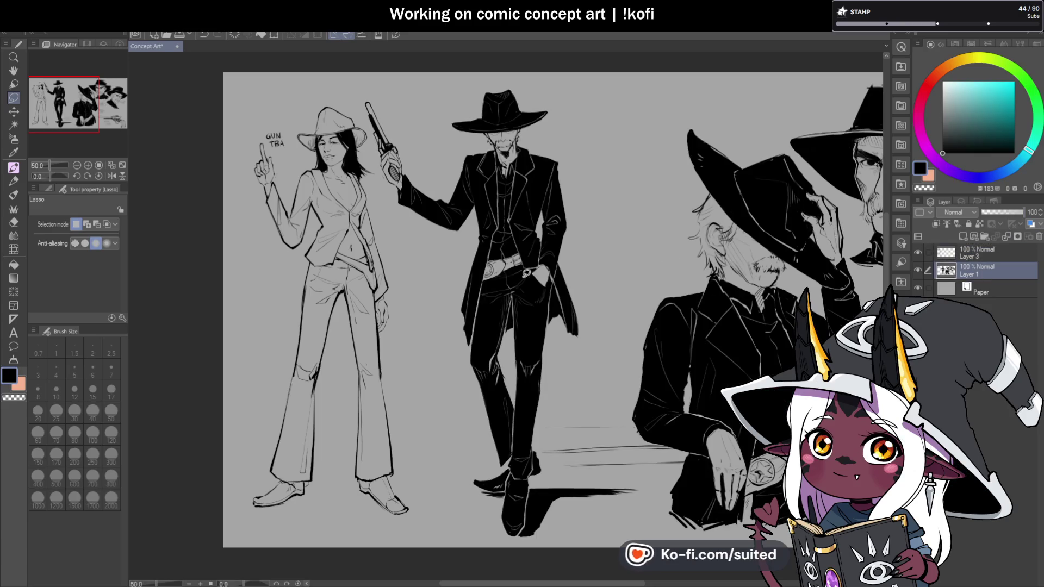
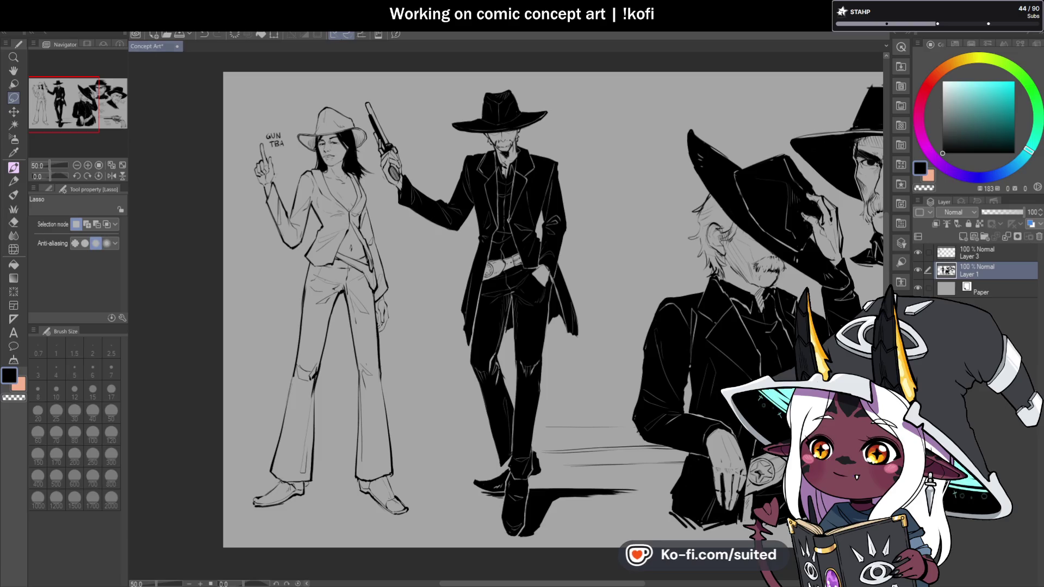
# Make Layer 3 the active layer and hide Layer 1 with the cowboy figures
pyautogui.click(984, 253)
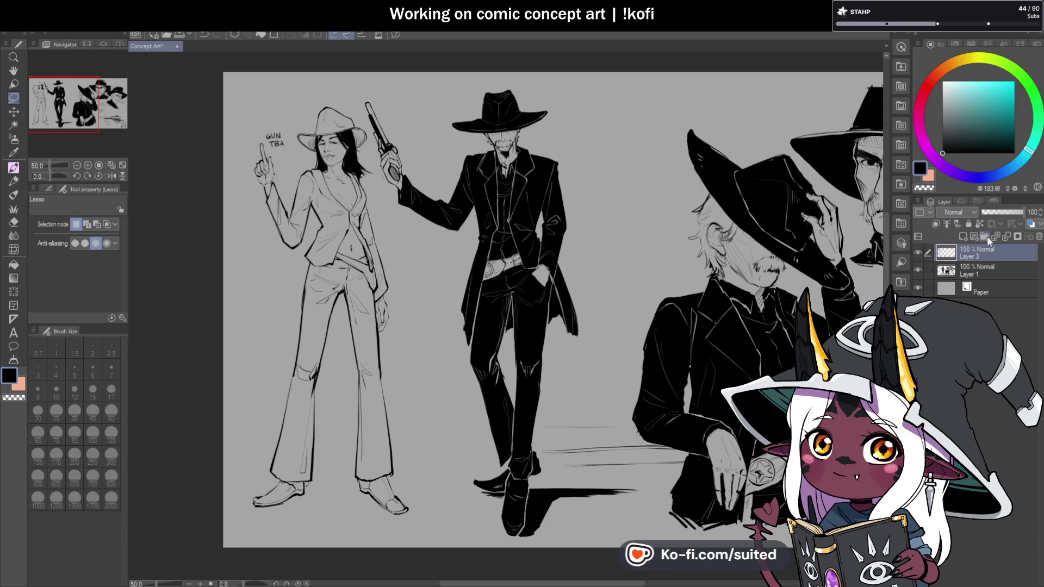
pyautogui.click(918, 269)
# Show the cowboy figures' layer again, re-hide it, and select the pen for sketching
pyautogui.scroll(-2, 457, 231)
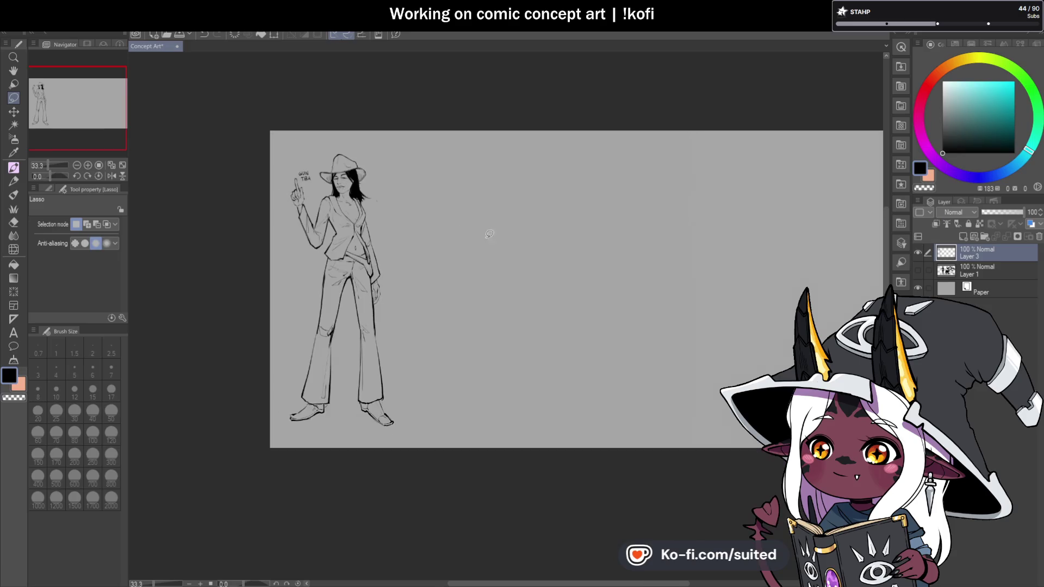
pyautogui.scroll(1, 417, 246)
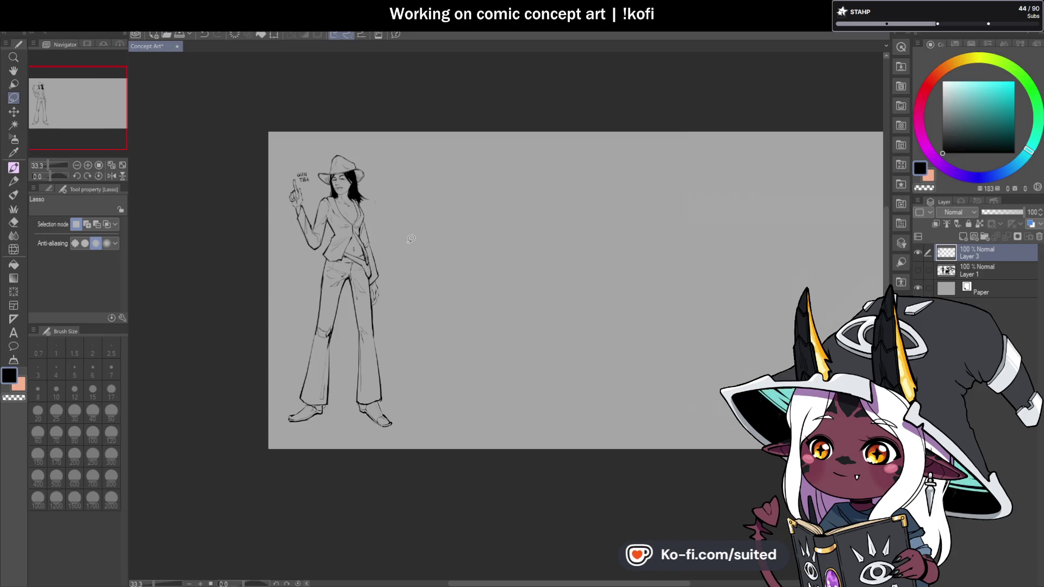
pyautogui.click(917, 269)
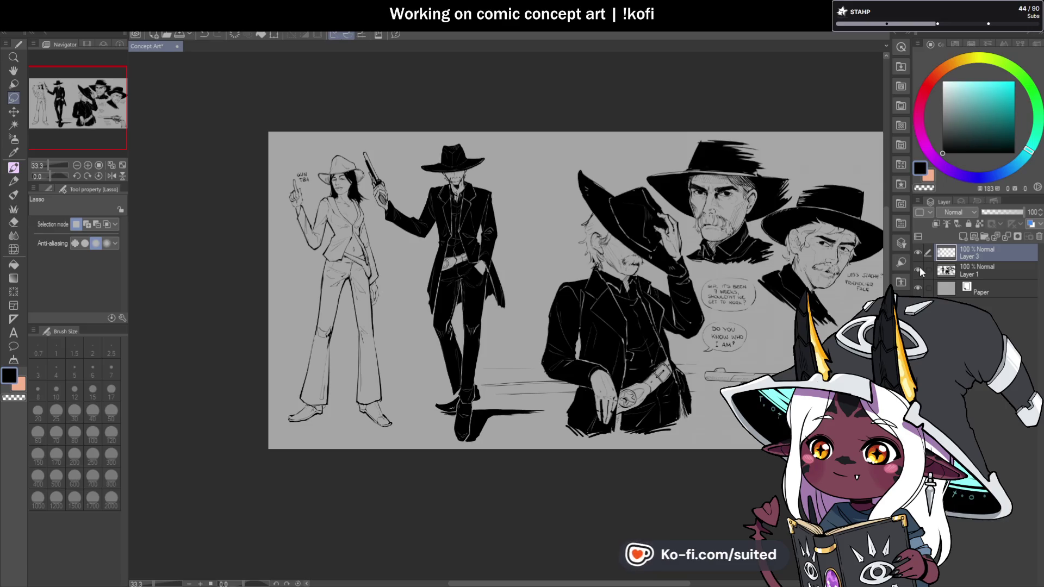
pyautogui.scroll(1, 391, 245)
pyautogui.scroll(1, 415, 234)
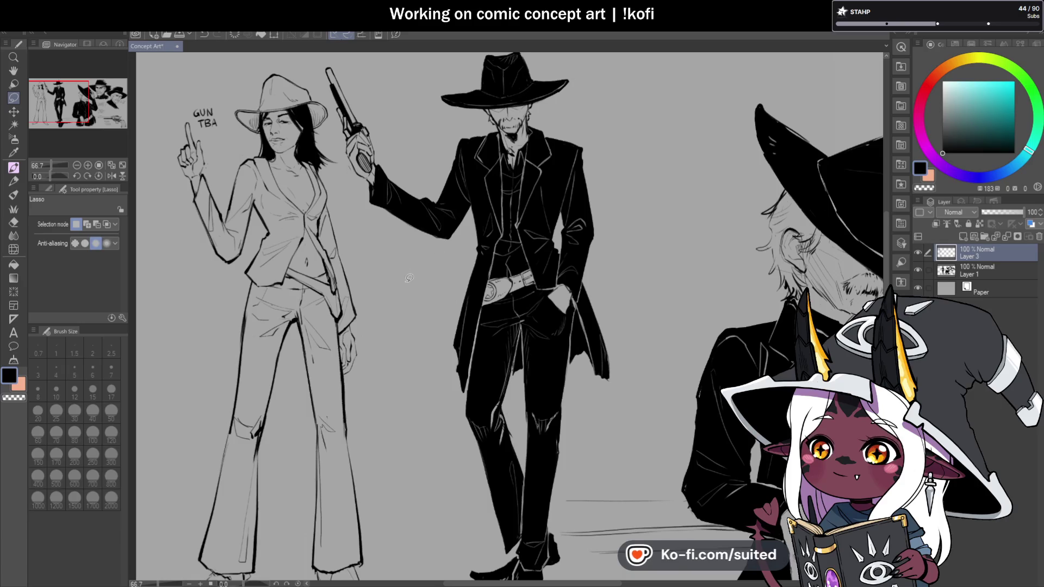
pyautogui.scroll(-1, 408, 261)
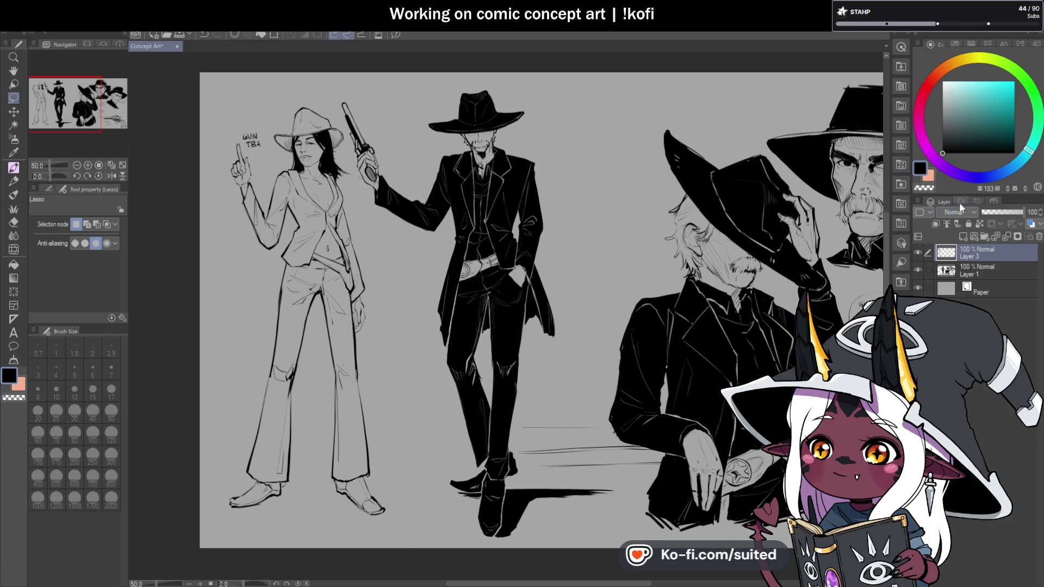
pyautogui.click(918, 271)
pyautogui.scroll(-1, 568, 239)
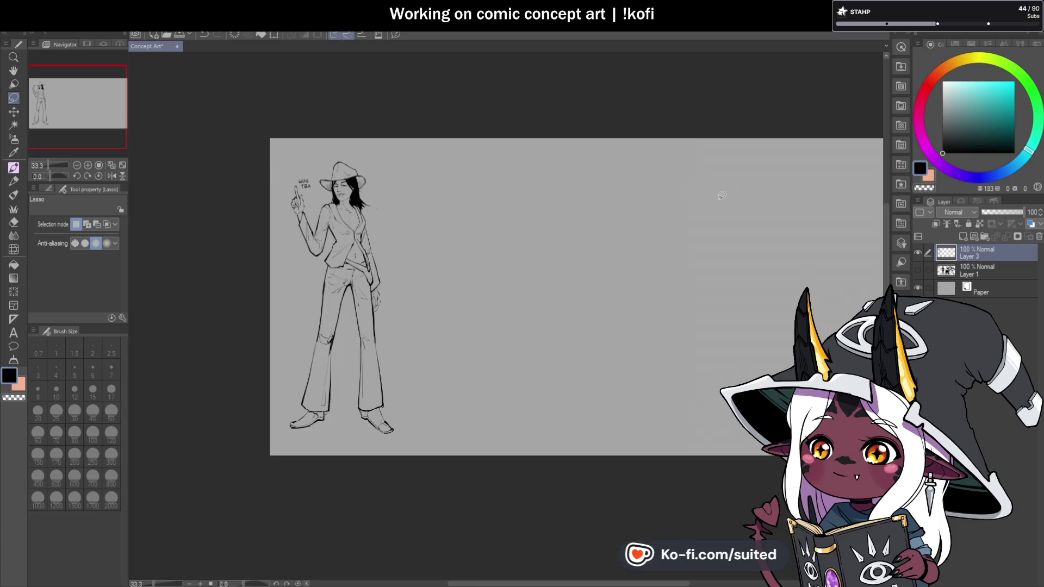
pyautogui.scroll(1, 545, 250)
pyautogui.press('p')
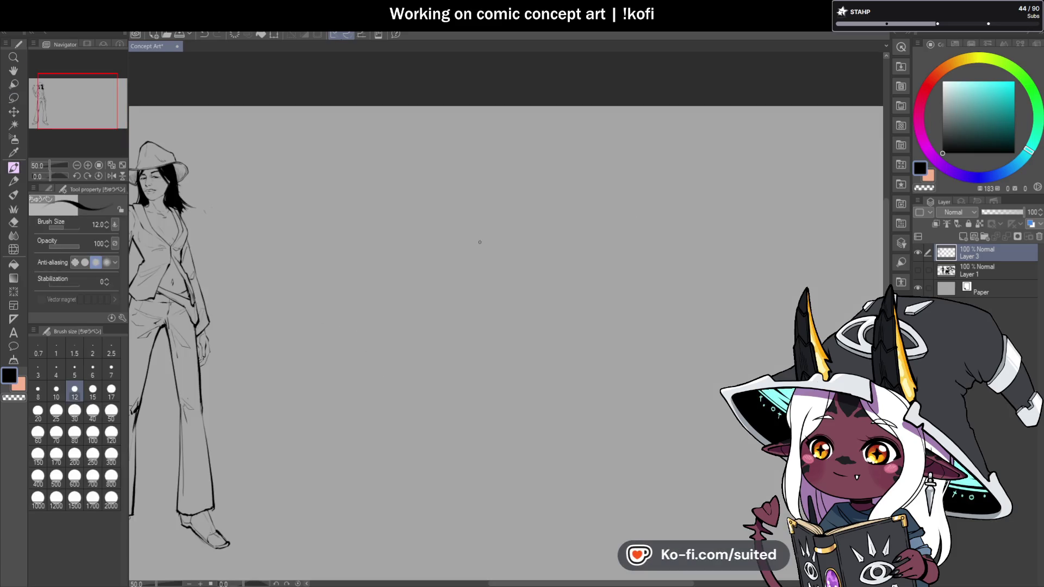
pyautogui.scroll(-1, 640, 247)
pyautogui.scroll(2, 430, 250)
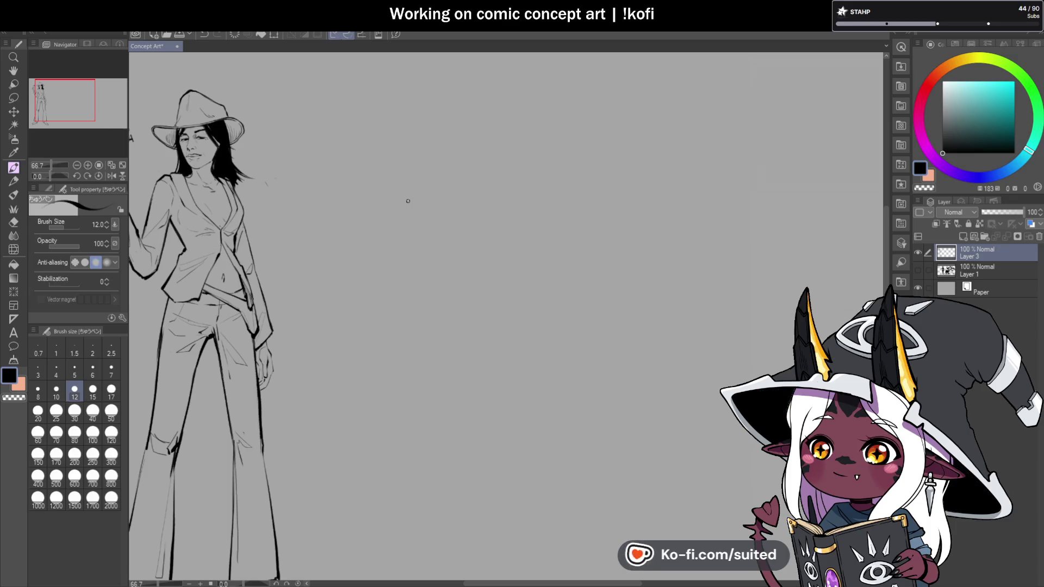
pyautogui.moveTo(386, 213); pyautogui.dragTo(601, 123)
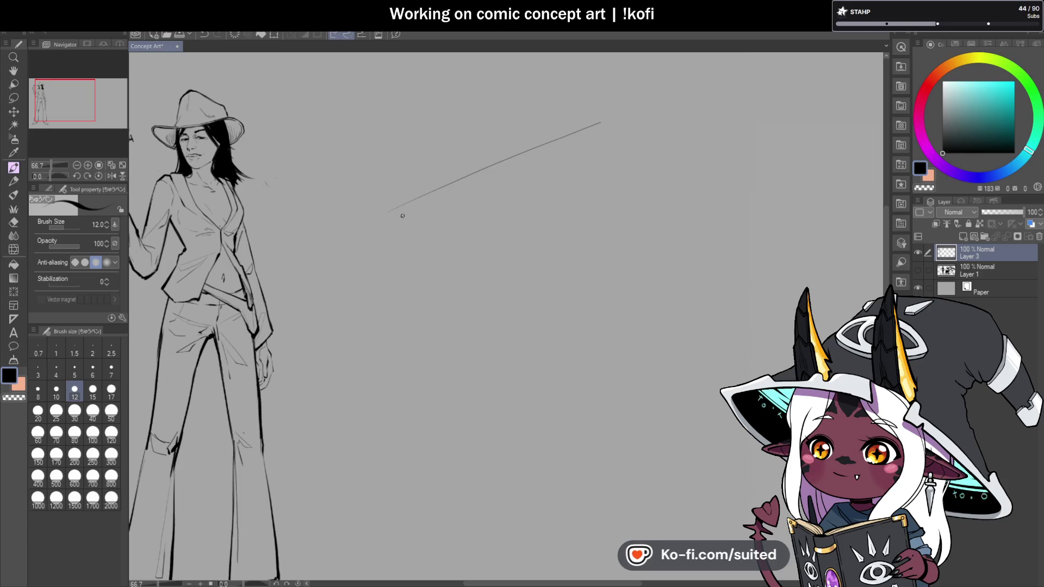
pyautogui.moveTo(432, 272); pyautogui.dragTo(522, 228)
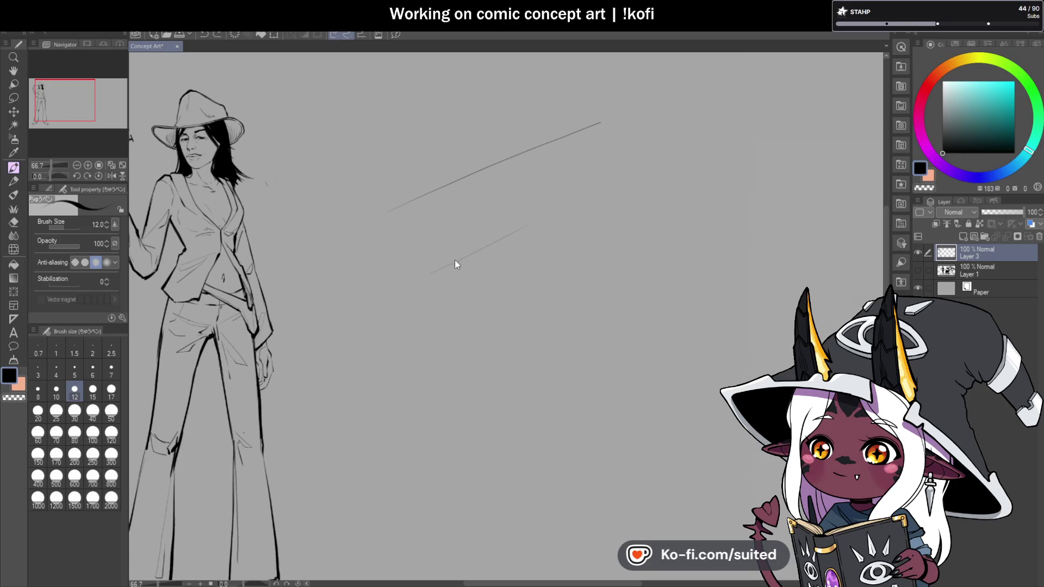
pyautogui.moveTo(419, 274); pyautogui.dragTo(599, 200)
pyautogui.moveTo(390, 269); pyautogui.dragTo(391, 282)
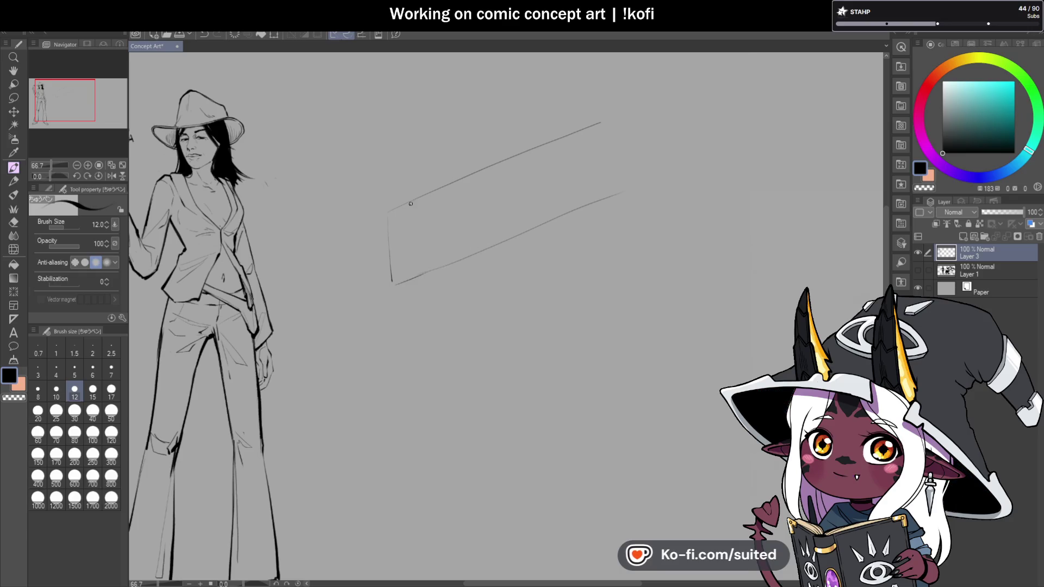
pyautogui.moveTo(389, 212)
pyautogui.mouseDown()
pyautogui.moveTo(402, 218)
pyautogui.moveTo(408, 273)
pyautogui.moveTo(398, 284)
pyautogui.mouseUp()
pyautogui.moveTo(387, 219); pyautogui.dragTo(387, 228)
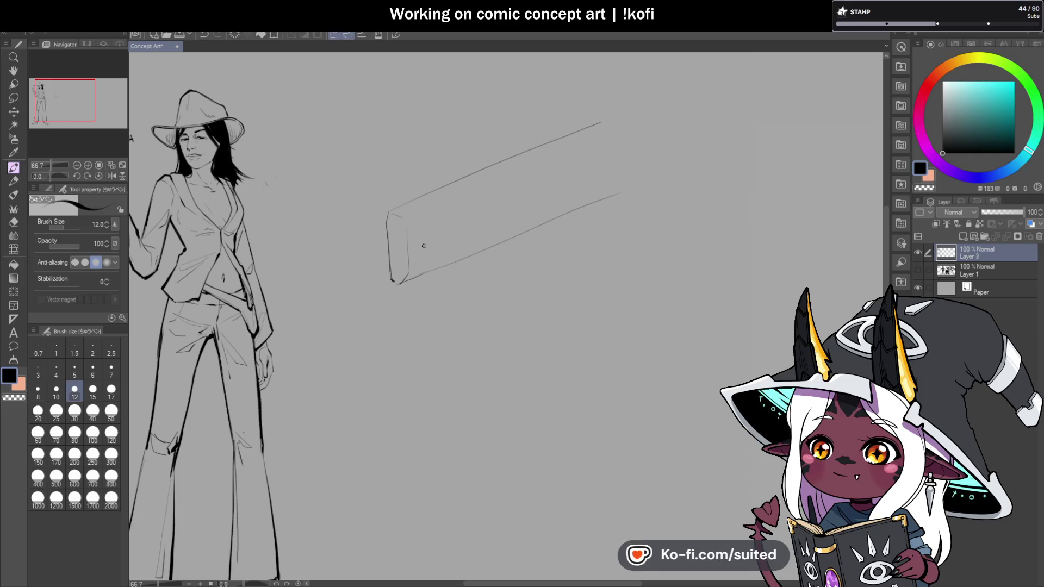
pyautogui.hotkey('ctrl', 'z')
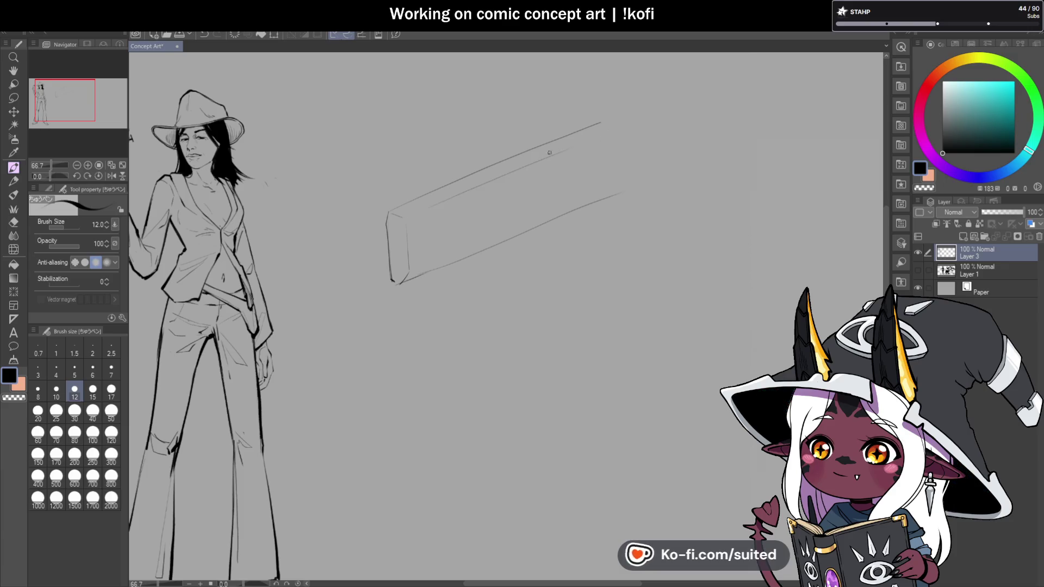
pyautogui.scroll(-5, 549, 153)
pyautogui.scroll(5, 573, 123)
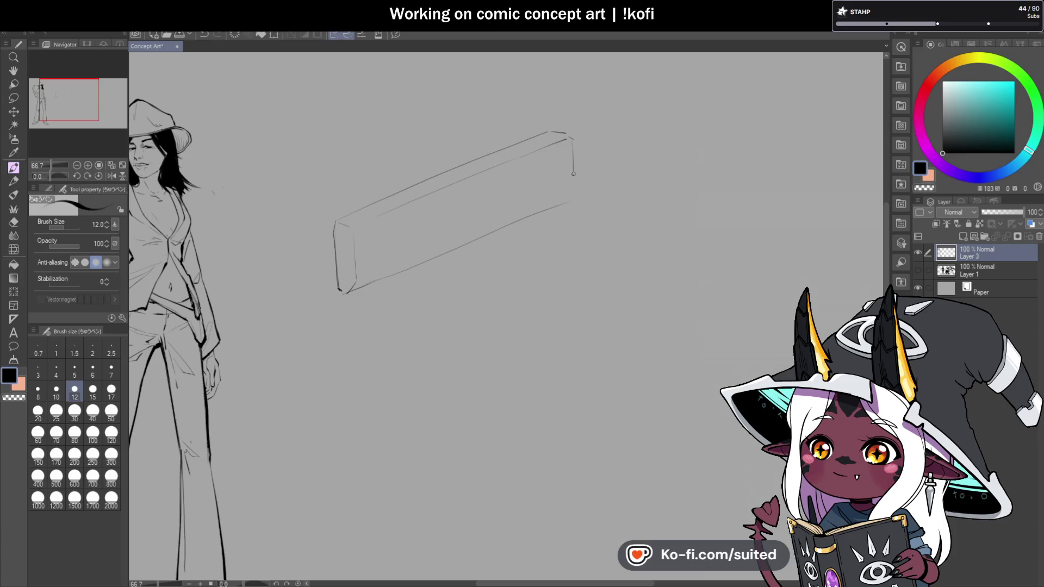
pyautogui.scroll(-1, 560, 247)
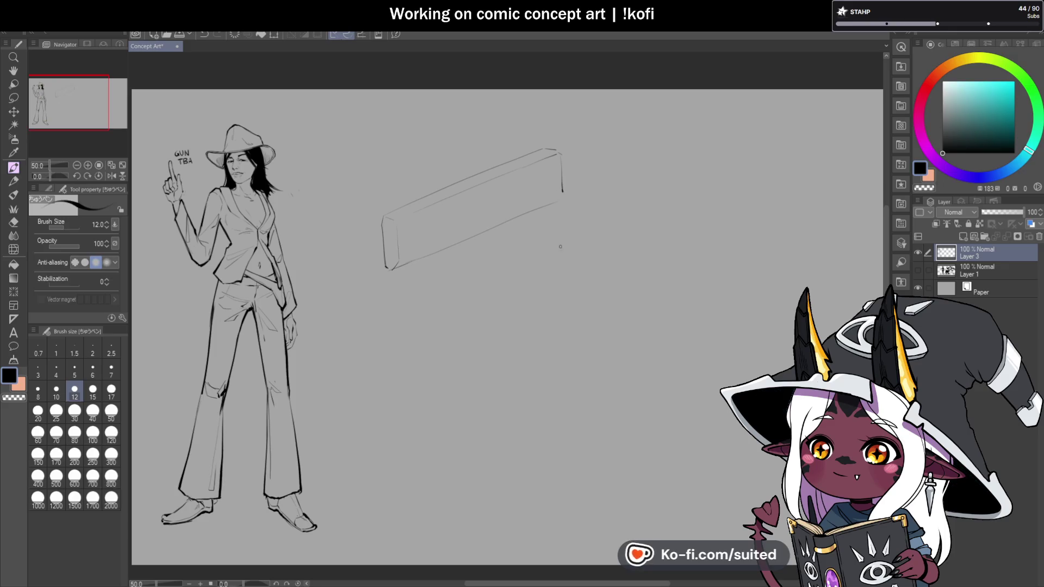
pyautogui.scroll(1, 560, 246)
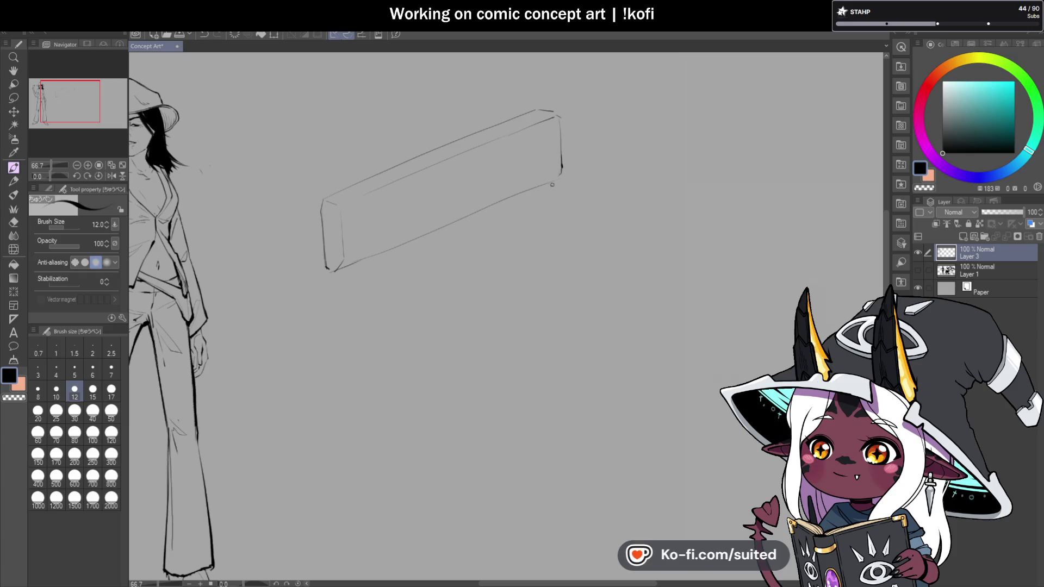
pyautogui.moveTo(558, 179); pyautogui.dragTo(548, 199)
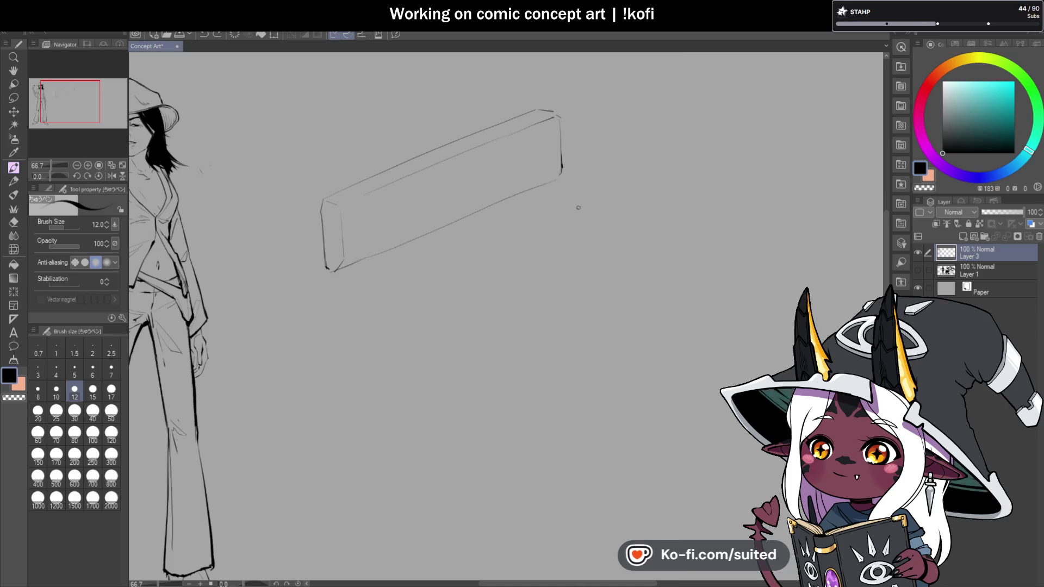
pyautogui.press('m')
pyautogui.moveTo(523, 83)
pyautogui.mouseDown()
pyautogui.moveTo(491, 93)
pyautogui.moveTo(544, 233)
pyautogui.moveTo(614, 121)
pyautogui.mouseUp()
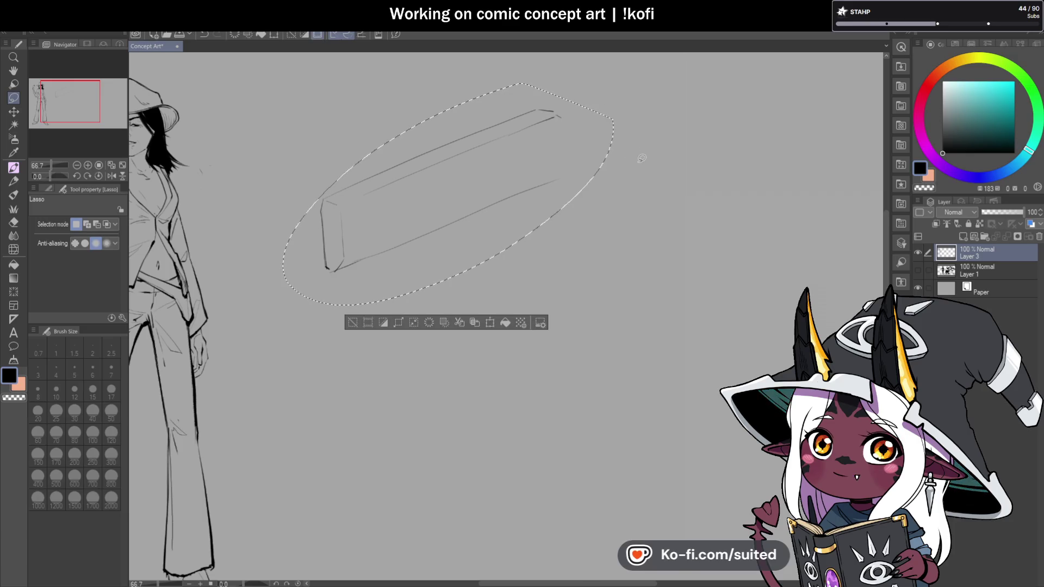
pyautogui.press('Delete')
pyautogui.hotkey('ctrl', 'd')
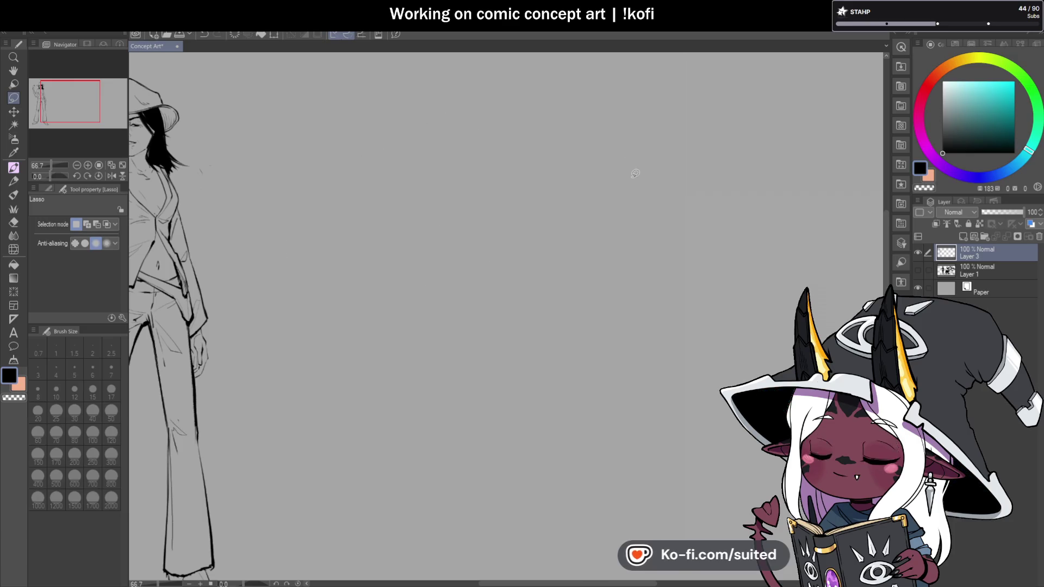
pyautogui.press('p')
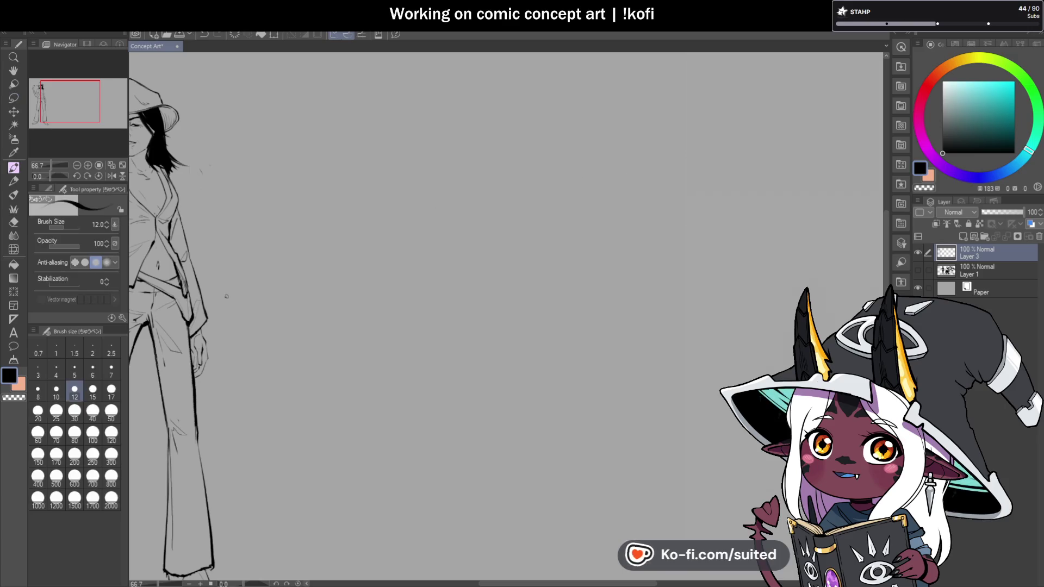
# At brush size 100, paint a thick black band for the pistol body
pyautogui.click(93, 433)
pyautogui.moveTo(390, 212)
pyautogui.mouseDown()
pyautogui.moveTo(517, 142)
pyautogui.moveTo(392, 208)
pyautogui.moveTo(513, 140)
pyautogui.moveTo(392, 191)
pyautogui.moveTo(392, 205)
pyautogui.moveTo(526, 152)
pyautogui.moveTo(402, 210)
pyautogui.moveTo(522, 152)
pyautogui.moveTo(517, 144)
pyautogui.moveTo(471, 183)
pyautogui.moveTo(396, 201)
pyautogui.moveTo(513, 132)
pyautogui.moveTo(390, 181)
pyautogui.moveTo(389, 204)
pyautogui.moveTo(496, 180)
pyautogui.moveTo(397, 205)
pyautogui.moveTo(394, 226)
pyautogui.moveTo(501, 175)
pyautogui.moveTo(482, 163)
pyautogui.moveTo(537, 152)
pyautogui.moveTo(517, 135)
pyautogui.moveTo(532, 136)
pyautogui.moveTo(517, 149)
pyautogui.moveTo(535, 136)
pyautogui.moveTo(522, 170)
pyautogui.mouseUp()
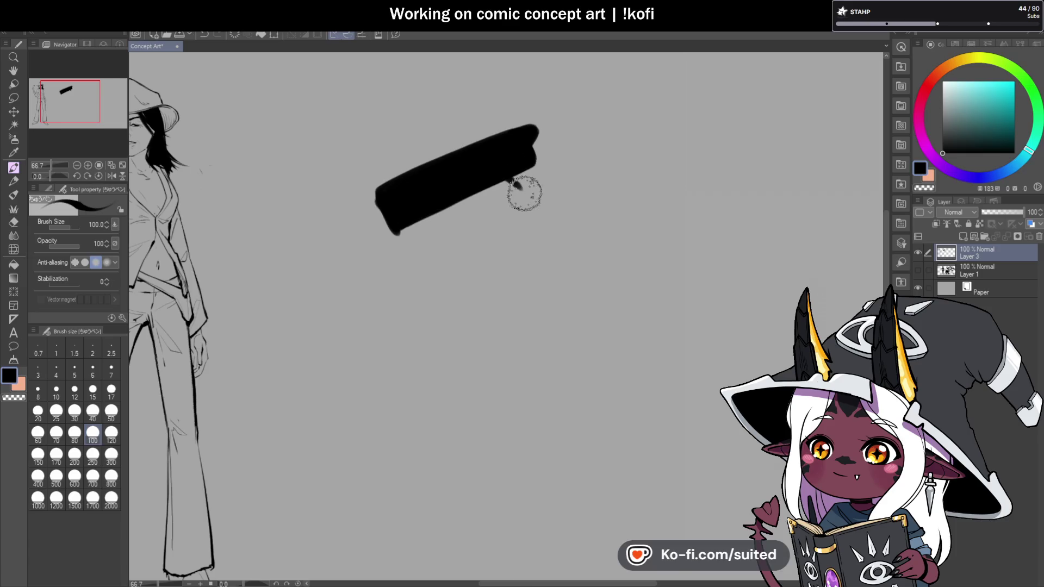
pyautogui.moveTo(524, 174)
pyautogui.mouseDown()
pyautogui.moveTo(544, 205)
pyautogui.moveTo(514, 228)
pyautogui.moveTo(531, 223)
pyautogui.moveTo(513, 210)
pyautogui.moveTo(522, 223)
pyautogui.moveTo(530, 193)
pyautogui.moveTo(527, 217)
pyautogui.mouseUp()
pyautogui.hotkey('ctrl', 'z')
pyautogui.hotkey('ctrl', 'z')
pyautogui.moveTo(517, 168)
pyautogui.mouseDown()
pyautogui.moveTo(540, 132)
pyautogui.moveTo(543, 149)
pyautogui.moveTo(519, 169)
pyautogui.mouseUp()
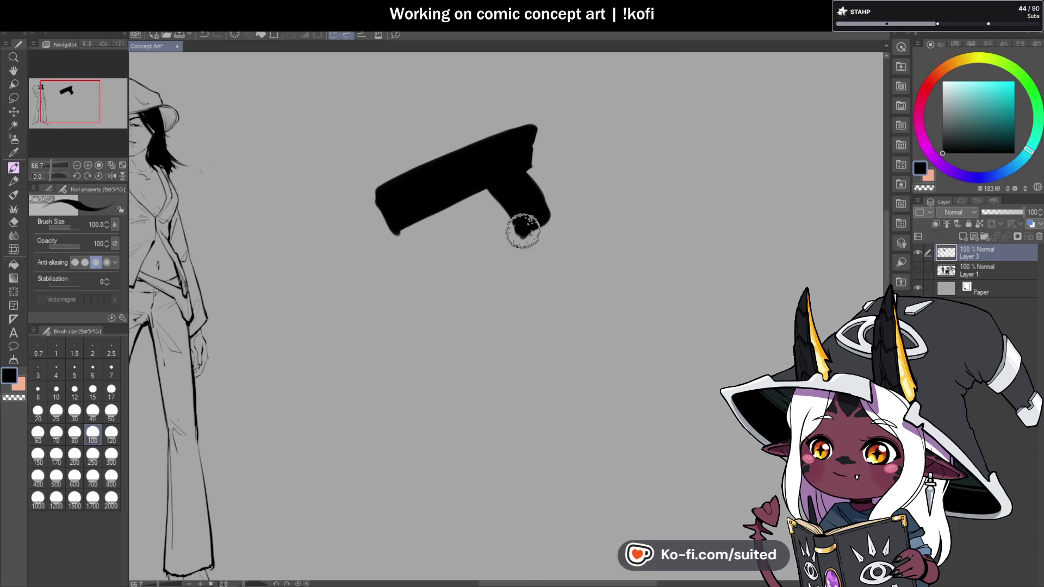
# Trim the barrel's lower edge with transparent colour, then add a trigger guard and widen the grip
pyautogui.press('c')
pyautogui.moveTo(398, 229); pyautogui.dragTo(496, 181)
pyautogui.moveTo(423, 212)
pyautogui.mouseDown()
pyautogui.moveTo(396, 226)
pyautogui.moveTo(459, 196)
pyautogui.moveTo(417, 220)
pyautogui.mouseUp()
pyautogui.press('c')
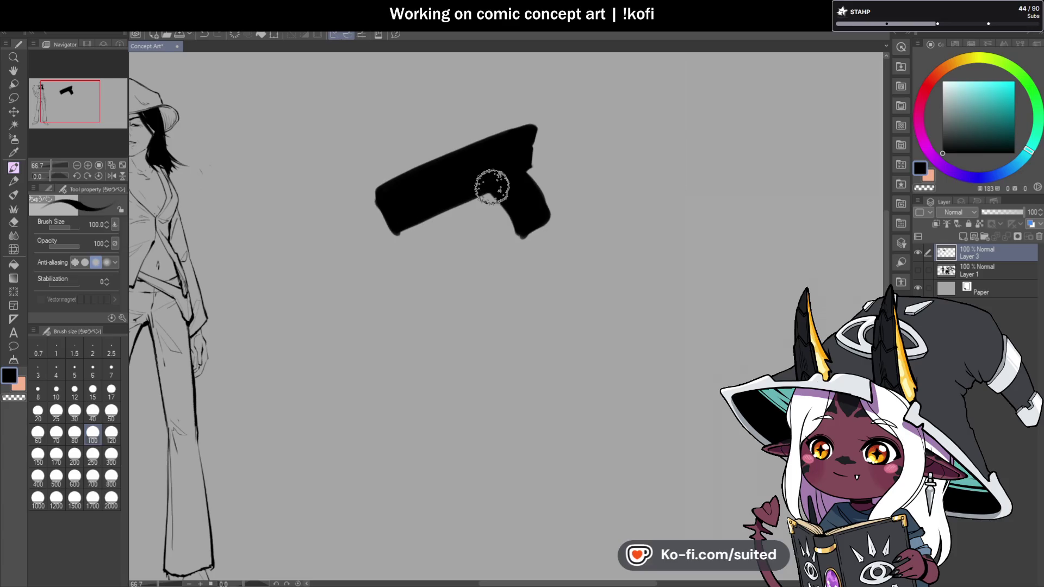
pyautogui.moveTo(484, 191)
pyautogui.mouseDown()
pyautogui.moveTo(496, 191)
pyautogui.moveTo(462, 205)
pyautogui.moveTo(506, 194)
pyautogui.moveTo(477, 203)
pyautogui.moveTo(517, 217)
pyautogui.moveTo(517, 237)
pyautogui.moveTo(540, 214)
pyautogui.mouseUp()
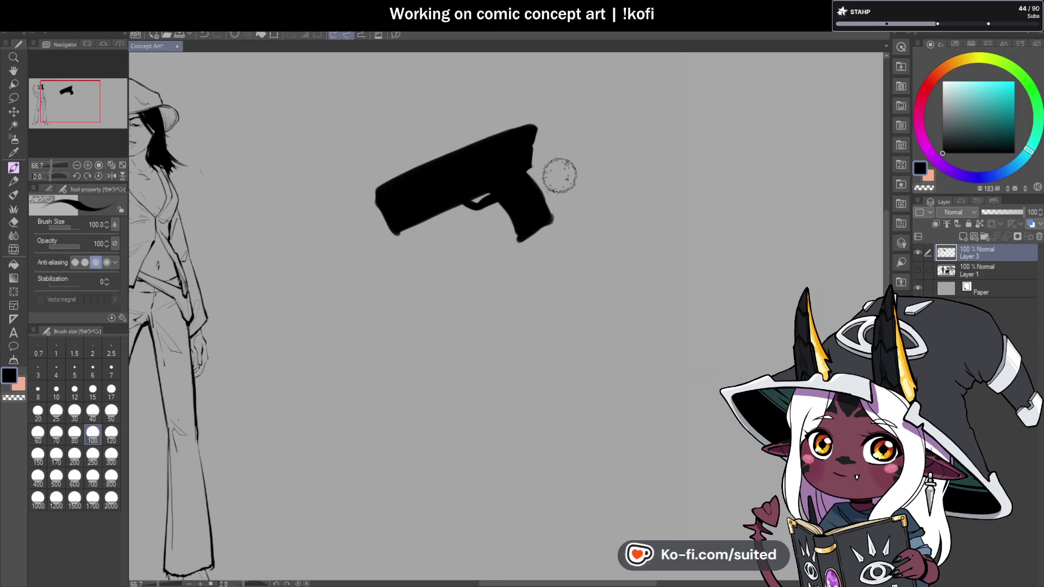
pyautogui.moveTo(531, 200); pyautogui.dragTo(518, 236)
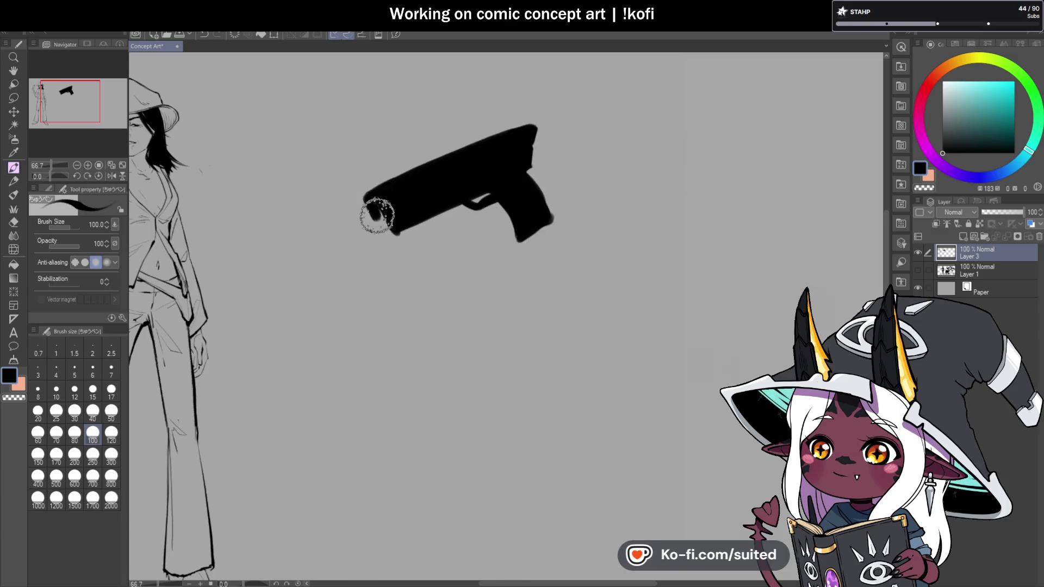
pyautogui.scroll(-2, 627, 228)
pyautogui.scroll(2, 582, 227)
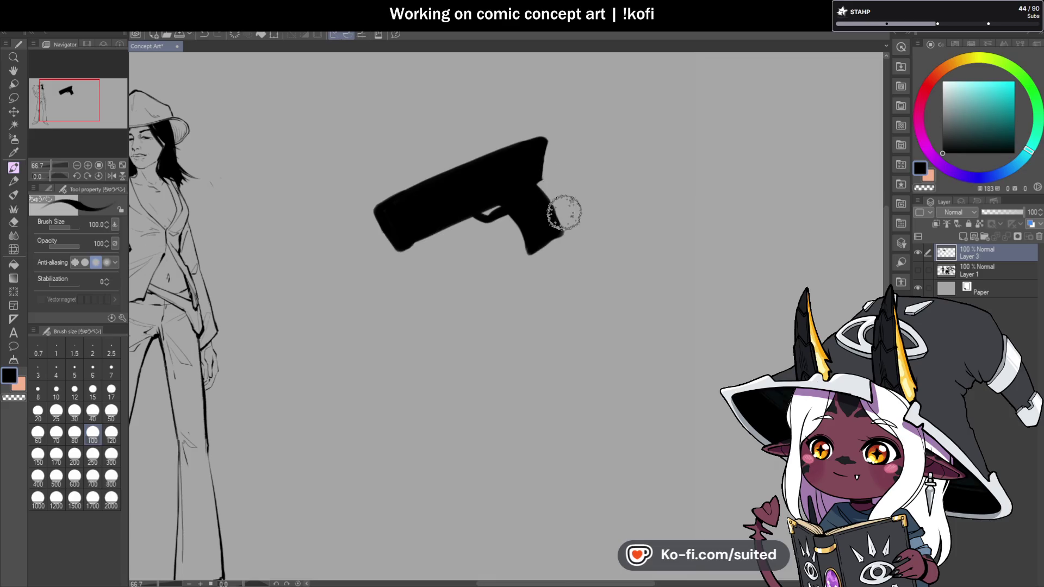
pyautogui.scroll(-2, 563, 212)
pyautogui.scroll(3, 555, 228)
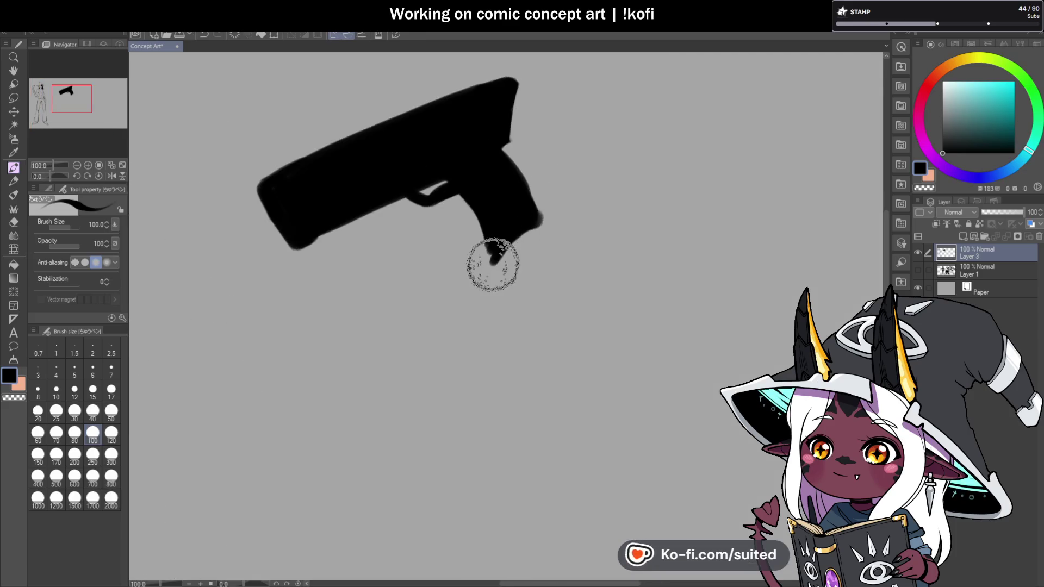
pyautogui.moveTo(489, 268)
pyautogui.mouseDown()
pyautogui.moveTo(536, 205)
pyautogui.moveTo(536, 221)
pyautogui.moveTo(405, 262)
pyautogui.moveTo(439, 260)
pyautogui.moveTo(533, 203)
pyautogui.moveTo(416, 264)
pyautogui.moveTo(489, 233)
pyautogui.mouseUp()
pyautogui.scroll(-3, 508, 233)
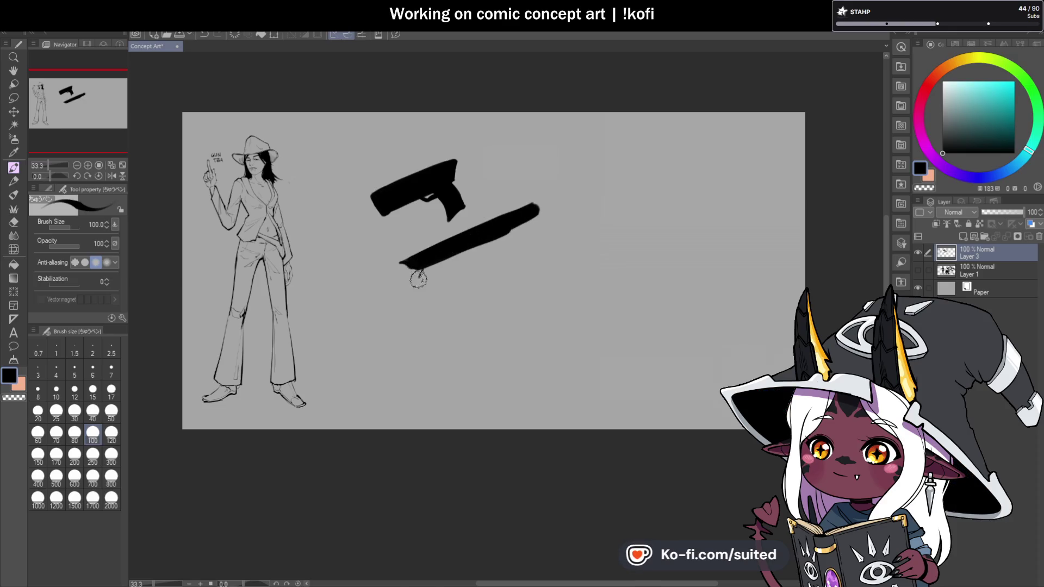
# Block in the long lower gun shape with a squared right end and hooked rear
pyautogui.moveTo(405, 303)
pyautogui.mouseDown()
pyautogui.moveTo(526, 240)
pyautogui.moveTo(435, 272)
pyautogui.moveTo(413, 296)
pyautogui.moveTo(473, 256)
pyautogui.mouseUp()
pyautogui.moveTo(539, 215); pyautogui.dragTo(536, 226)
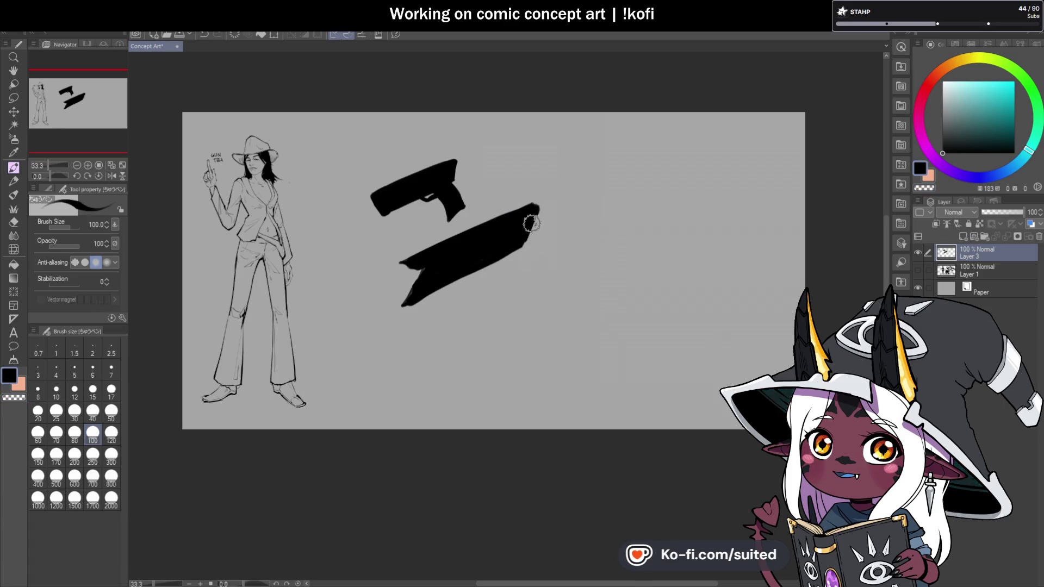
pyautogui.moveTo(540, 204); pyautogui.dragTo(533, 232)
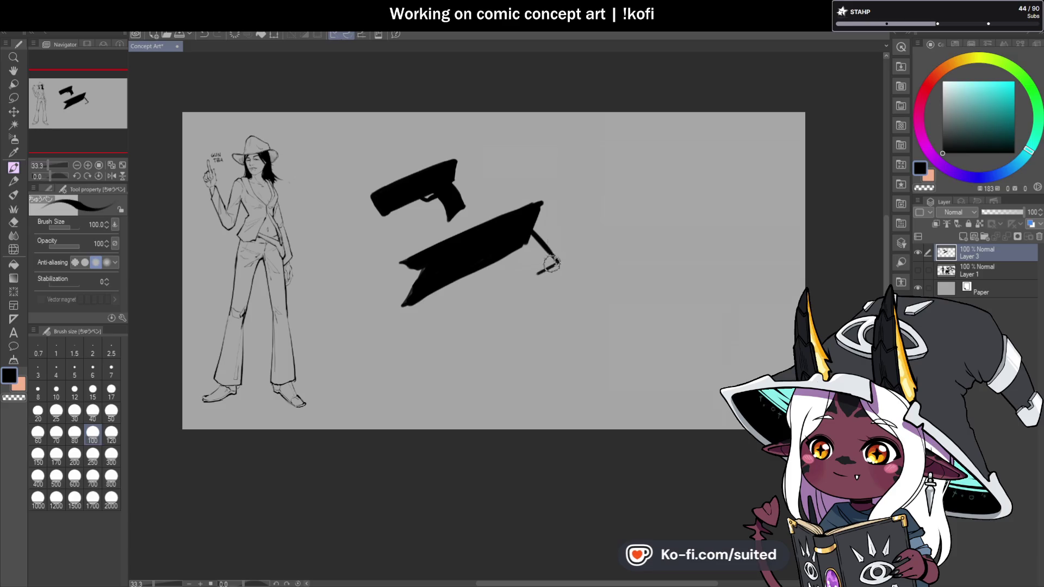
pyautogui.moveTo(558, 262)
pyautogui.mouseDown()
pyautogui.moveTo(532, 271)
pyautogui.moveTo(563, 268)
pyautogui.mouseUp()
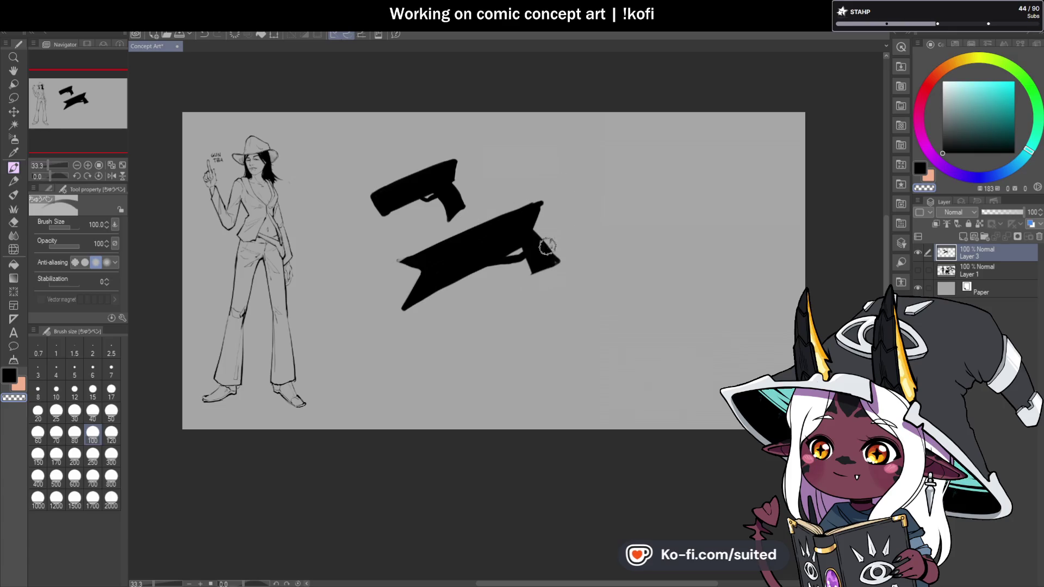
# Add a grip to the lower gun's right end and trim its top-right edge
pyautogui.moveTo(554, 261)
pyautogui.mouseDown()
pyautogui.moveTo(533, 266)
pyautogui.moveTo(531, 282)
pyautogui.mouseUp()
pyautogui.hotkey('ctrl', 'z')
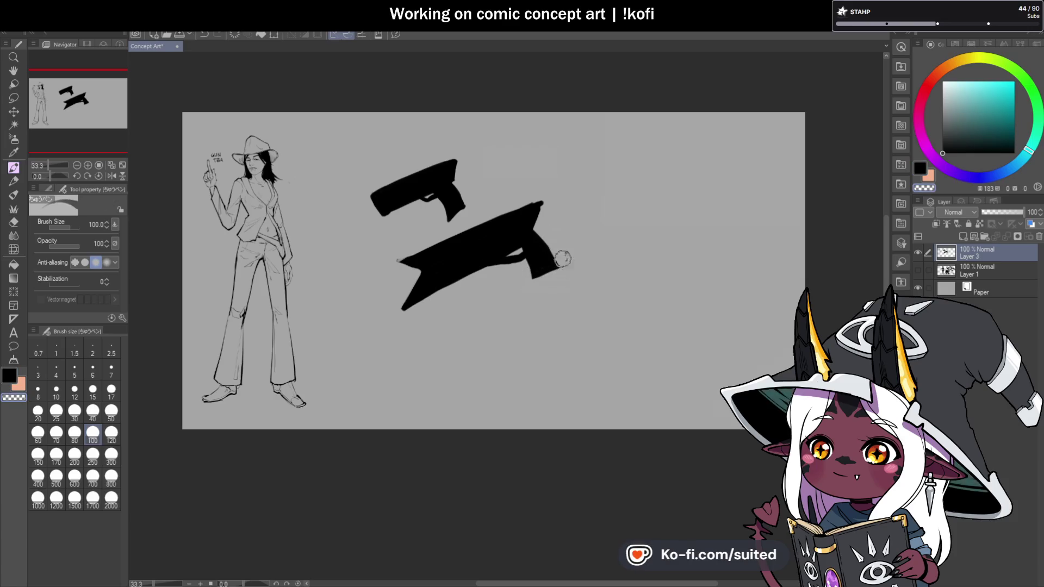
pyautogui.keyDown('alt'); pyautogui.click(540, 263); pyautogui.keyUp('alt')
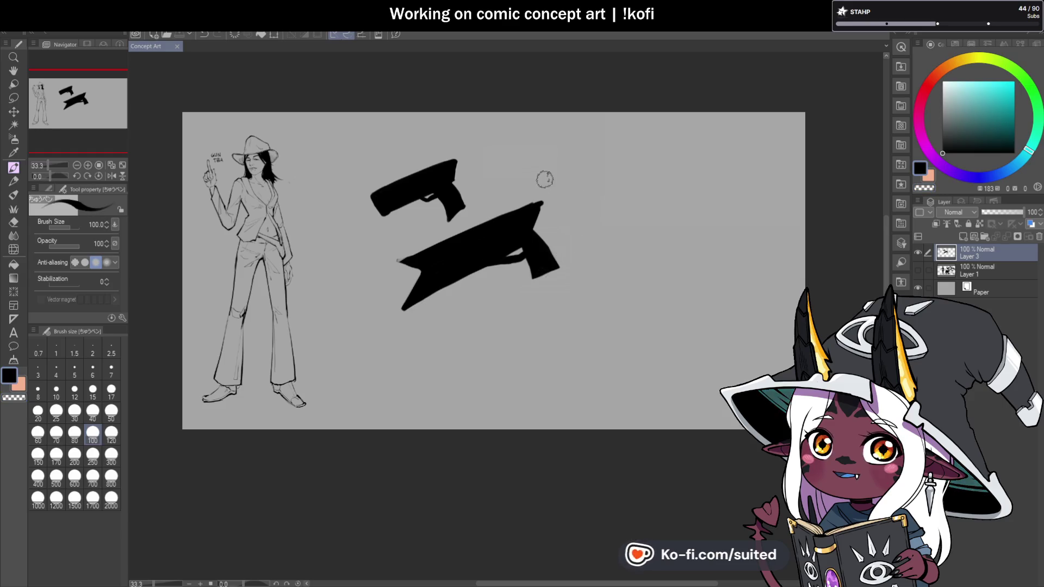
pyautogui.press('c')
pyautogui.moveTo(539, 207); pyautogui.dragTo(536, 216)
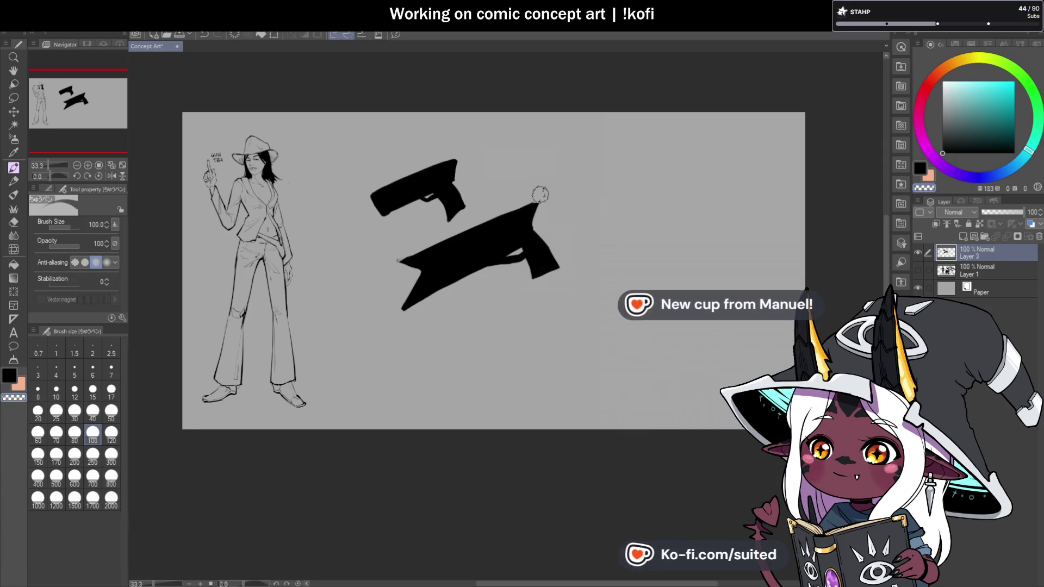
pyautogui.press('c')
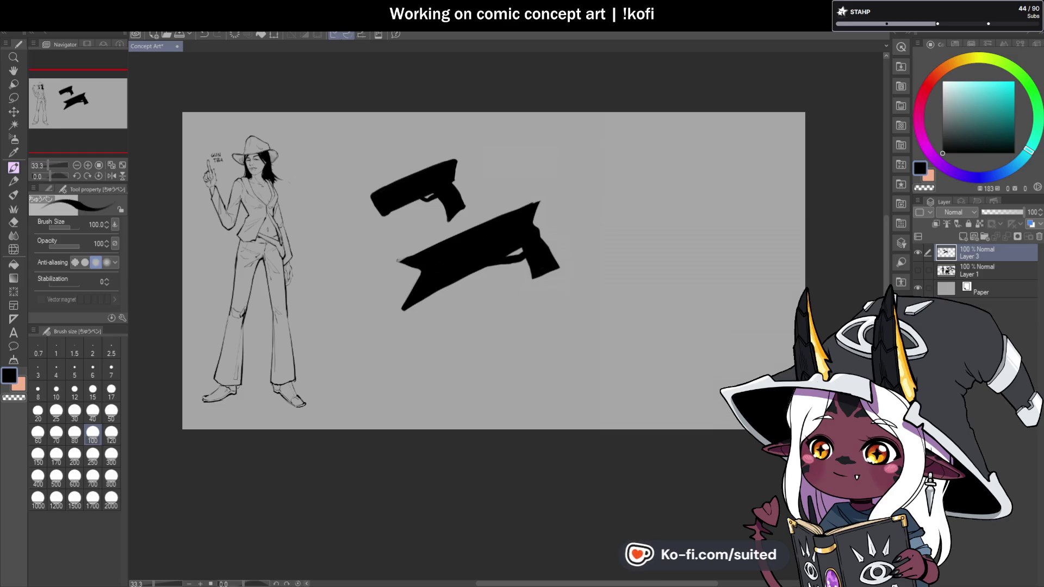
# Zoom to 66.7% and repaint the large gun's tip into a sharp point
pyautogui.scroll(2, 525, 216)
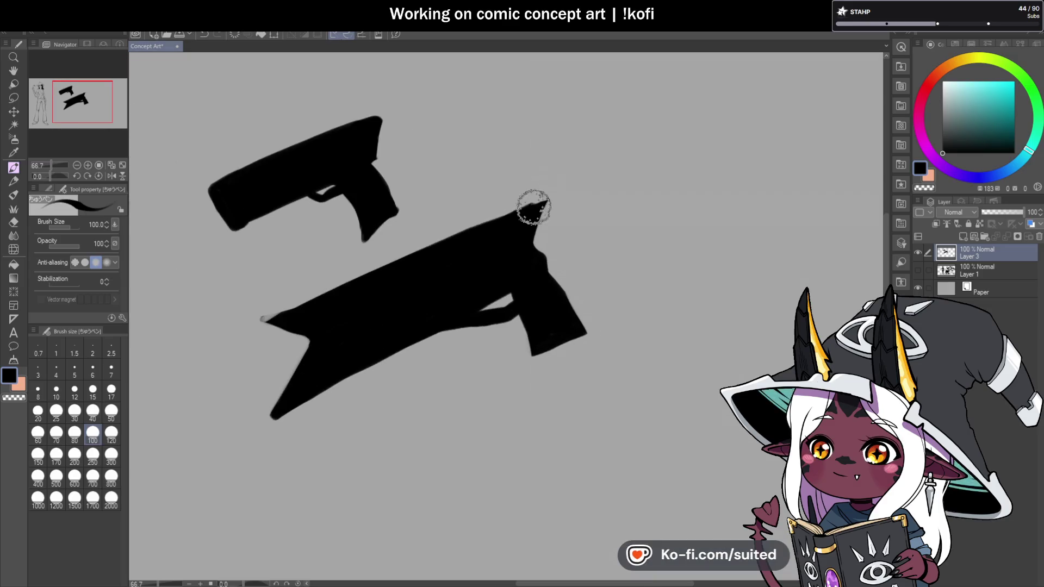
pyautogui.moveTo(543, 205)
pyautogui.mouseDown()
pyautogui.moveTo(553, 289)
pyautogui.moveTo(580, 324)
pyautogui.moveTo(575, 334)
pyautogui.moveTo(582, 326)
pyautogui.moveTo(536, 359)
pyautogui.moveTo(536, 349)
pyautogui.moveTo(532, 368)
pyautogui.moveTo(531, 326)
pyautogui.moveTo(585, 336)
pyautogui.mouseUp()
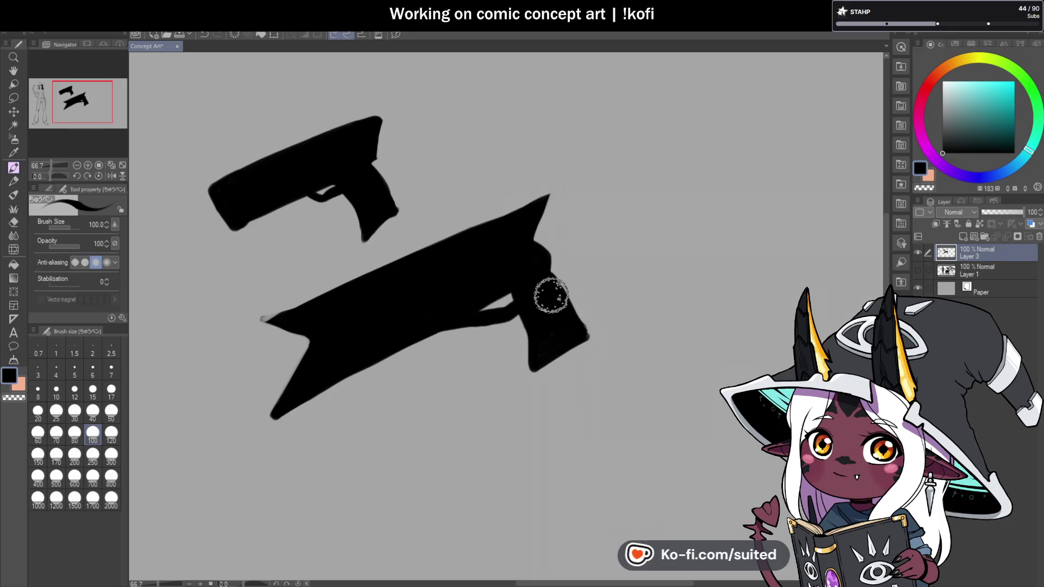
pyautogui.scroll(-2, 567, 271)
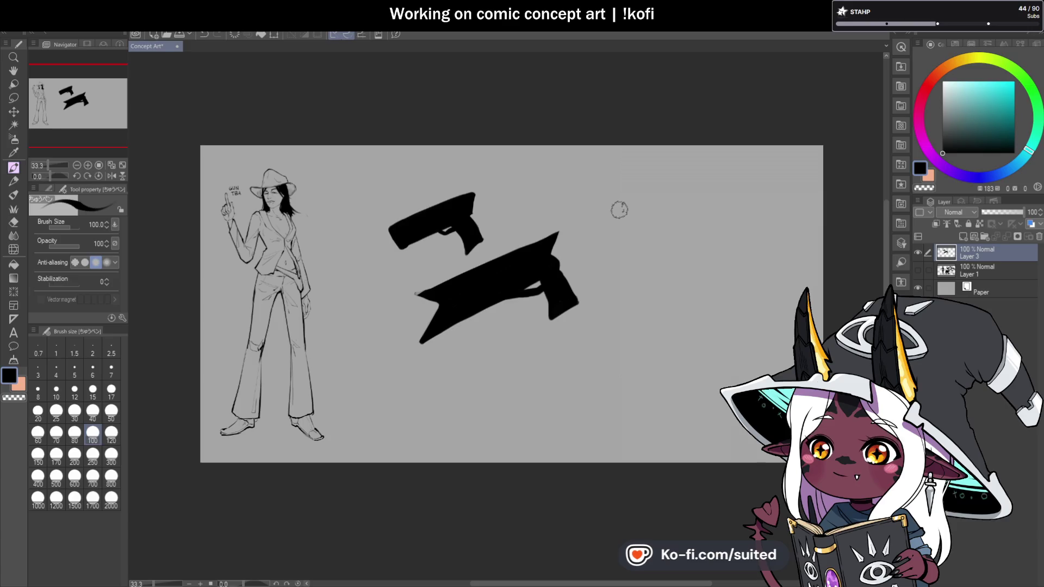
pyautogui.scroll(-1, 395, 241)
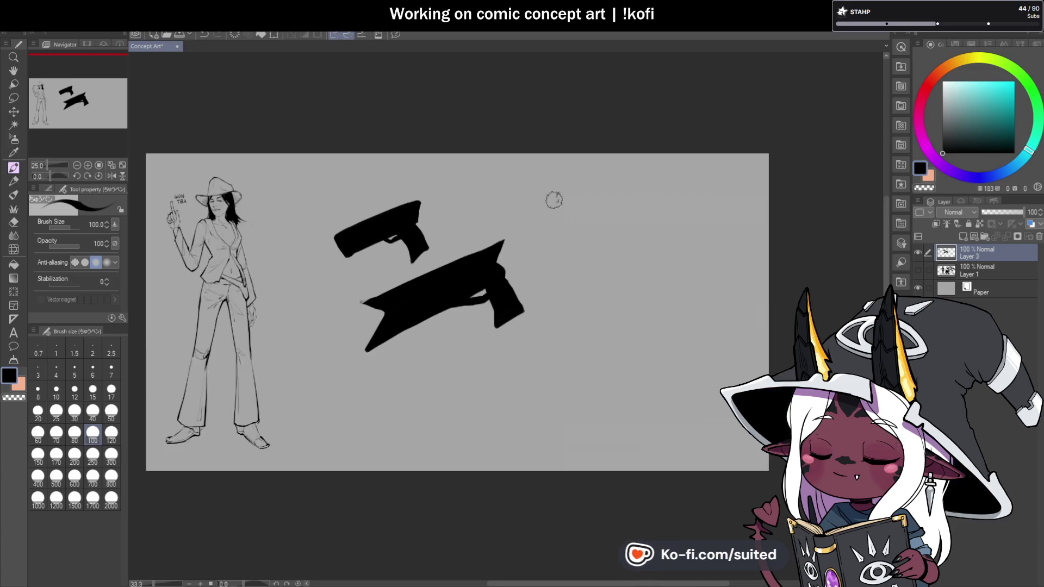
# At 50% zoom, paint a long tapered barrel and a pointed body for the third gun
pyautogui.scroll(2, 557, 202)
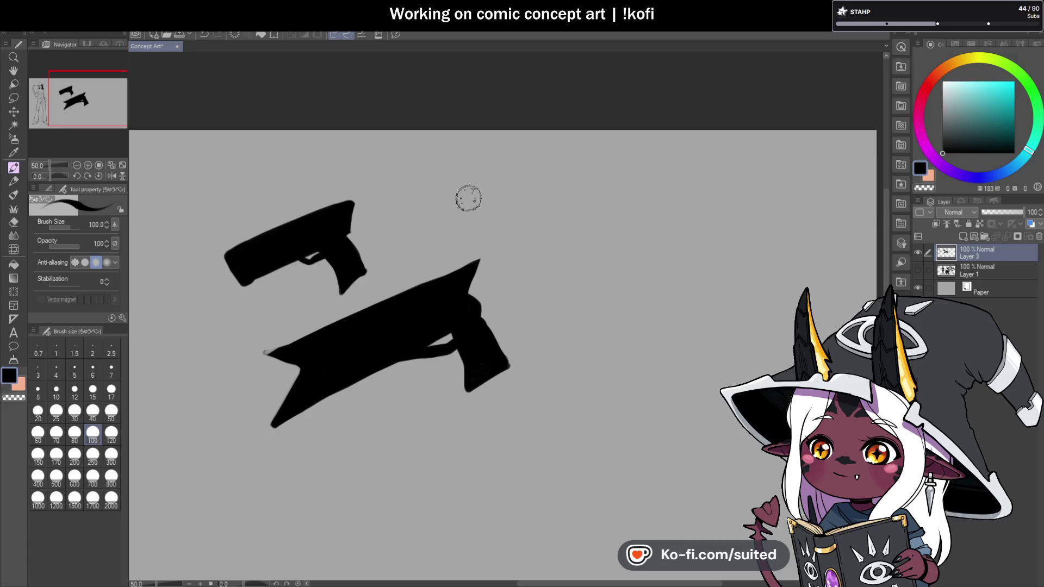
pyautogui.moveTo(447, 219)
pyautogui.mouseDown()
pyautogui.moveTo(580, 178)
pyautogui.moveTo(441, 217)
pyautogui.moveTo(570, 181)
pyautogui.mouseUp()
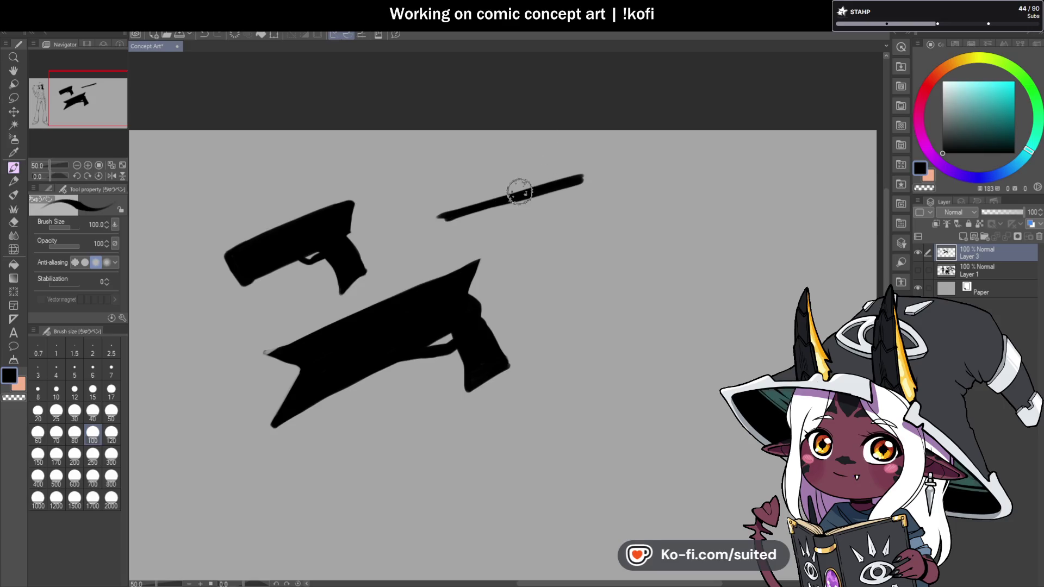
pyautogui.moveTo(521, 186)
pyautogui.mouseDown()
pyautogui.moveTo(435, 219)
pyautogui.moveTo(465, 210)
pyautogui.mouseUp()
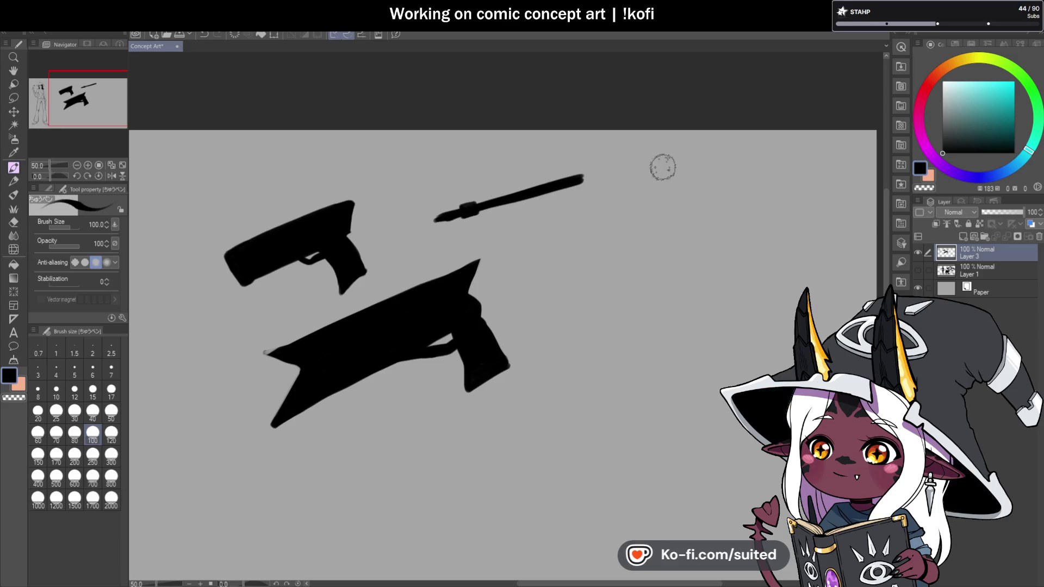
pyautogui.moveTo(513, 203); pyautogui.dragTo(584, 169)
pyautogui.moveTo(517, 202); pyautogui.dragTo(582, 181)
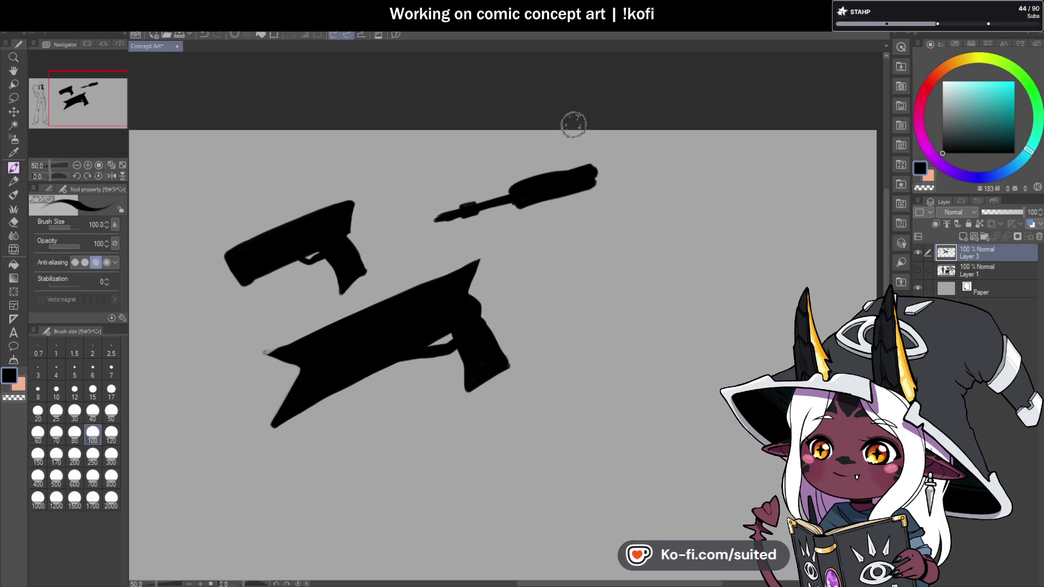
pyautogui.moveTo(540, 202)
pyautogui.mouseDown()
pyautogui.moveTo(537, 219)
pyautogui.moveTo(586, 199)
pyautogui.moveTo(575, 191)
pyautogui.moveTo(533, 215)
pyautogui.moveTo(595, 176)
pyautogui.mouseUp()
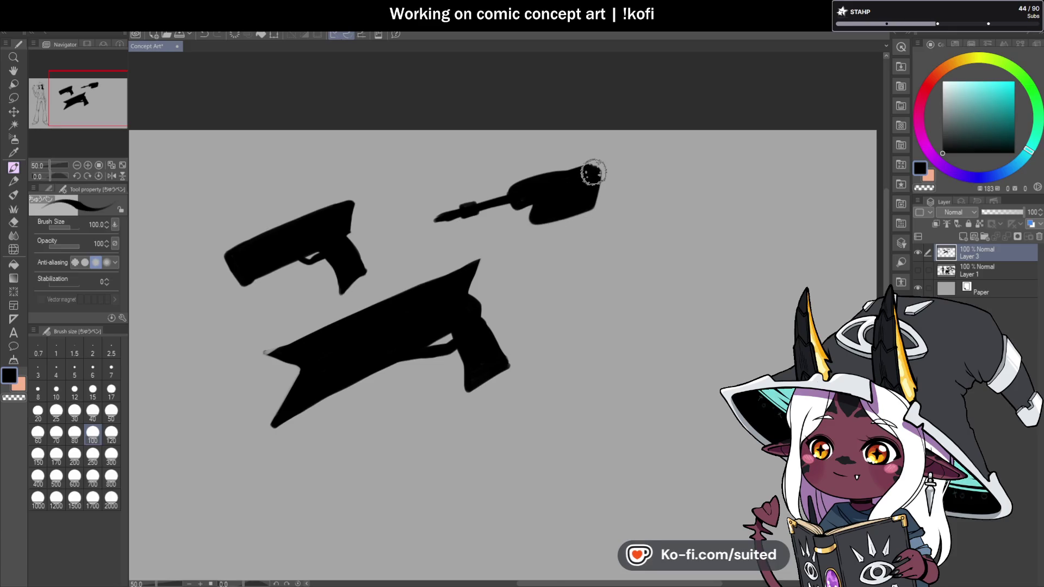
pyautogui.moveTo(580, 172)
pyautogui.mouseDown()
pyautogui.moveTo(613, 166)
pyautogui.moveTo(595, 182)
pyautogui.mouseUp()
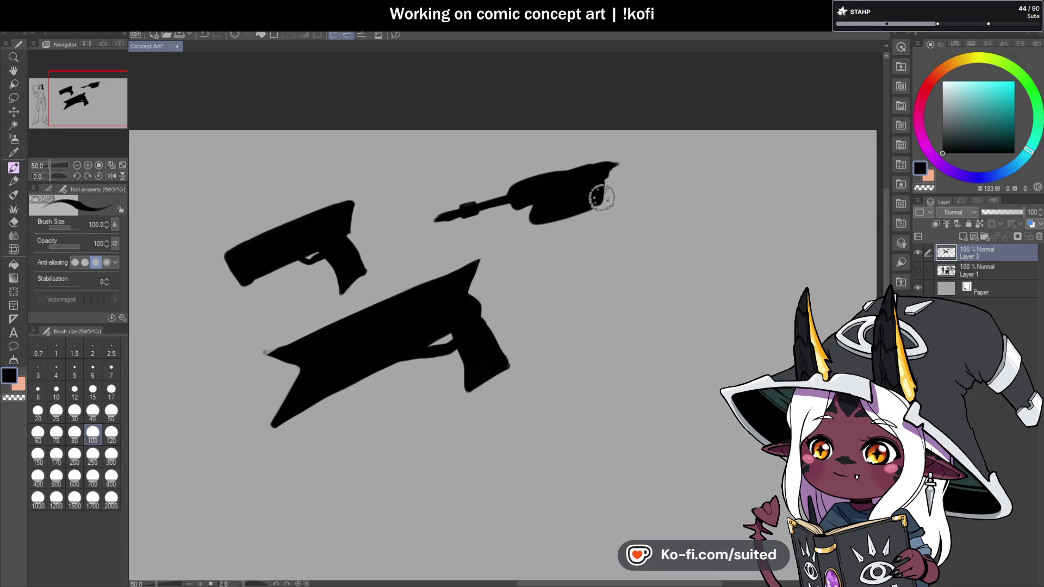
# Add a grip and lower front to the new gun, and thicken and lengthen its barrel
pyautogui.moveTo(538, 210)
pyautogui.mouseDown()
pyautogui.moveTo(531, 240)
pyautogui.moveTo(562, 224)
pyautogui.moveTo(532, 226)
pyautogui.moveTo(531, 212)
pyautogui.moveTo(535, 239)
pyautogui.mouseUp()
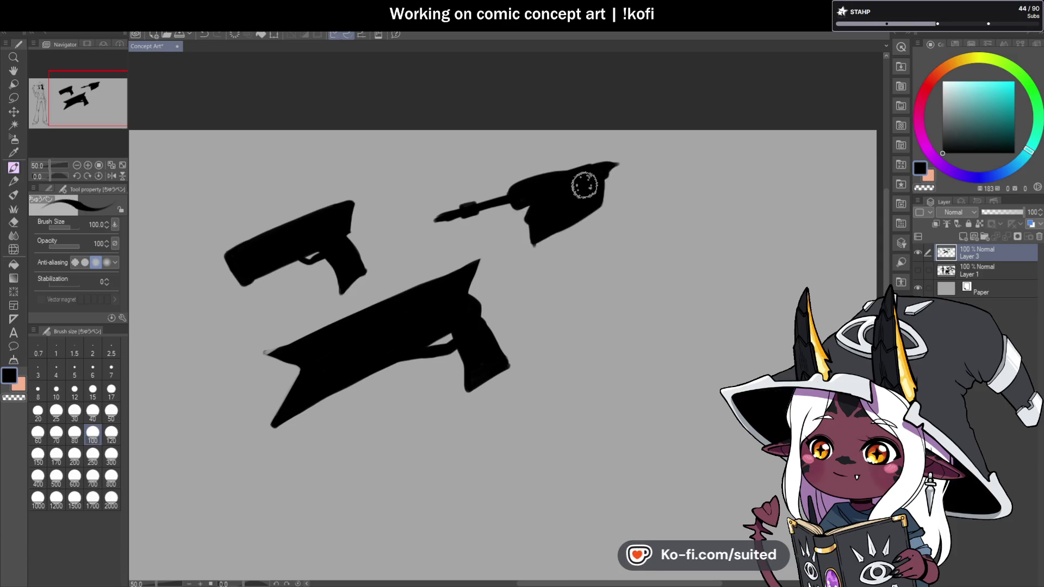
pyautogui.moveTo(602, 187)
pyautogui.mouseDown()
pyautogui.moveTo(629, 243)
pyautogui.moveTo(597, 204)
pyautogui.moveTo(609, 234)
pyautogui.moveTo(624, 225)
pyautogui.moveTo(629, 235)
pyautogui.mouseUp()
pyautogui.moveTo(487, 200); pyautogui.dragTo(406, 230)
pyautogui.moveTo(522, 198)
pyautogui.mouseDown()
pyautogui.moveTo(403, 226)
pyautogui.moveTo(517, 186)
pyautogui.moveTo(629, 182)
pyautogui.mouseUp()
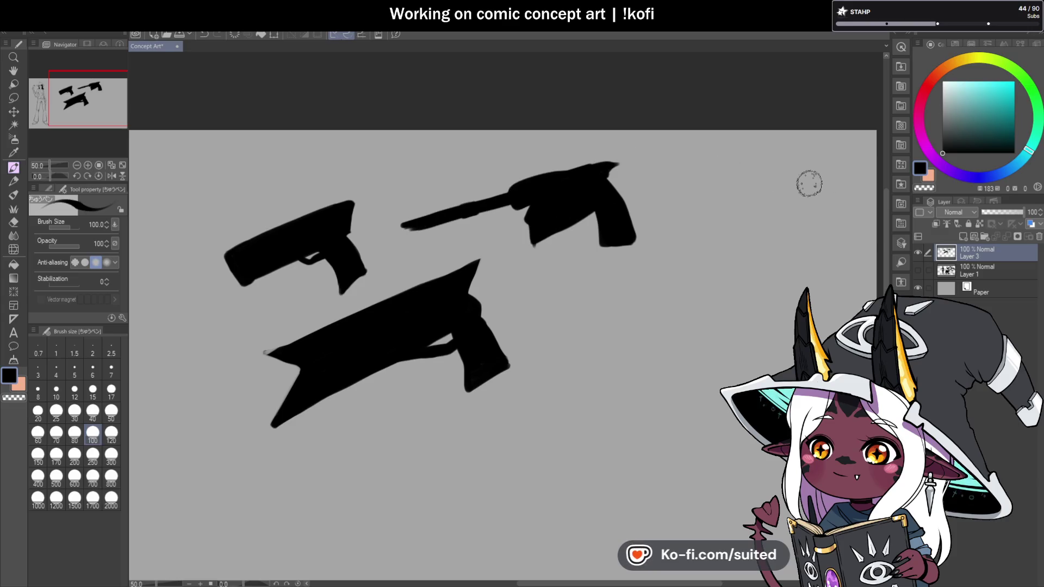
pyautogui.moveTo(601, 247); pyautogui.dragTo(614, 250)
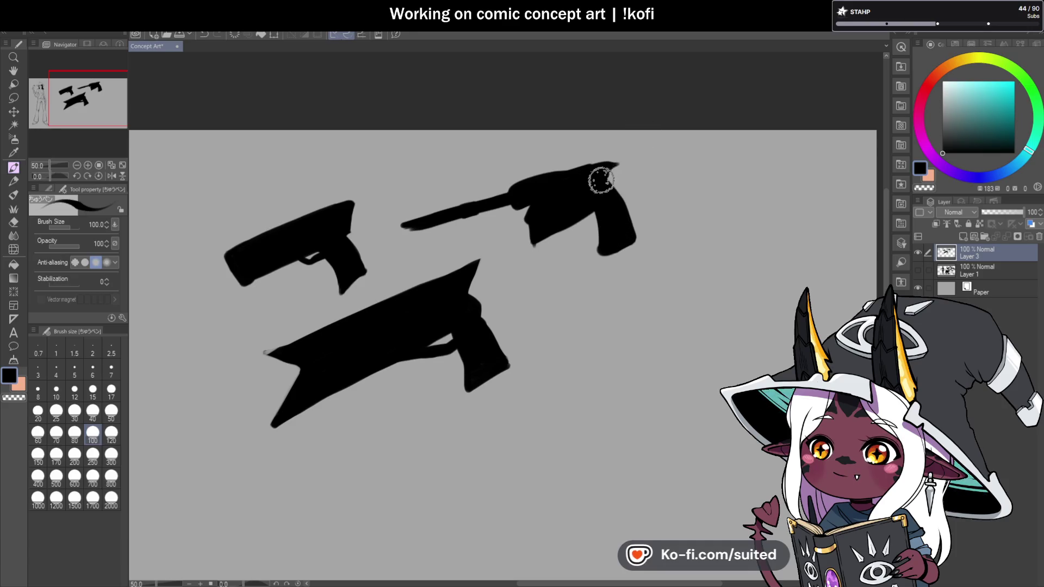
pyautogui.moveTo(603, 260); pyautogui.dragTo(629, 235)
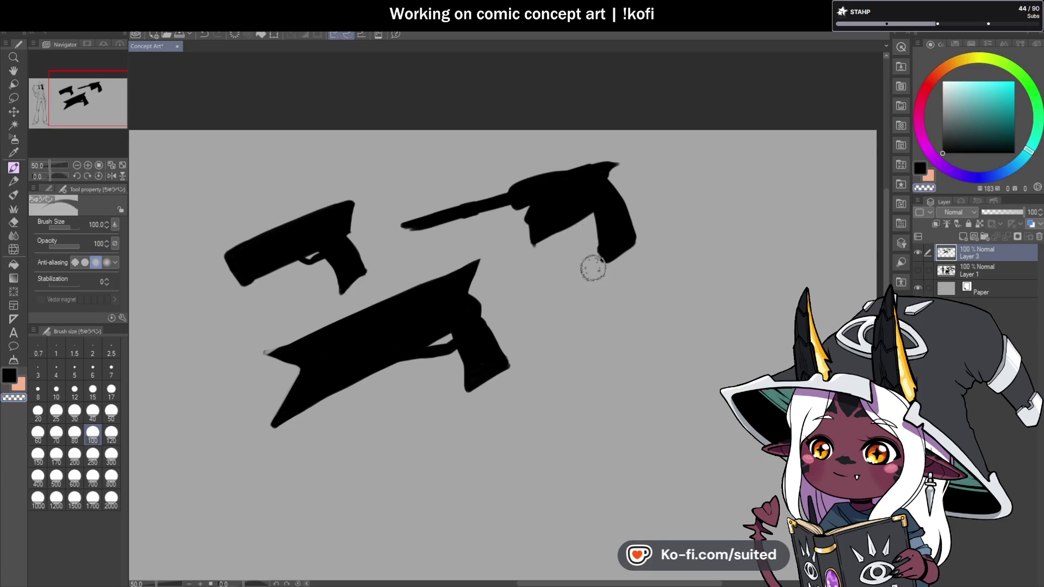
# Cut a trigger-guard gap into the new gun with transparent colour
pyautogui.press('c')
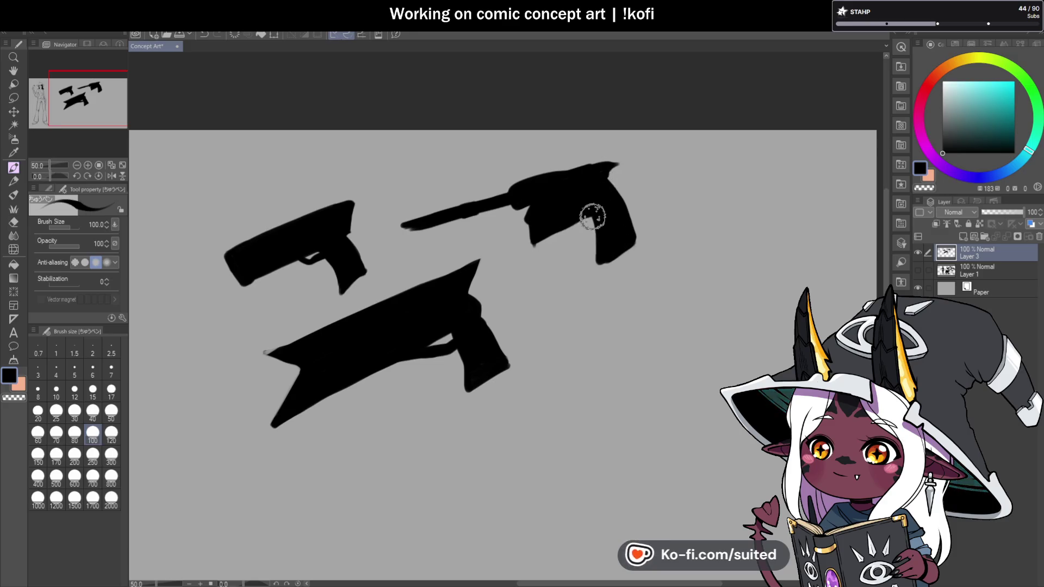
pyautogui.press('c')
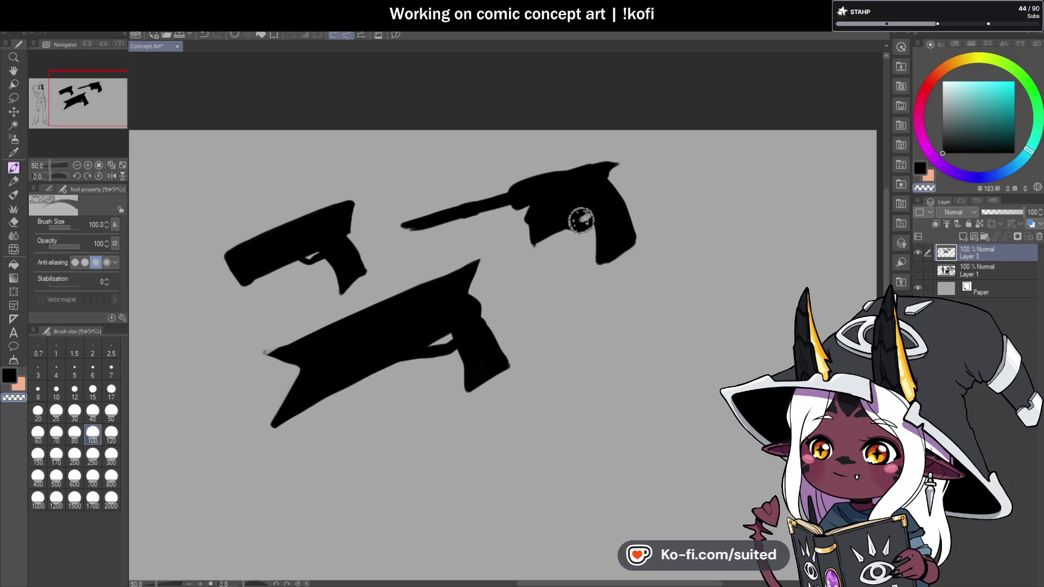
pyautogui.press('c')
pyautogui.moveTo(589, 215); pyautogui.dragTo(597, 219)
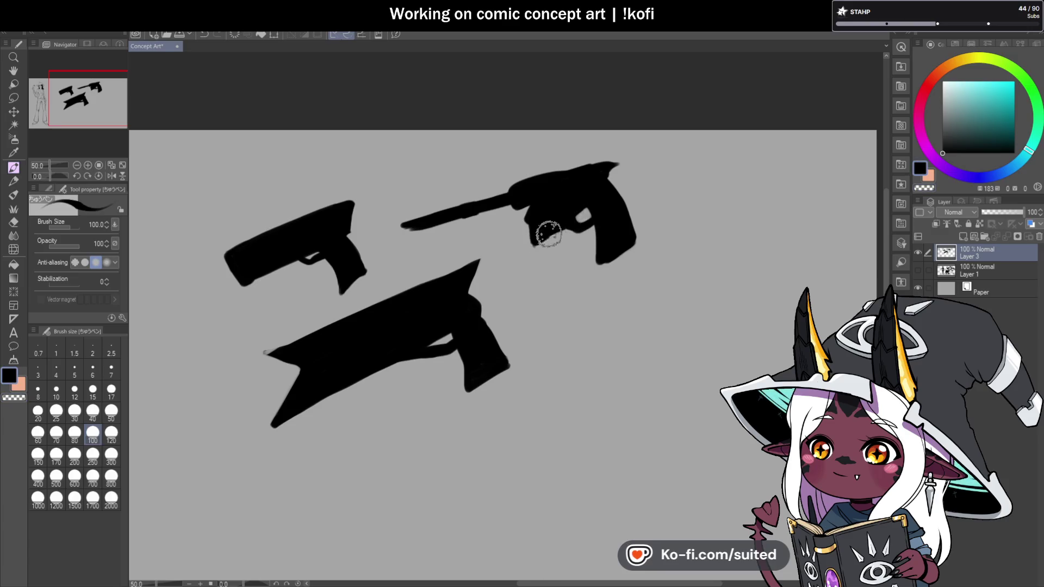
pyautogui.scroll(-2, 561, 229)
# Lasso the three guns, scale them to 61% and move them up beside the figure
pyautogui.scroll(2, 608, 267)
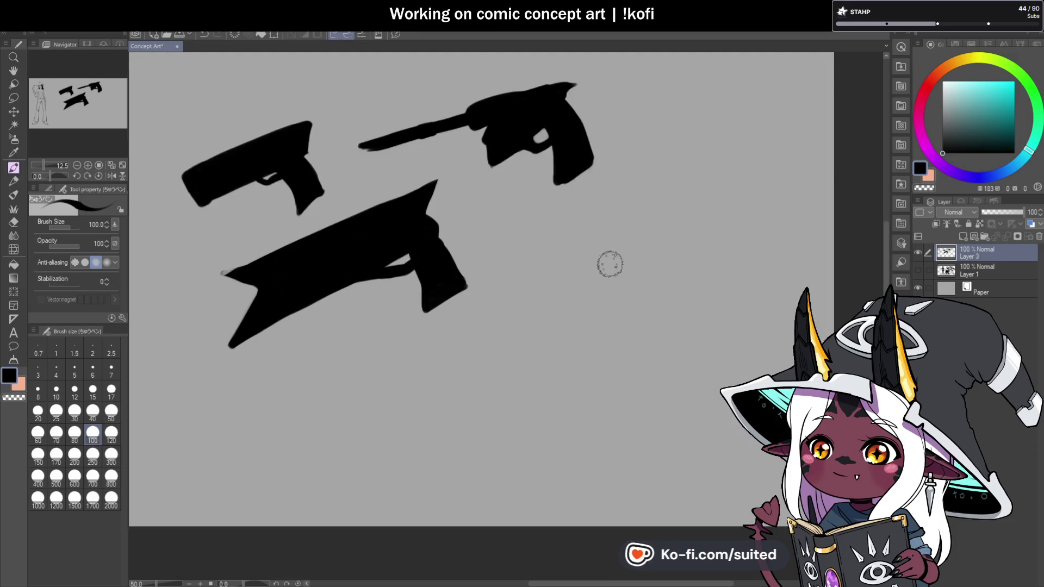
pyautogui.press('m')
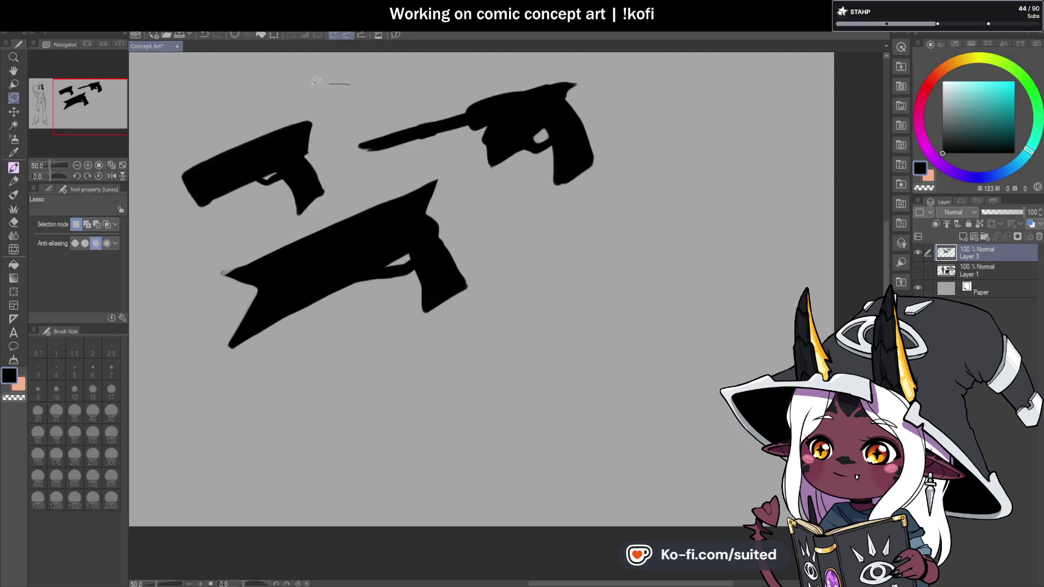
pyautogui.moveTo(643, 123); pyautogui.dragTo(577, 73)
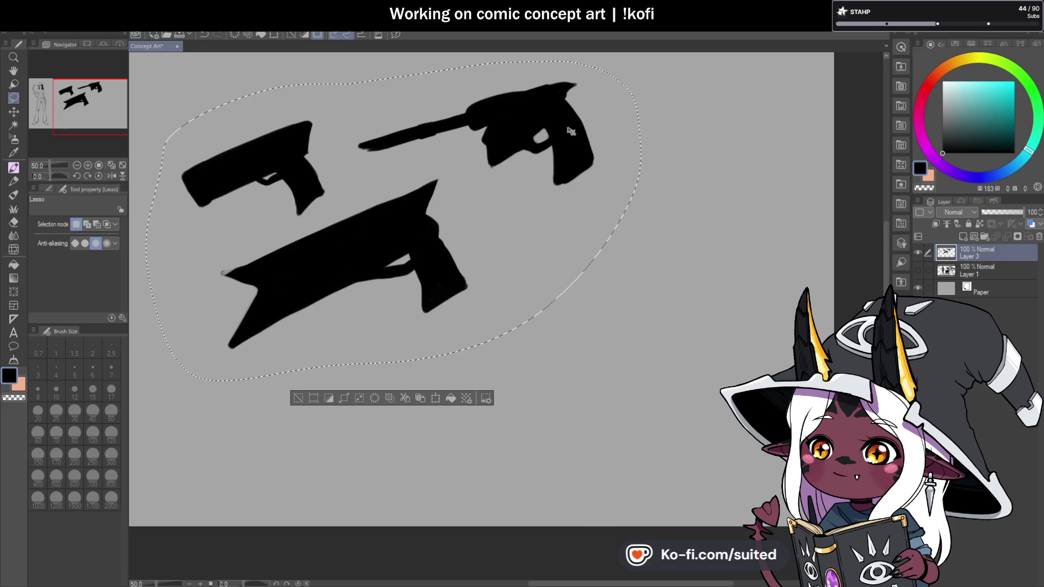
pyautogui.hotkey('ctrl', 't')
pyautogui.moveTo(640, 60); pyautogui.dragTo(446, 187)
pyautogui.scroll(-1, 705, 280)
pyautogui.moveTo(457, 330)
pyautogui.mouseDown()
pyautogui.moveTo(476, 271)
pyautogui.moveTo(454, 261)
pyautogui.mouseUp()
pyautogui.scroll(2, 525, 188)
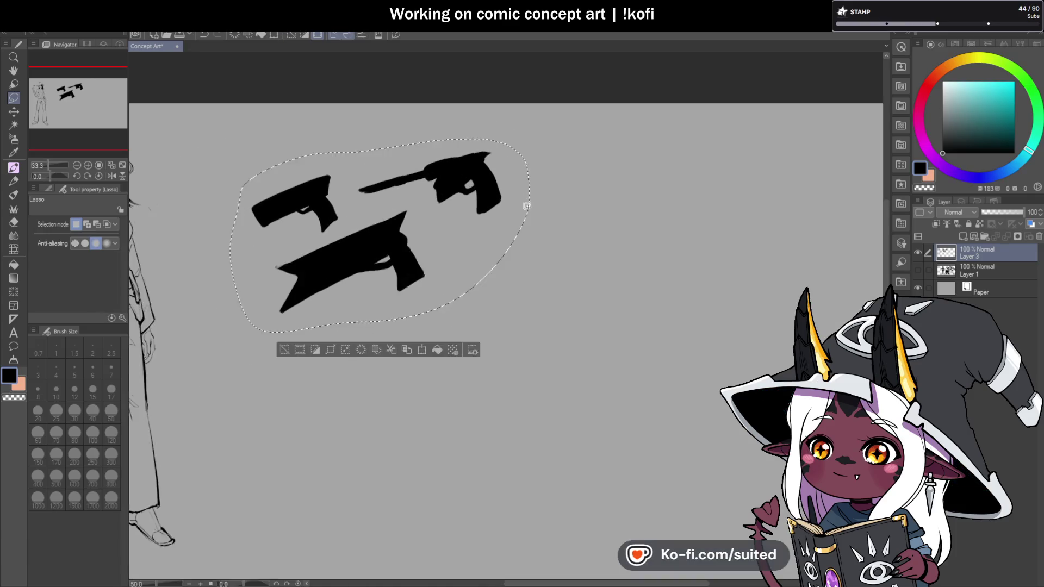
pyautogui.press('Return')
pyautogui.press('p')
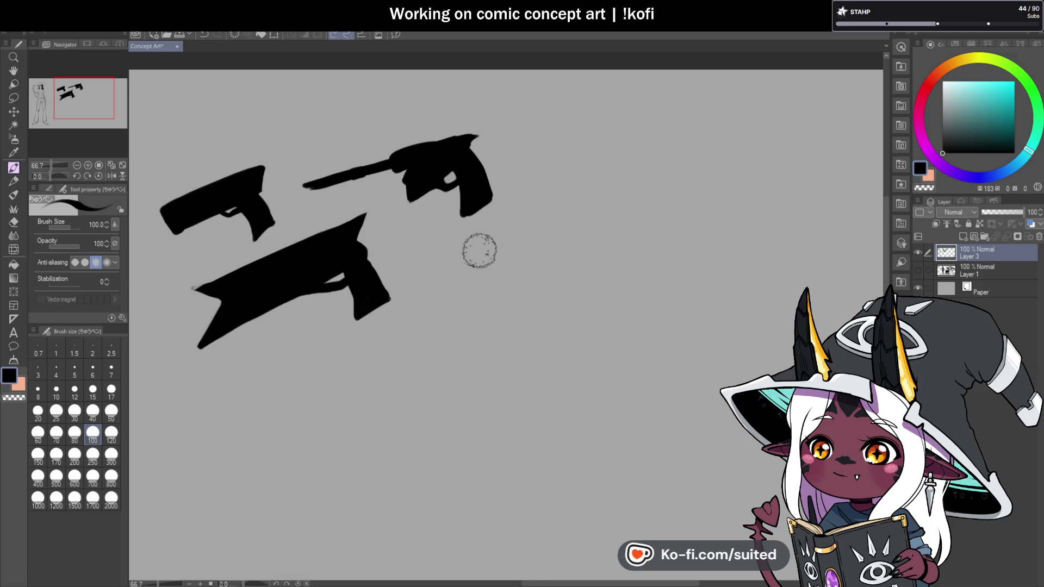
# Paint a large new long gun, filling its body notch and adding a trigger guard
pyautogui.moveTo(445, 271); pyautogui.dragTo(588, 215)
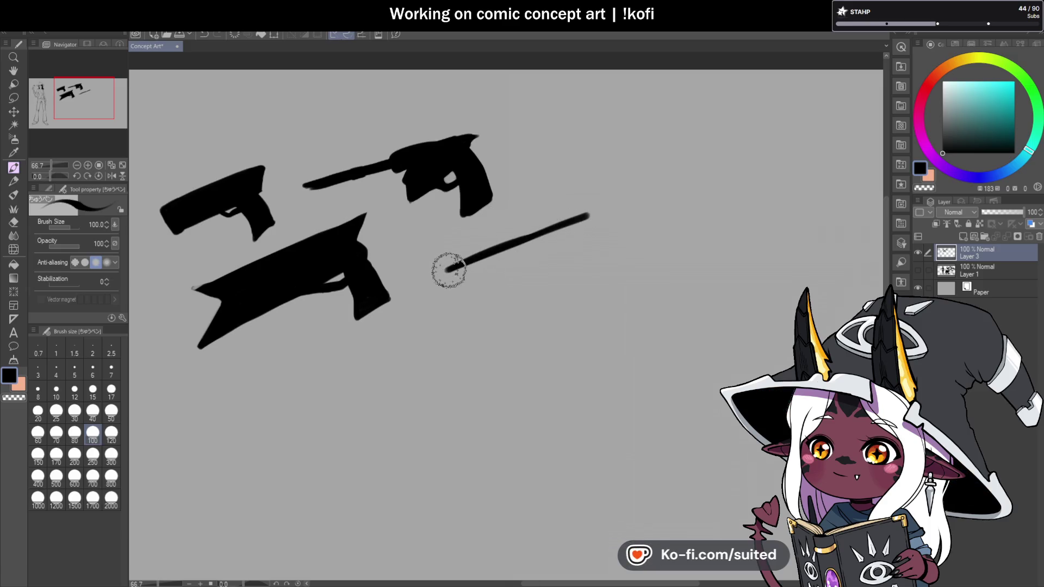
pyautogui.moveTo(450, 271); pyautogui.dragTo(456, 307)
pyautogui.moveTo(447, 269)
pyautogui.mouseDown()
pyautogui.moveTo(601, 198)
pyautogui.moveTo(611, 205)
pyautogui.moveTo(571, 222)
pyautogui.moveTo(580, 223)
pyautogui.moveTo(485, 259)
pyautogui.moveTo(464, 279)
pyautogui.moveTo(536, 247)
pyautogui.moveTo(464, 299)
pyautogui.moveTo(610, 237)
pyautogui.moveTo(515, 256)
pyautogui.moveTo(603, 230)
pyautogui.mouseUp()
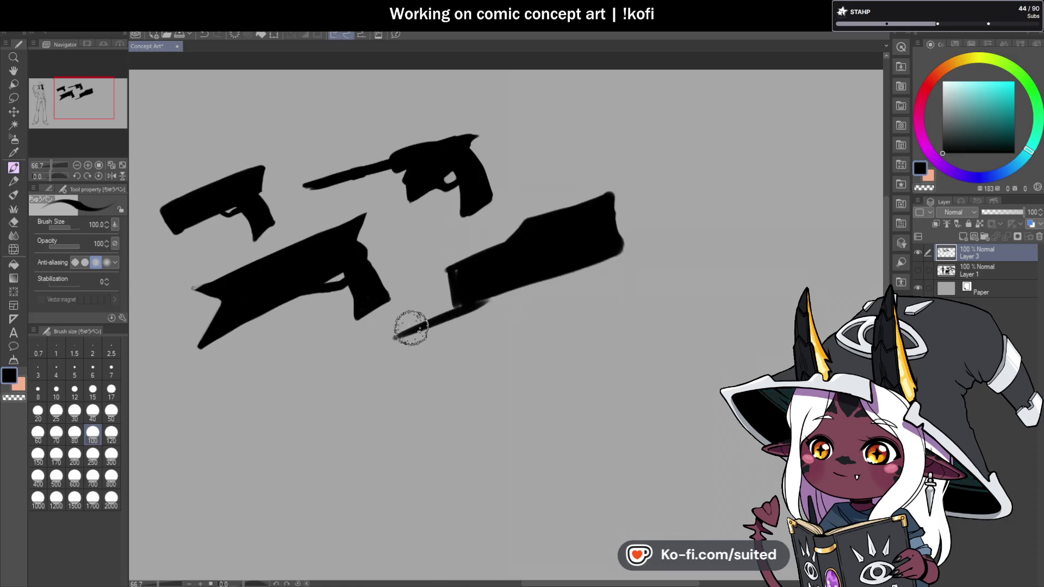
pyautogui.moveTo(387, 343)
pyautogui.mouseDown()
pyautogui.moveTo(456, 324)
pyautogui.moveTo(437, 326)
pyautogui.moveTo(504, 289)
pyautogui.moveTo(564, 273)
pyautogui.mouseUp()
pyautogui.moveTo(464, 314)
pyautogui.mouseDown()
pyautogui.moveTo(587, 275)
pyautogui.moveTo(602, 263)
pyautogui.moveTo(618, 194)
pyautogui.moveTo(517, 233)
pyautogui.mouseUp()
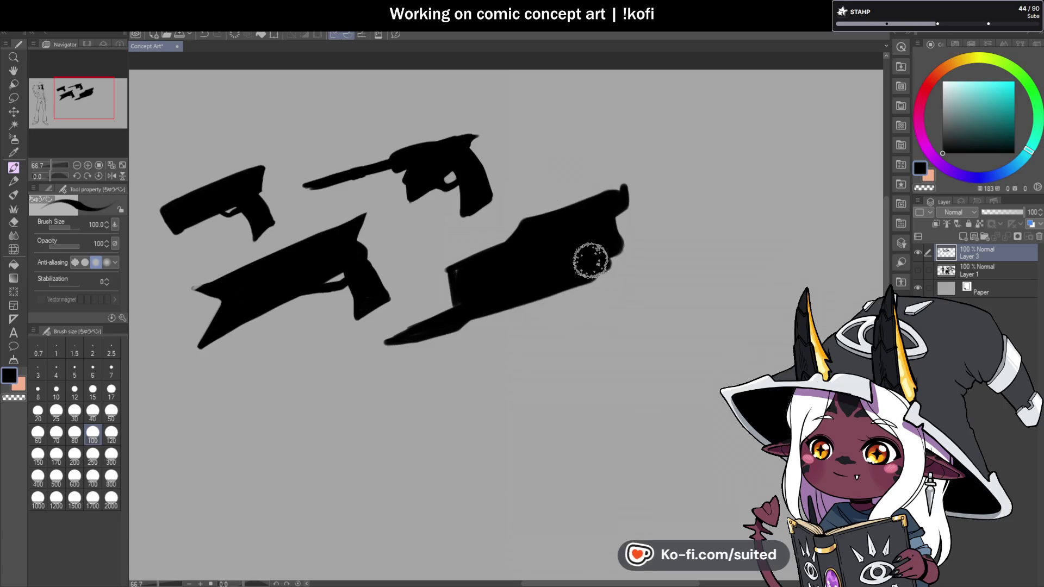
pyautogui.moveTo(610, 233)
pyautogui.mouseDown()
pyautogui.moveTo(659, 304)
pyautogui.moveTo(666, 299)
pyautogui.moveTo(641, 333)
pyautogui.moveTo(596, 299)
pyautogui.moveTo(624, 310)
pyautogui.moveTo(625, 263)
pyautogui.moveTo(640, 317)
pyautogui.mouseUp()
pyautogui.moveTo(373, 343)
pyautogui.mouseDown()
pyautogui.moveTo(459, 310)
pyautogui.moveTo(387, 350)
pyautogui.moveTo(507, 309)
pyautogui.moveTo(401, 344)
pyautogui.mouseUp()
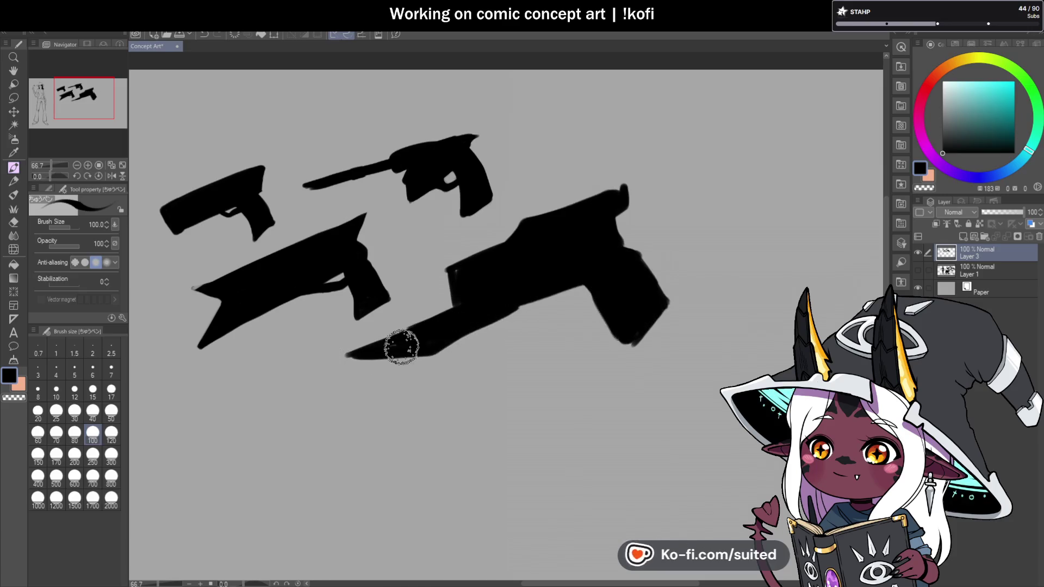
pyautogui.moveTo(520, 239); pyautogui.dragTo(619, 222)
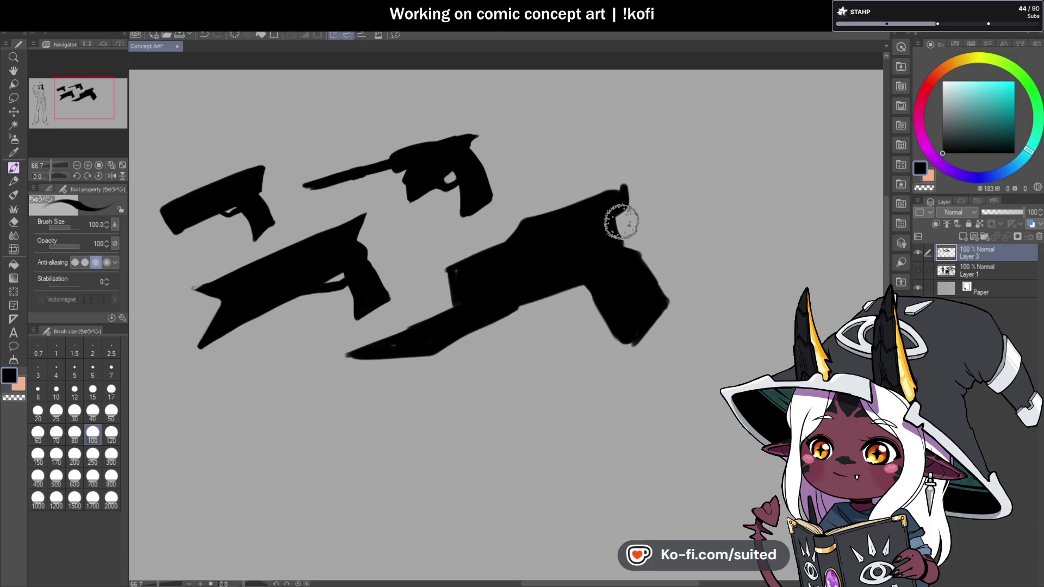
pyautogui.moveTo(545, 291); pyautogui.dragTo(601, 289)
# Lasso the big pistol and begin scaling it down to about 69%
pyautogui.press('m')
pyautogui.moveTo(553, 189)
pyautogui.mouseDown()
pyautogui.moveTo(445, 245)
pyautogui.moveTo(328, 356)
pyautogui.mouseUp()
pyautogui.moveTo(712, 230)
pyautogui.mouseDown()
pyautogui.moveTo(679, 161)
pyautogui.moveTo(660, 199)
pyautogui.moveTo(621, 227)
pyautogui.mouseUp()
pyautogui.hotkey('ctrl', 't')
pyautogui.moveTo(575, 279); pyautogui.dragTo(586, 264)
pyautogui.moveTo(622, 194); pyautogui.dragTo(604, 202)
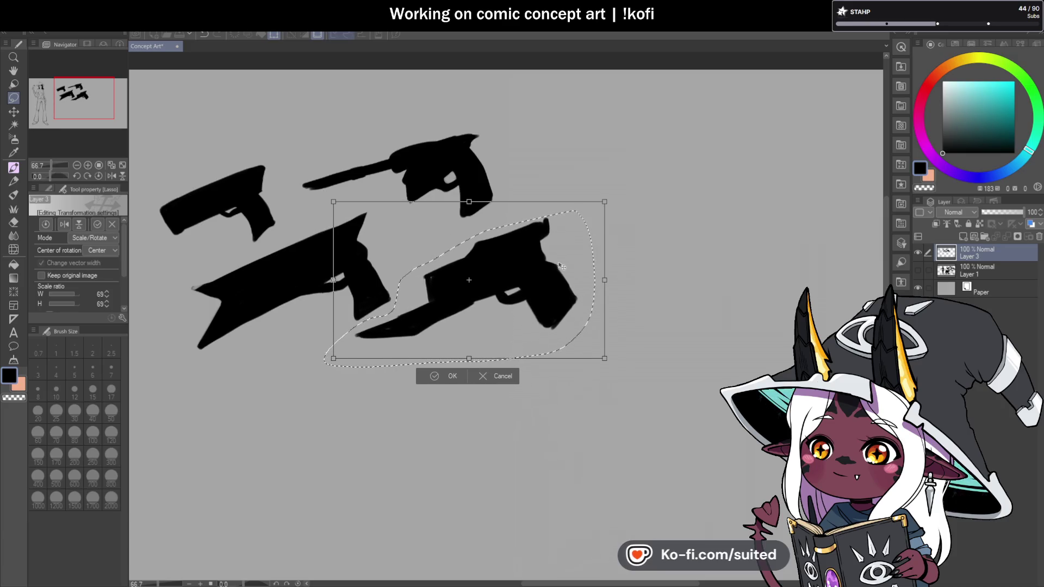
# Commit the big pistol's resize at about 69%
pyautogui.click(451, 377)
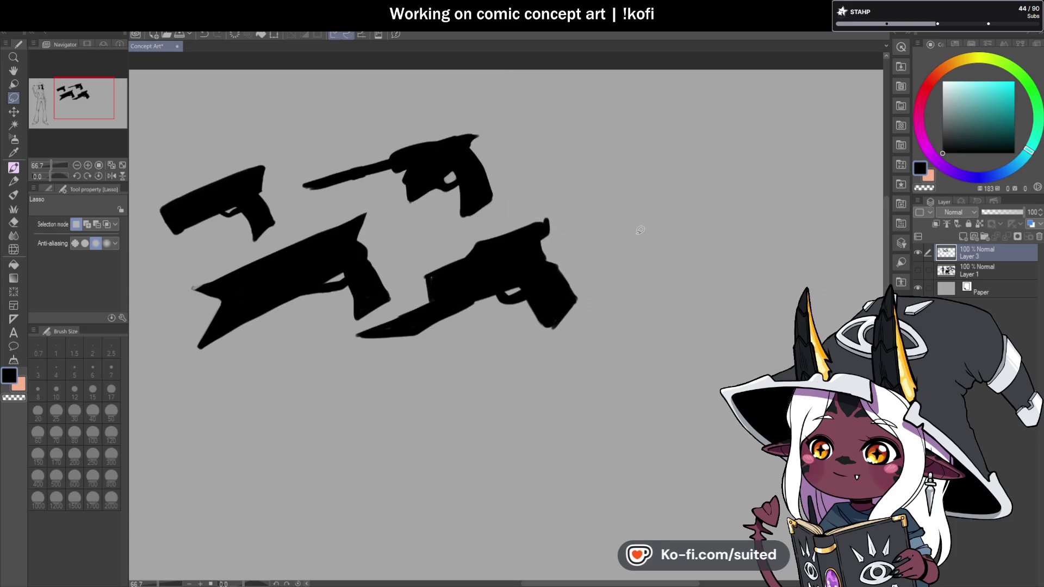
# With the pen at size 50, paint a compact gun with a grip at top right
pyautogui.press('p')
pyautogui.click(114, 416)
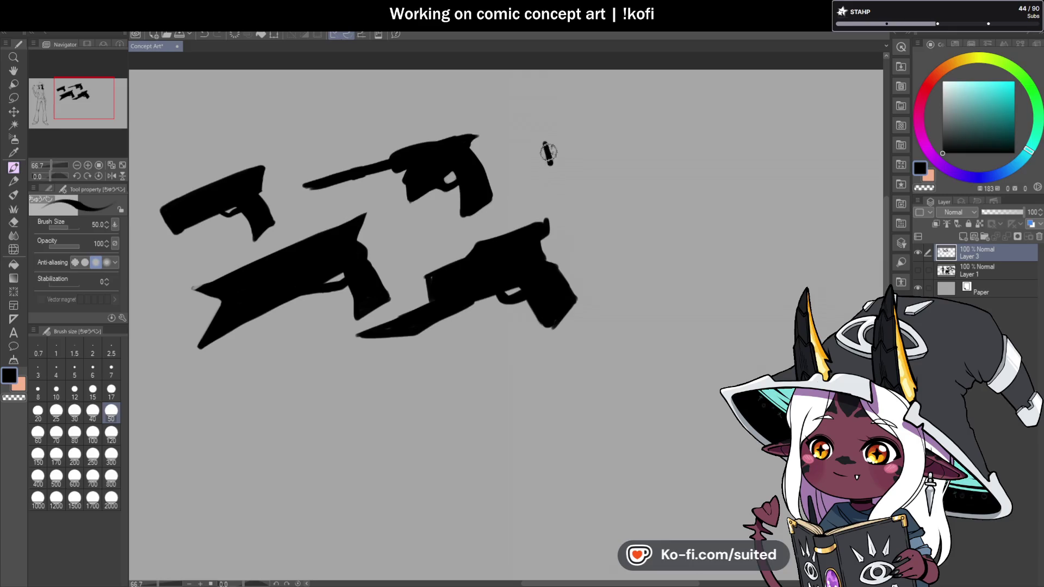
pyautogui.moveTo(635, 126)
pyautogui.mouseDown()
pyautogui.moveTo(557, 166)
pyautogui.moveTo(555, 151)
pyautogui.moveTo(618, 151)
pyautogui.moveTo(642, 132)
pyautogui.mouseUp()
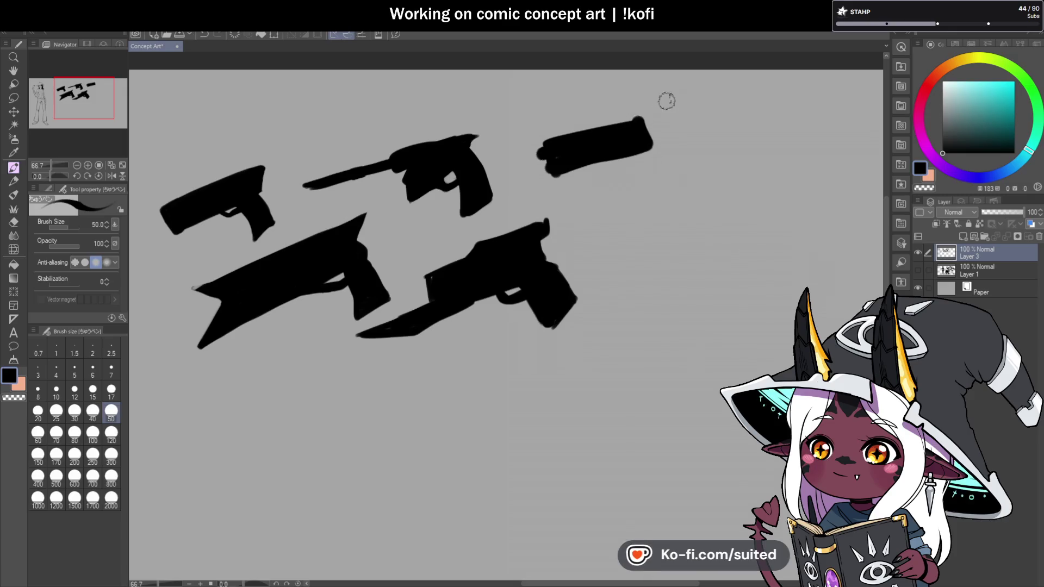
pyautogui.moveTo(647, 144)
pyautogui.mouseDown()
pyautogui.moveTo(677, 173)
pyautogui.moveTo(654, 180)
pyautogui.moveTo(651, 154)
pyautogui.mouseUp()
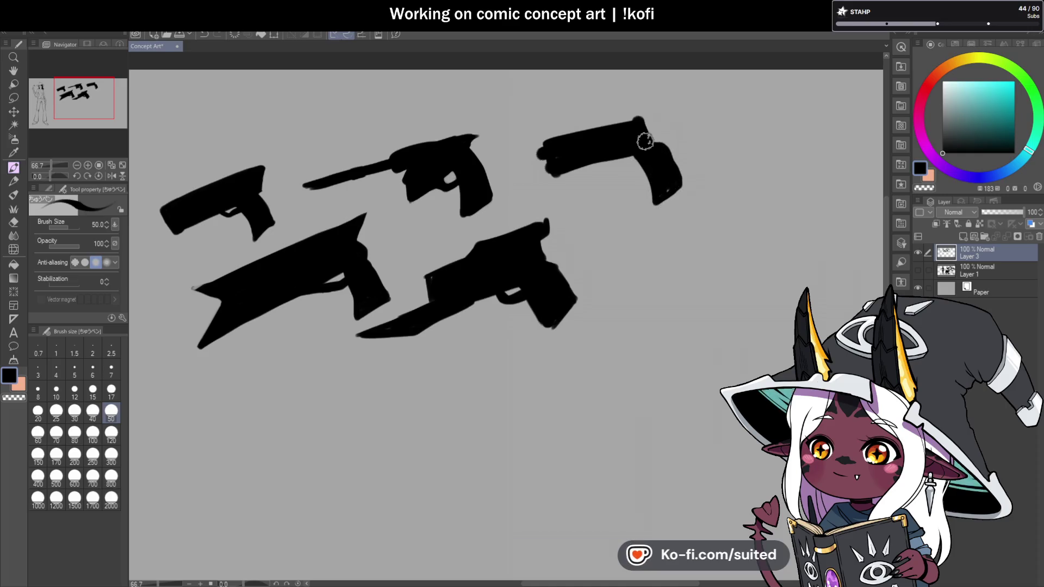
pyautogui.moveTo(638, 115); pyautogui.dragTo(540, 150)
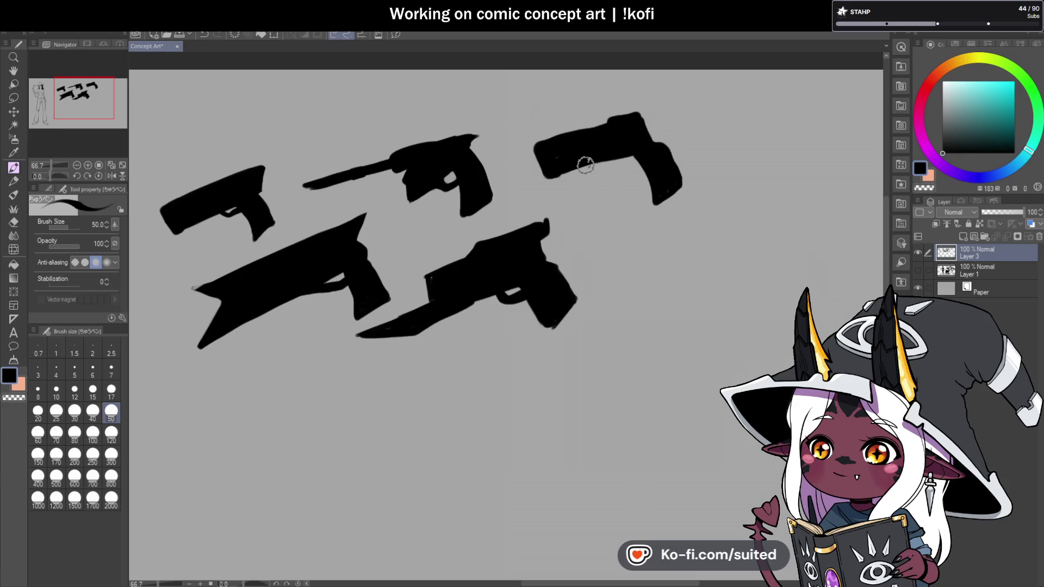
pyautogui.moveTo(614, 171); pyautogui.dragTo(632, 164)
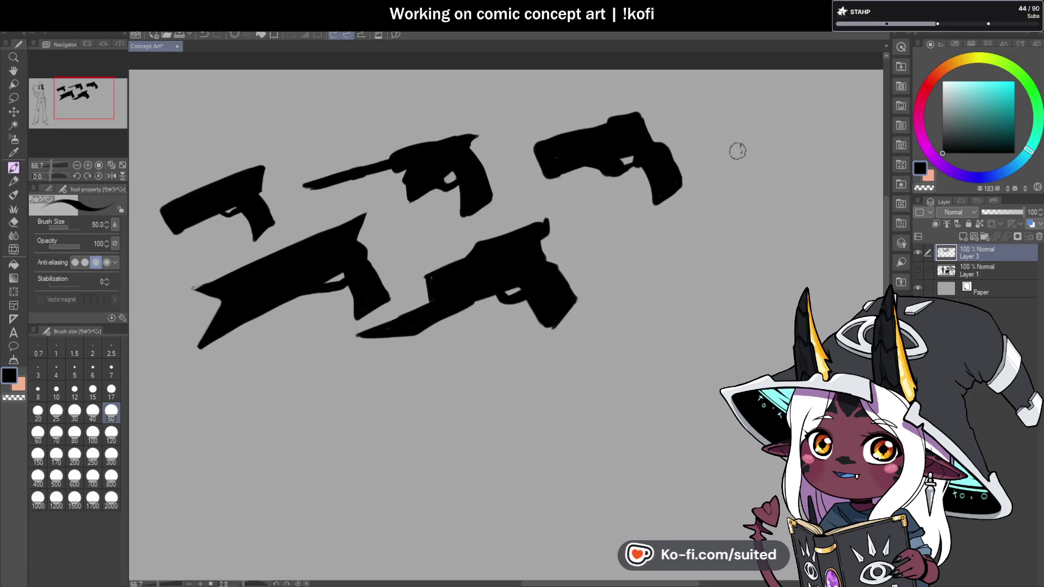
# Paint a long, thick gun barrel below the pistols at brush size 120
pyautogui.scroll(-2, 551, 236)
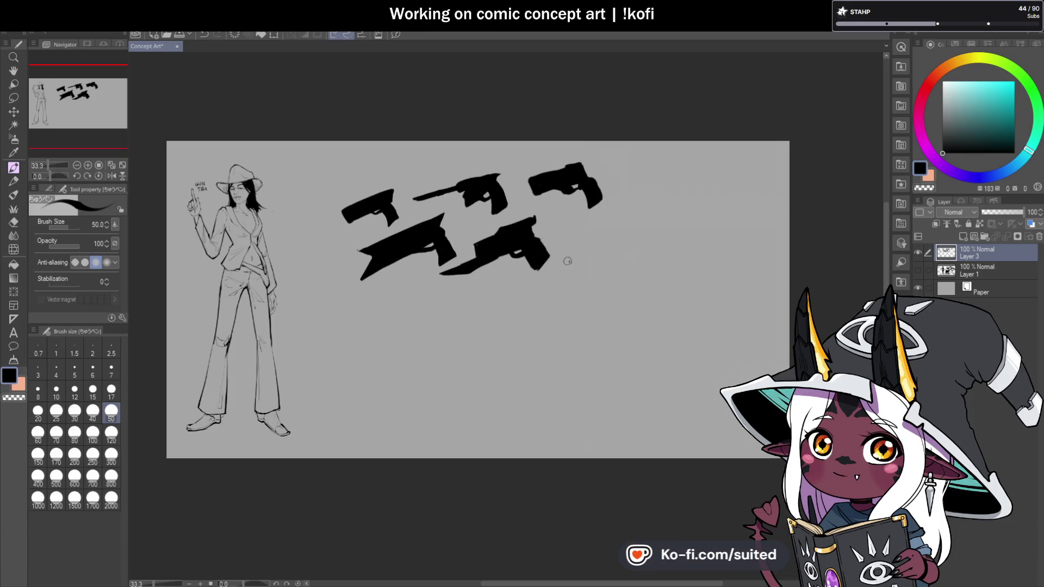
pyautogui.scroll(1, 429, 324)
pyautogui.moveTo(410, 313); pyautogui.dragTo(532, 257)
pyautogui.hotkey('ctrl', 'z')
pyautogui.moveTo(332, 357); pyautogui.dragTo(525, 264)
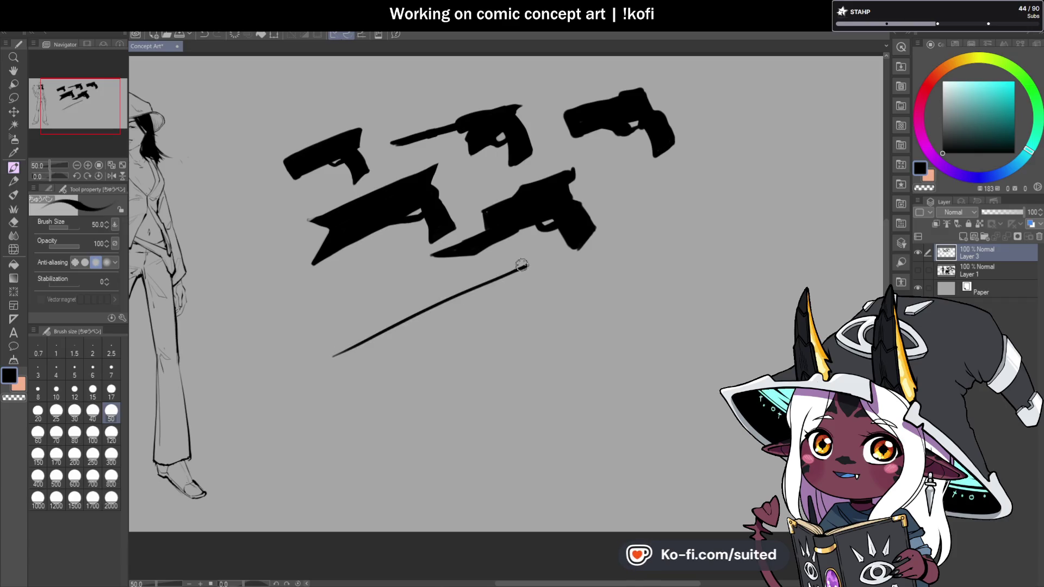
pyautogui.press(']')
pyautogui.press(']')
pyautogui.press(']')
pyautogui.moveTo(333, 363); pyautogui.dragTo(529, 272)
pyautogui.moveTo(435, 316)
pyautogui.mouseDown()
pyautogui.moveTo(341, 358)
pyautogui.moveTo(517, 284)
pyautogui.moveTo(491, 292)
pyautogui.mouseUp()
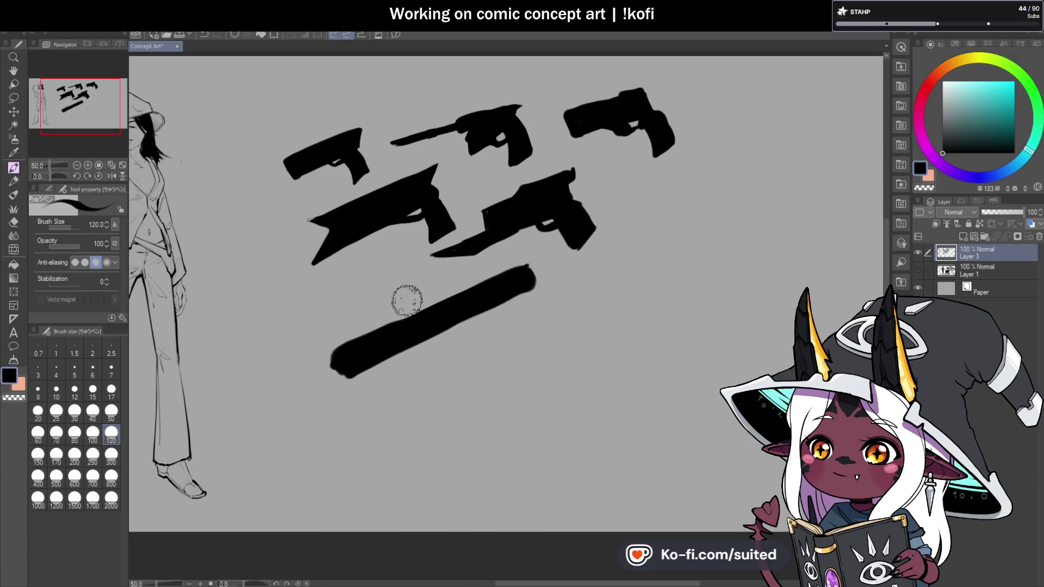
pyautogui.moveTo(438, 311)
pyautogui.mouseDown()
pyautogui.moveTo(442, 298)
pyautogui.moveTo(523, 267)
pyautogui.mouseUp()
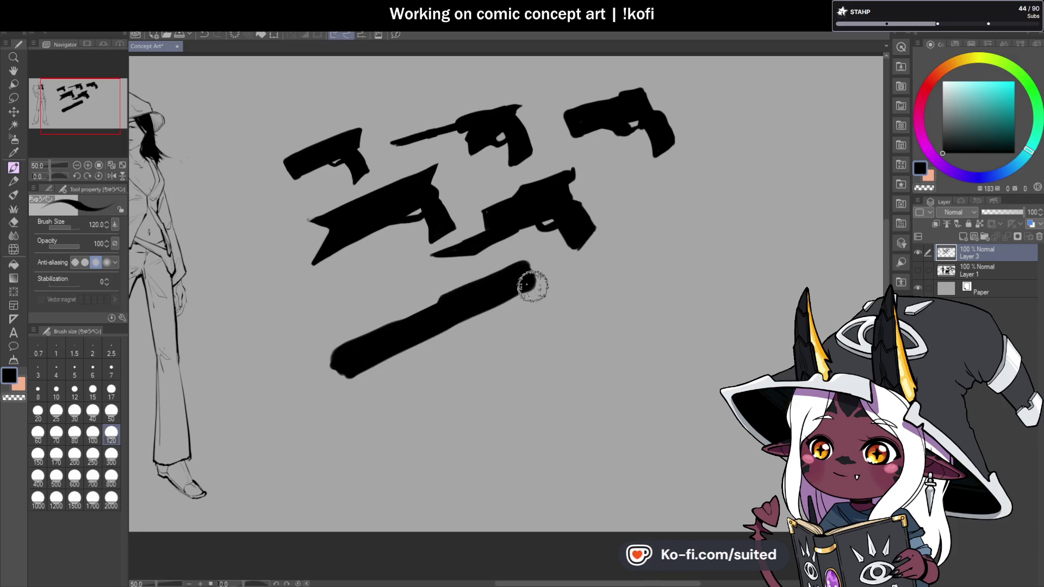
pyautogui.moveTo(540, 287); pyautogui.dragTo(531, 286)
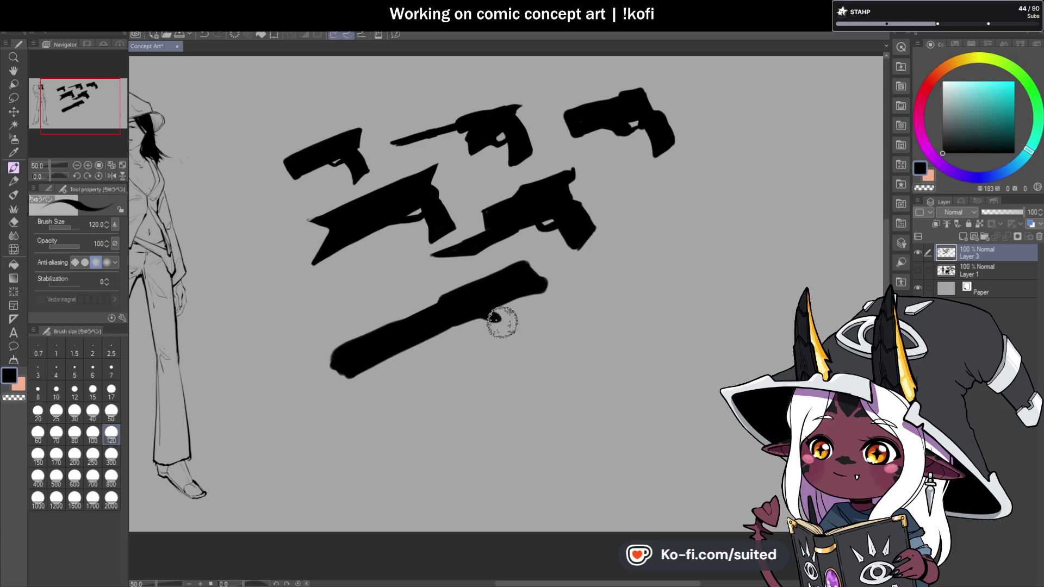
# Add a grip, trigger and sight mark, erasing part of the grip with transparent colour
pyautogui.moveTo(527, 294)
pyautogui.mouseDown()
pyautogui.moveTo(513, 298)
pyautogui.moveTo(504, 333)
pyautogui.moveTo(499, 321)
pyautogui.moveTo(514, 310)
pyautogui.moveTo(500, 298)
pyautogui.moveTo(516, 324)
pyautogui.mouseUp()
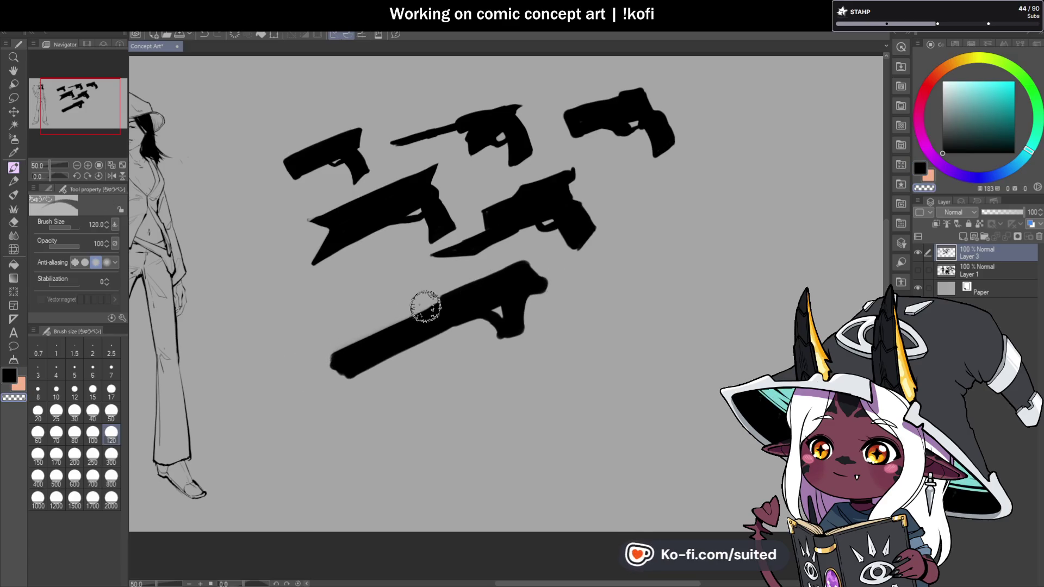
pyautogui.moveTo(314, 357)
pyautogui.mouseDown()
pyautogui.moveTo(348, 385)
pyautogui.moveTo(336, 364)
pyautogui.mouseUp()
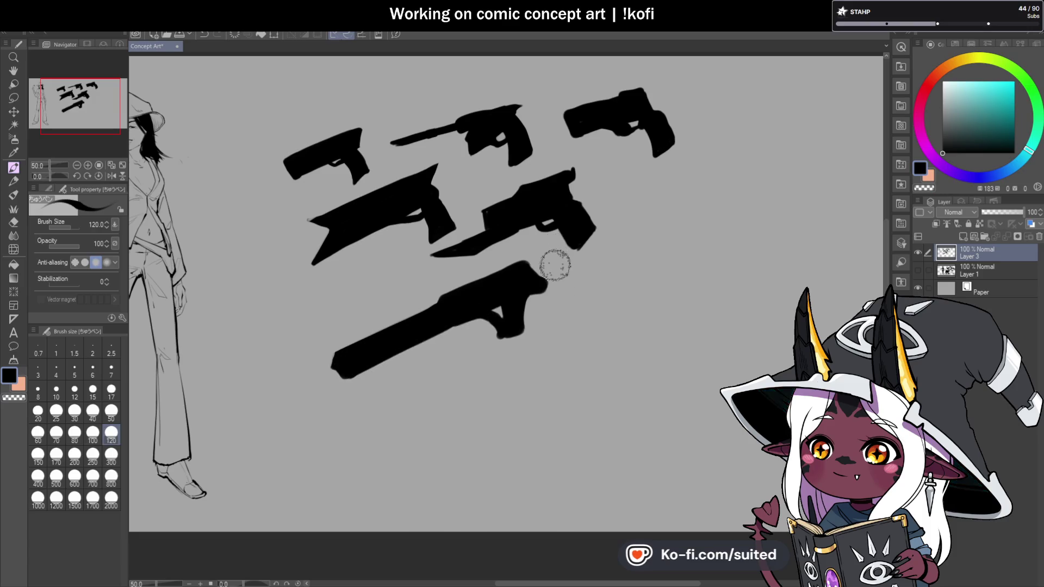
pyautogui.moveTo(482, 253)
pyautogui.mouseDown()
pyautogui.moveTo(482, 279)
pyautogui.moveTo(496, 265)
pyautogui.moveTo(545, 292)
pyautogui.moveTo(527, 293)
pyautogui.moveTo(521, 326)
pyautogui.moveTo(525, 273)
pyautogui.moveTo(528, 302)
pyautogui.mouseUp()
pyautogui.press('c')
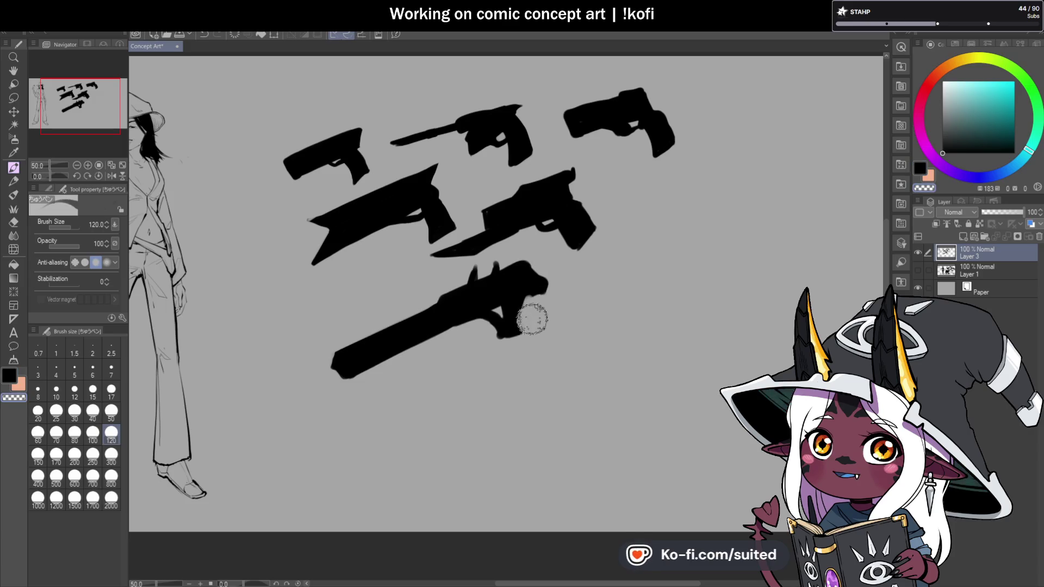
pyautogui.press('c')
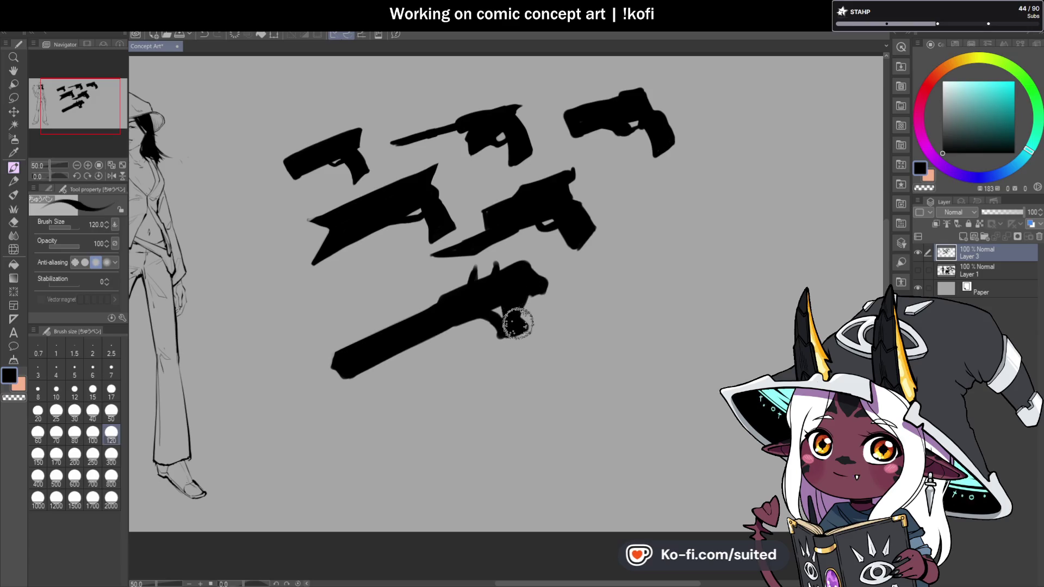
pyautogui.press('c')
pyautogui.moveTo(530, 285); pyautogui.dragTo(513, 333)
pyautogui.press('c')
pyautogui.press('c')
pyautogui.press('c')
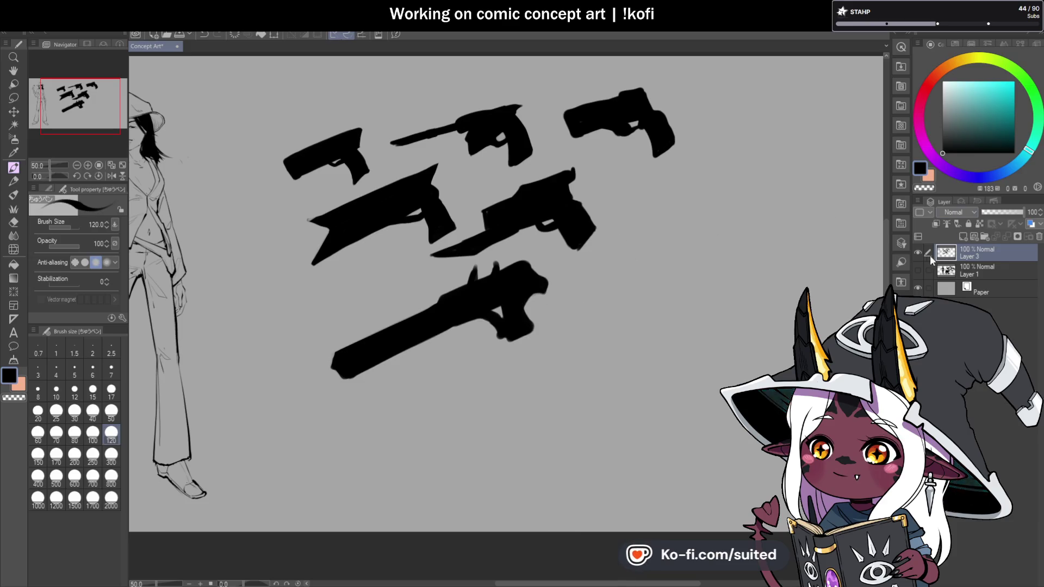
pyautogui.click(917, 252)
pyautogui.click(917, 270)
pyautogui.moveTo(551, 242); pyautogui.dragTo(489, 164)
pyautogui.scroll(3, 659, 438)
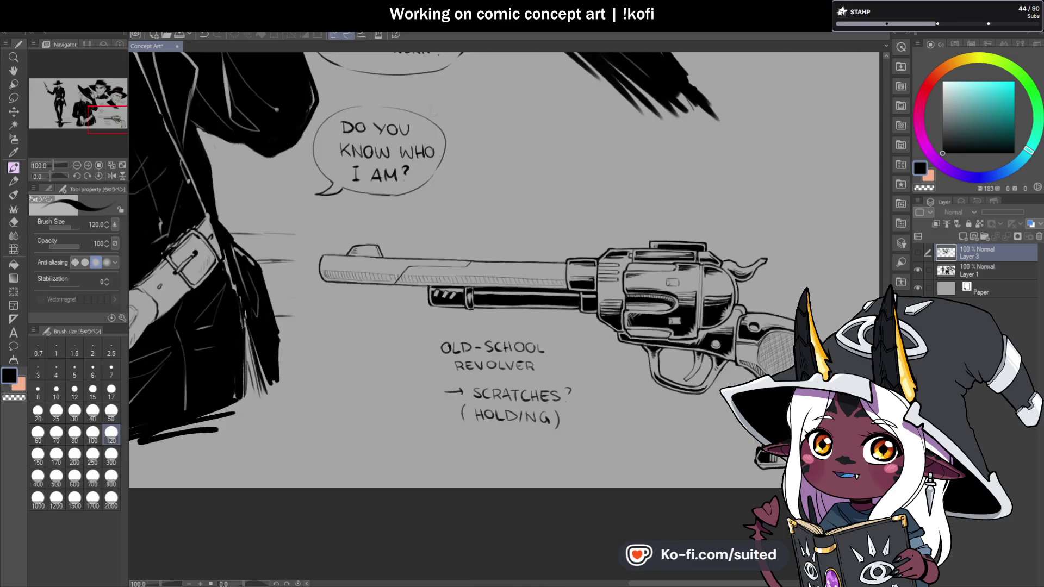
pyautogui.scroll(-3, 659, 438)
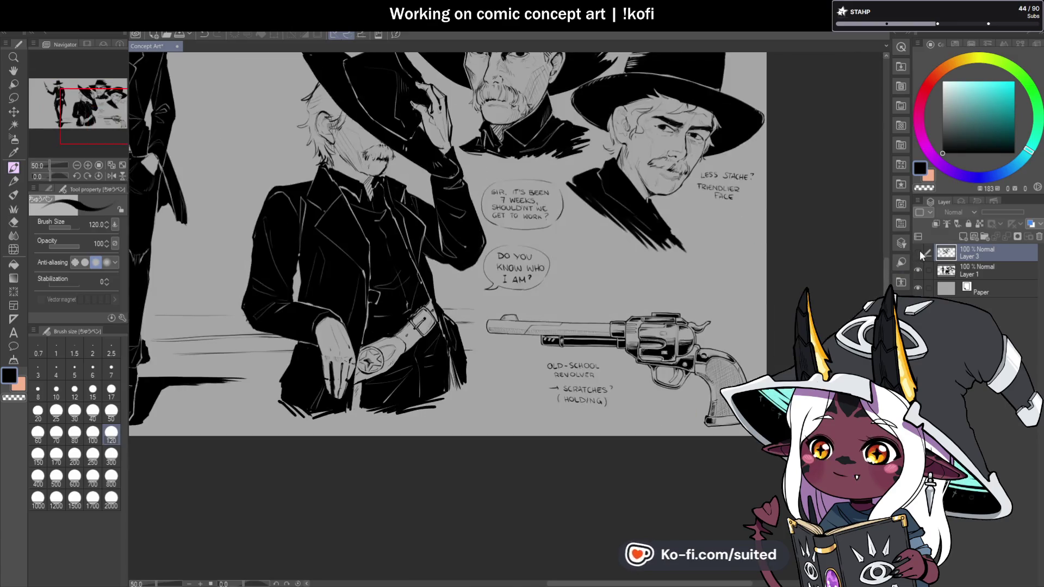
pyautogui.click(918, 253)
pyautogui.click(918, 270)
pyautogui.scroll(-2, 678, 336)
pyautogui.scroll(1, 553, 235)
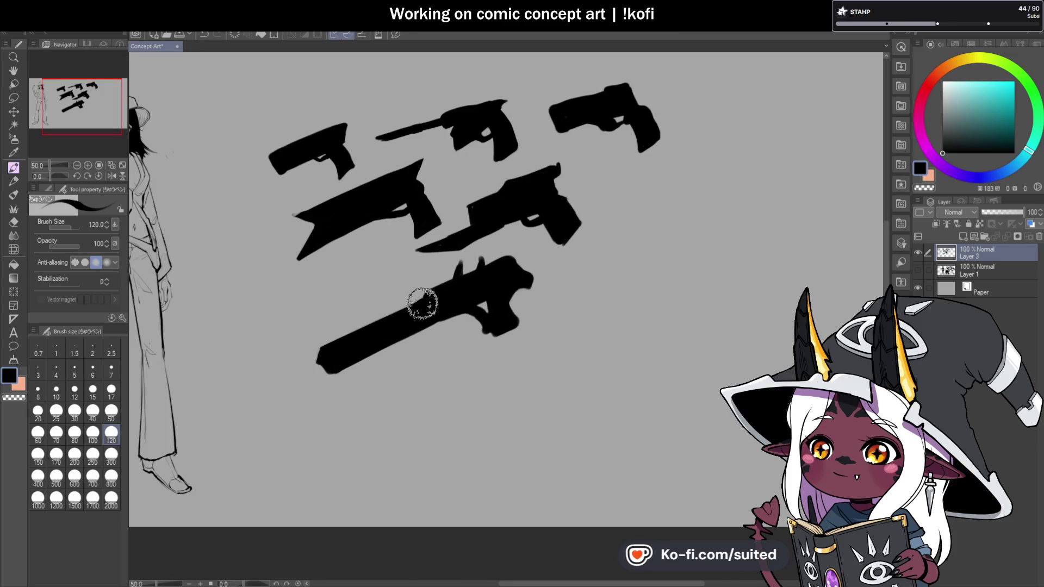
# Touch up the barrel's left end and fill out the top-right at brush size 50
pyautogui.moveTo(356, 331)
pyautogui.mouseDown()
pyautogui.moveTo(319, 350)
pyautogui.moveTo(326, 366)
pyautogui.mouseUp()
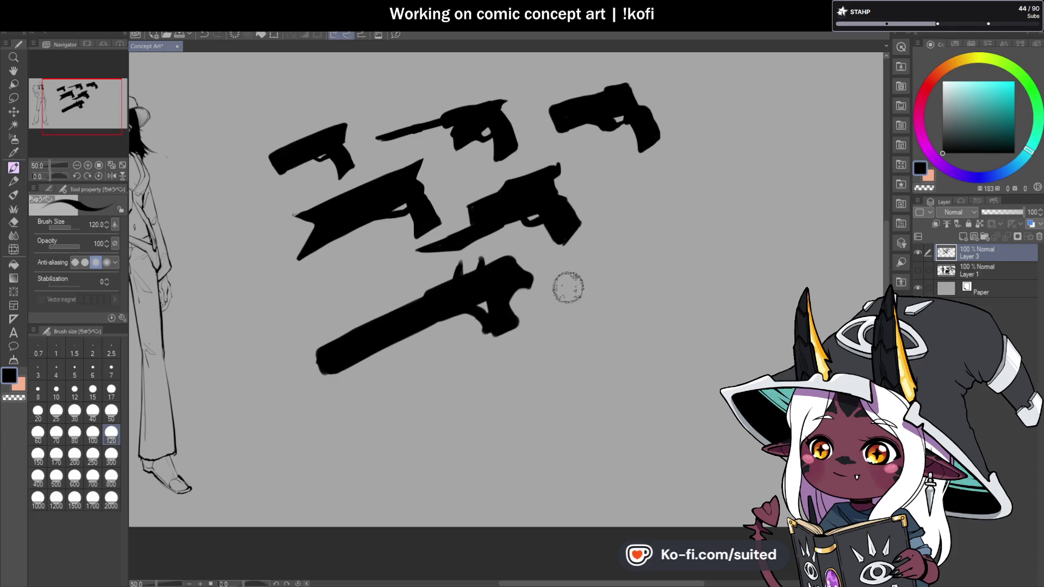
pyautogui.scroll(1, 480, 308)
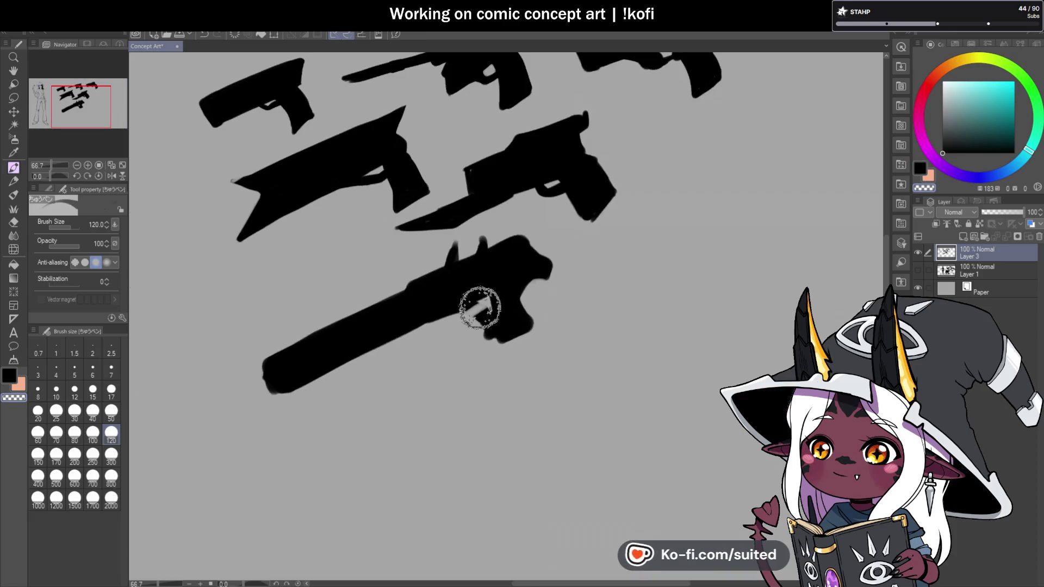
pyautogui.click(111, 412)
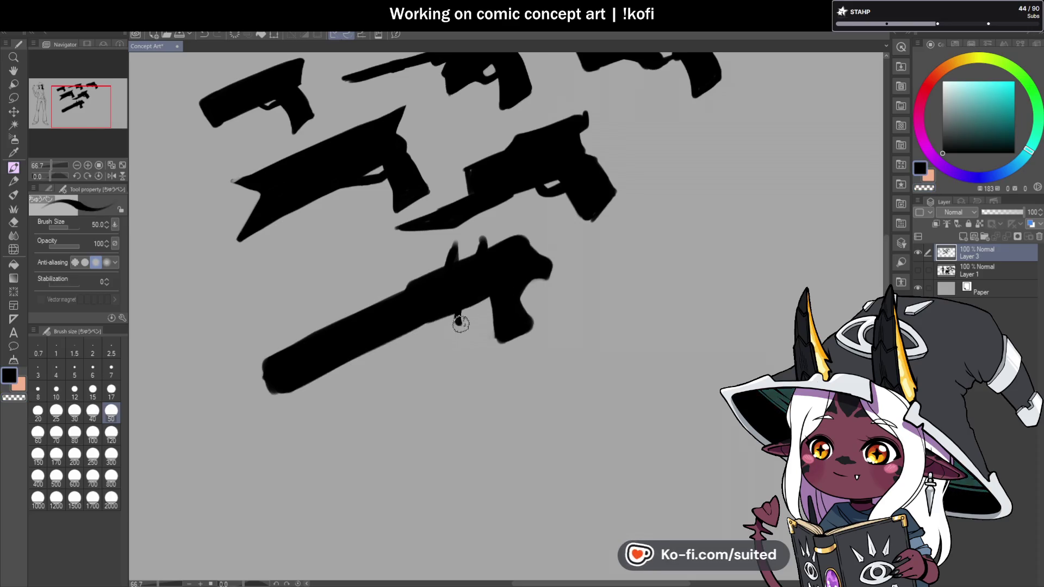
pyautogui.moveTo(460, 324); pyautogui.dragTo(464, 322)
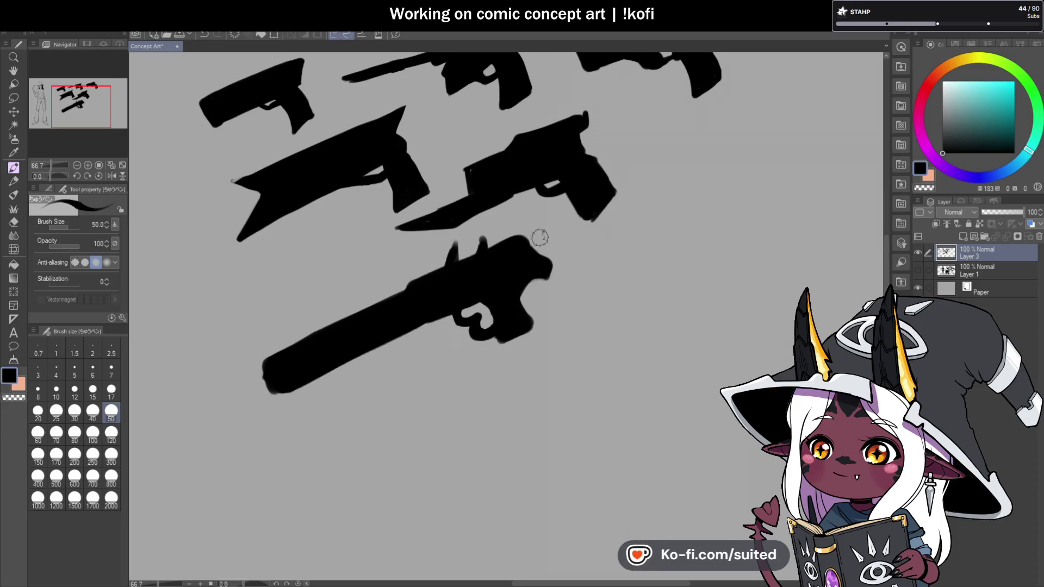
pyautogui.moveTo(555, 262)
pyautogui.mouseDown()
pyautogui.moveTo(533, 276)
pyautogui.moveTo(550, 261)
pyautogui.moveTo(524, 244)
pyautogui.mouseUp()
# Clean up the lower gun's grip edge, alternating black and transparent colour
pyautogui.scroll(-4, 429, 304)
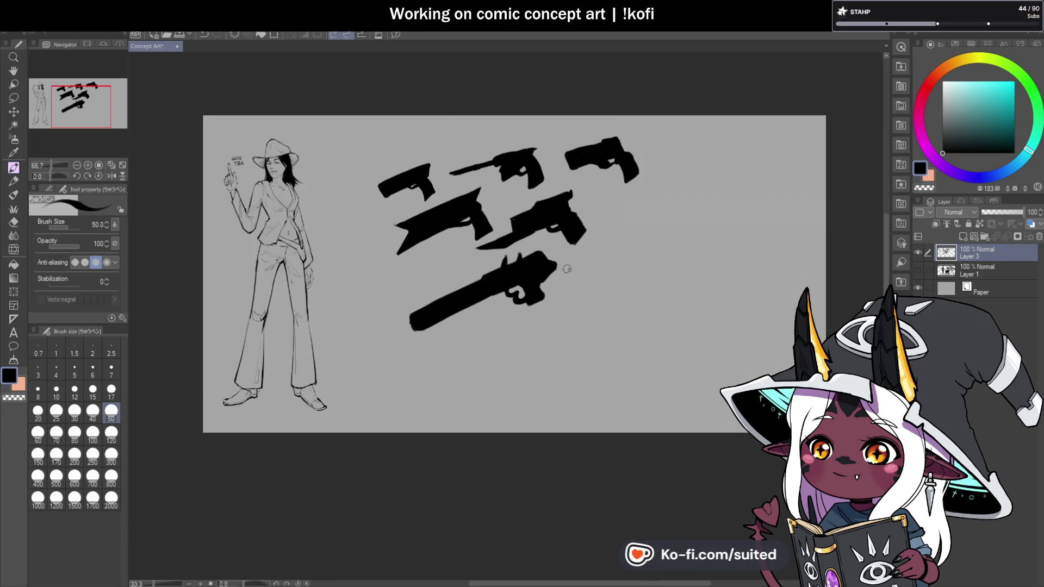
pyautogui.scroll(4, 528, 280)
pyautogui.press('c')
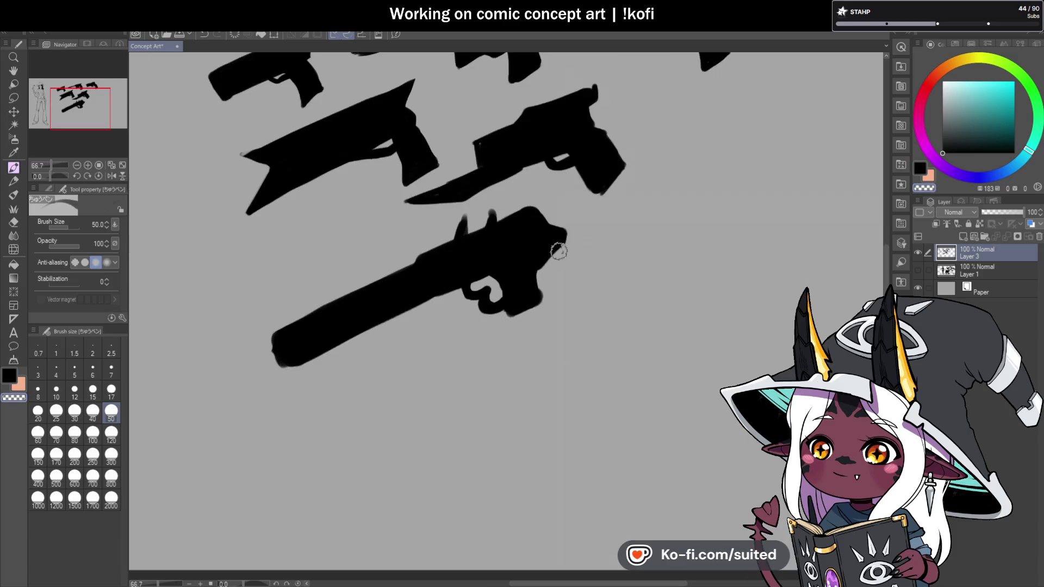
pyautogui.press('c')
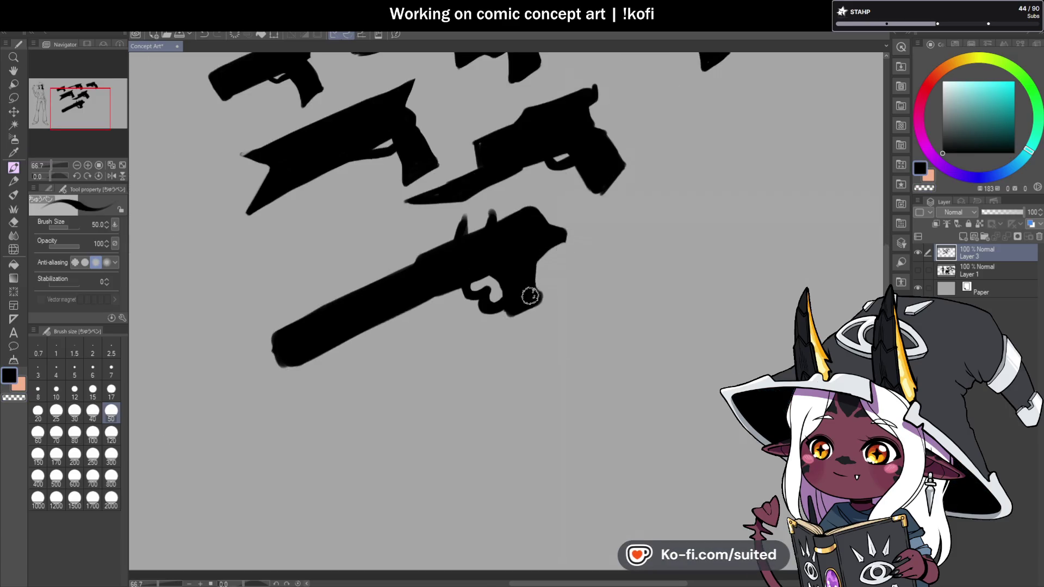
pyautogui.press('c')
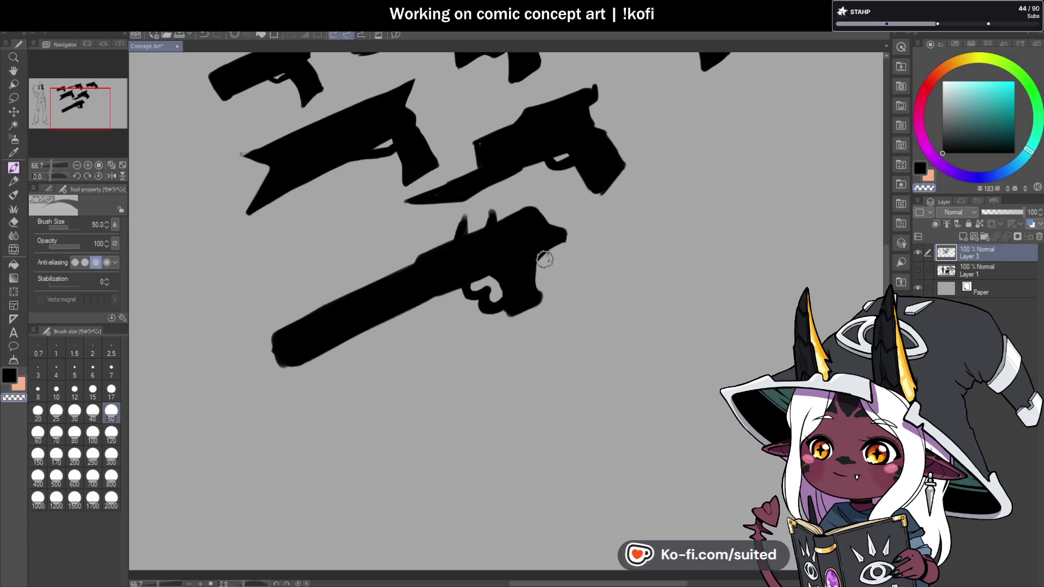
pyautogui.press('c')
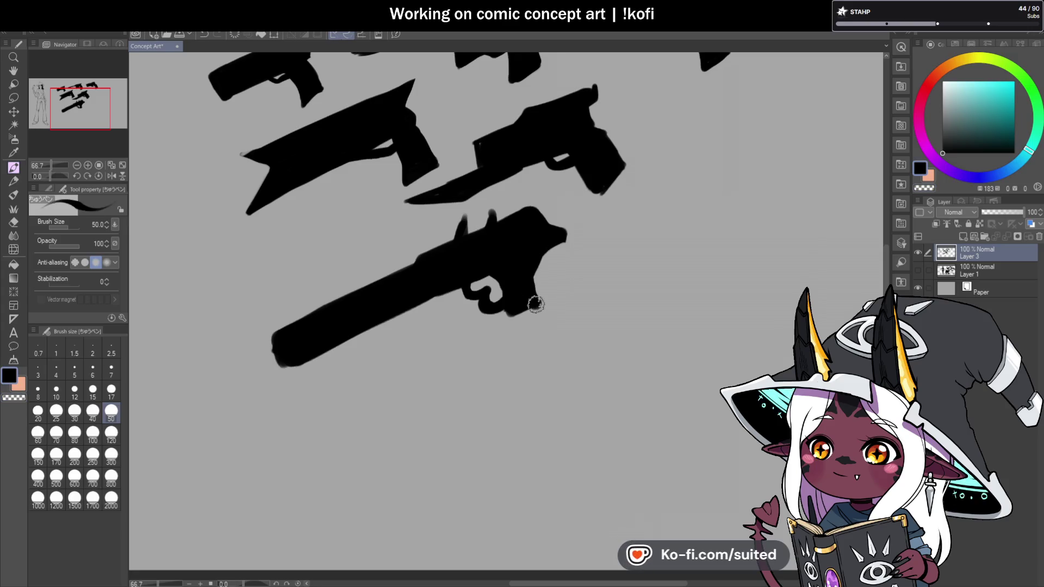
pyautogui.press('c')
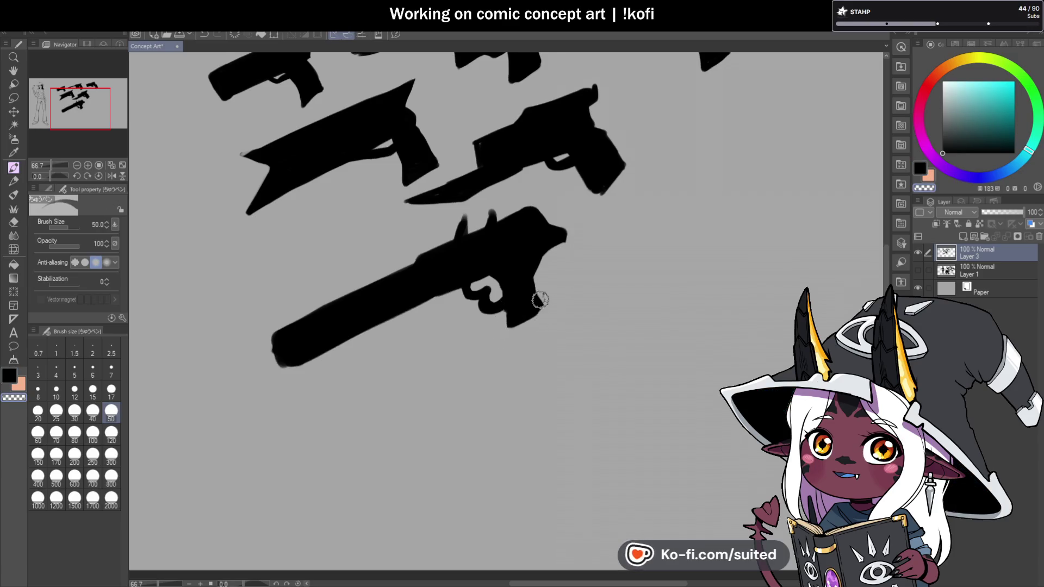
pyautogui.press('c')
pyautogui.press('c')
pyautogui.moveTo(504, 331); pyautogui.dragTo(547, 299)
pyautogui.press('c')
pyautogui.scroll(-3, 522, 321)
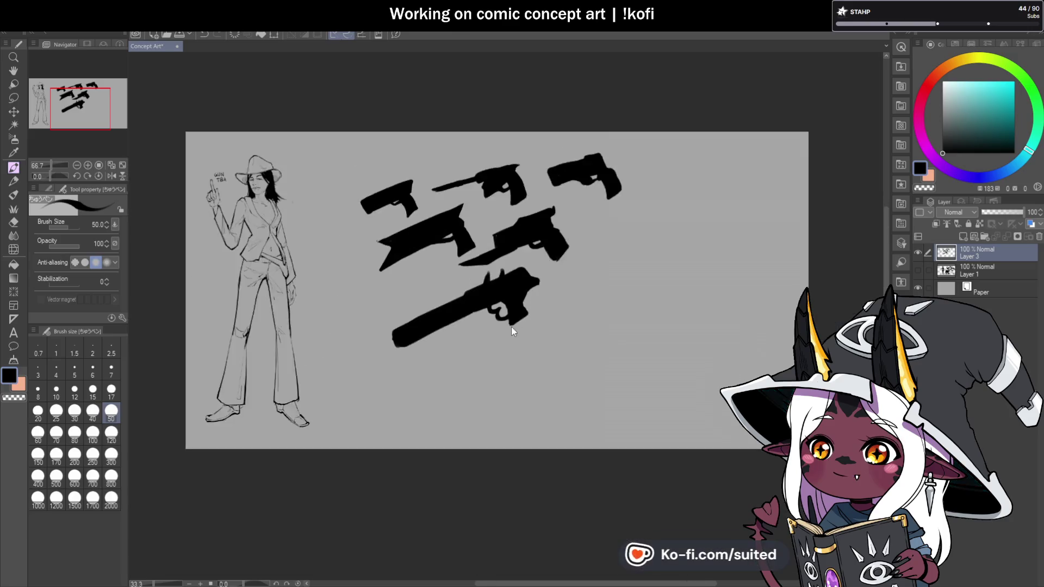
pyautogui.scroll(1, 601, 304)
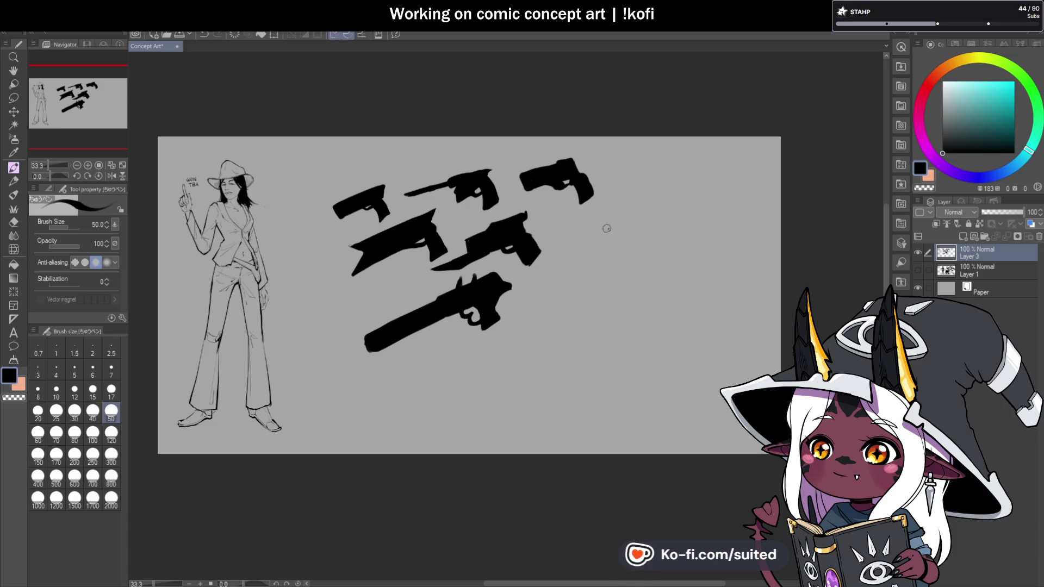
pyautogui.scroll(1, 582, 248)
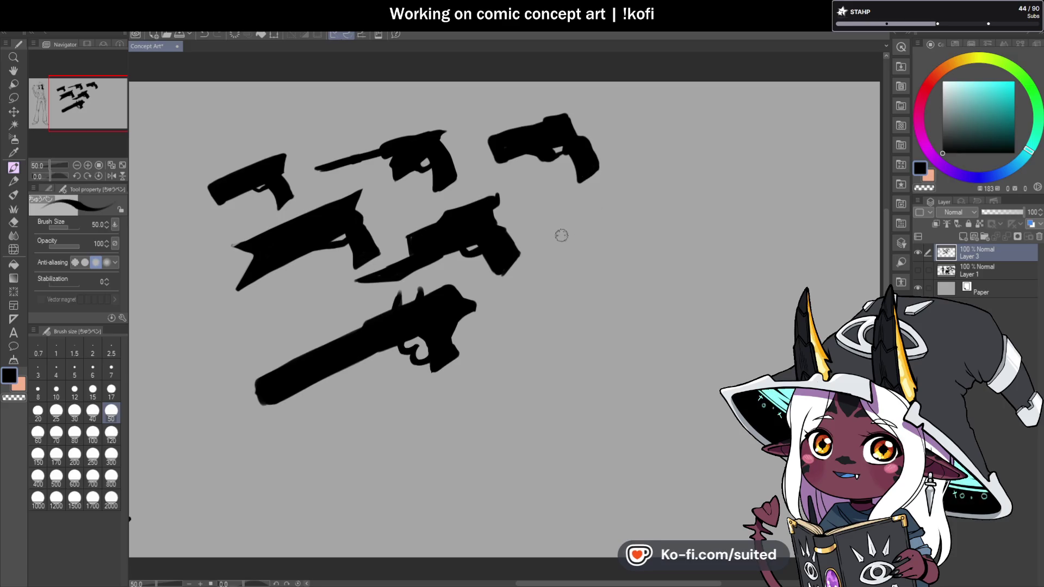
# Sketch a barrel line, then block in a solid black revolver at brush size 120
pyautogui.moveTo(549, 241); pyautogui.dragTo(628, 203)
pyautogui.press(']')
pyautogui.press(']')
pyautogui.press(']')
pyautogui.moveTo(540, 247)
pyautogui.mouseDown()
pyautogui.moveTo(580, 226)
pyautogui.moveTo(543, 247)
pyautogui.moveTo(550, 263)
pyautogui.moveTo(629, 221)
pyautogui.moveTo(639, 205)
pyautogui.moveTo(541, 253)
pyautogui.moveTo(583, 242)
pyautogui.moveTo(545, 239)
pyautogui.moveTo(647, 206)
pyautogui.moveTo(629, 191)
pyautogui.moveTo(610, 233)
pyautogui.moveTo(595, 239)
pyautogui.moveTo(666, 214)
pyautogui.moveTo(690, 226)
pyautogui.moveTo(676, 222)
pyautogui.moveTo(703, 259)
pyautogui.moveTo(669, 235)
pyautogui.moveTo(693, 239)
pyautogui.moveTo(668, 238)
pyautogui.moveTo(704, 252)
pyautogui.moveTo(641, 223)
pyautogui.moveTo(611, 247)
pyautogui.moveTo(622, 247)
pyautogui.moveTo(601, 247)
pyautogui.moveTo(608, 205)
pyautogui.moveTo(589, 221)
pyautogui.moveTo(655, 184)
pyautogui.moveTo(650, 201)
pyautogui.moveTo(675, 192)
pyautogui.moveTo(650, 242)
pyautogui.moveTo(621, 251)
pyautogui.moveTo(626, 238)
pyautogui.moveTo(636, 252)
pyautogui.moveTo(656, 239)
pyautogui.mouseUp()
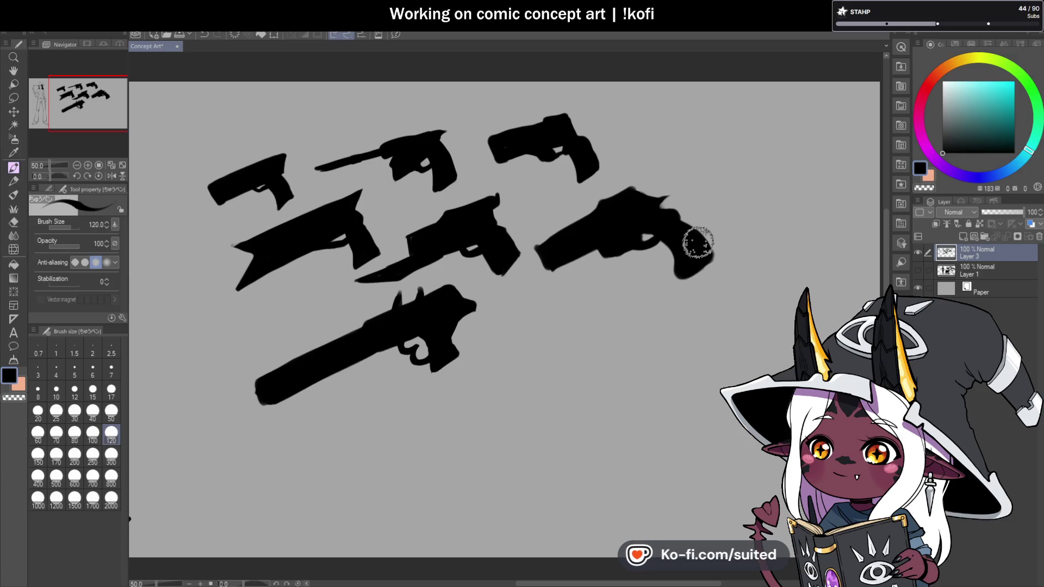
pyautogui.scroll(-2, 535, 216)
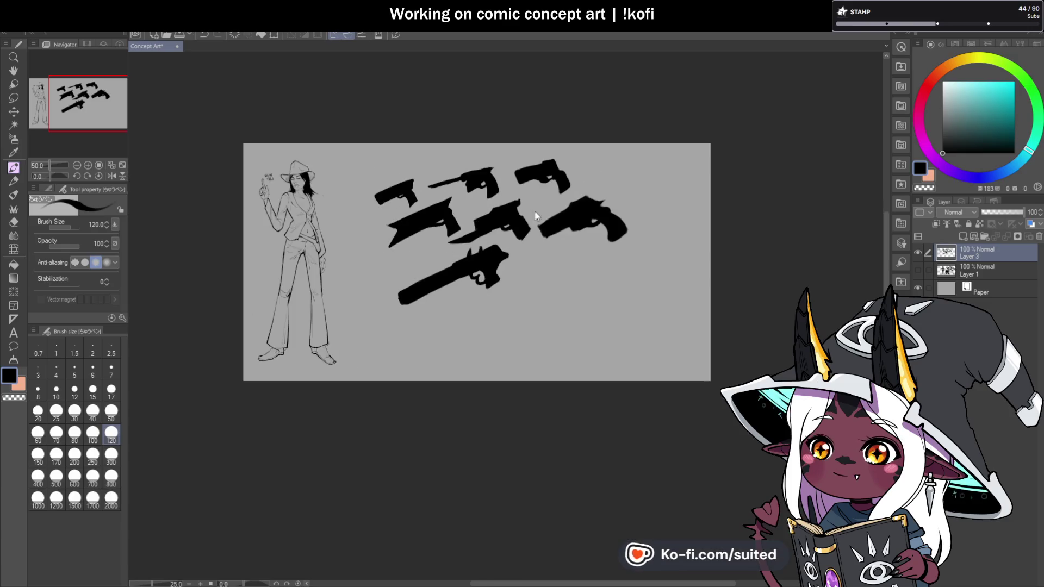
# Draw a thin line for a new long gun and shrink the revolver to 82%, moving it up
pyautogui.scroll(1, 585, 268)
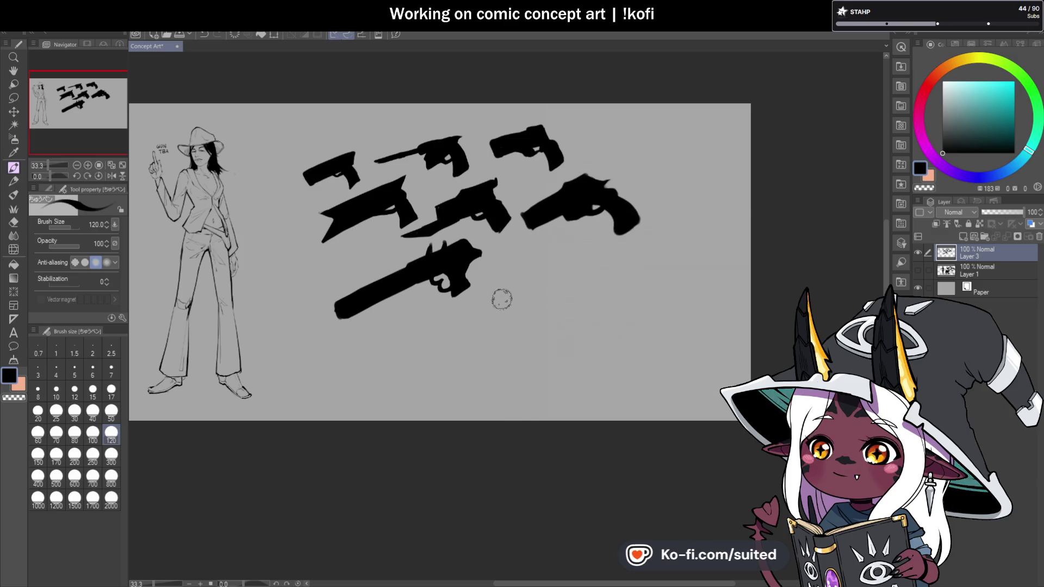
pyautogui.moveTo(491, 318)
pyautogui.mouseDown()
pyautogui.moveTo(503, 285)
pyautogui.moveTo(528, 272)
pyautogui.mouseUp()
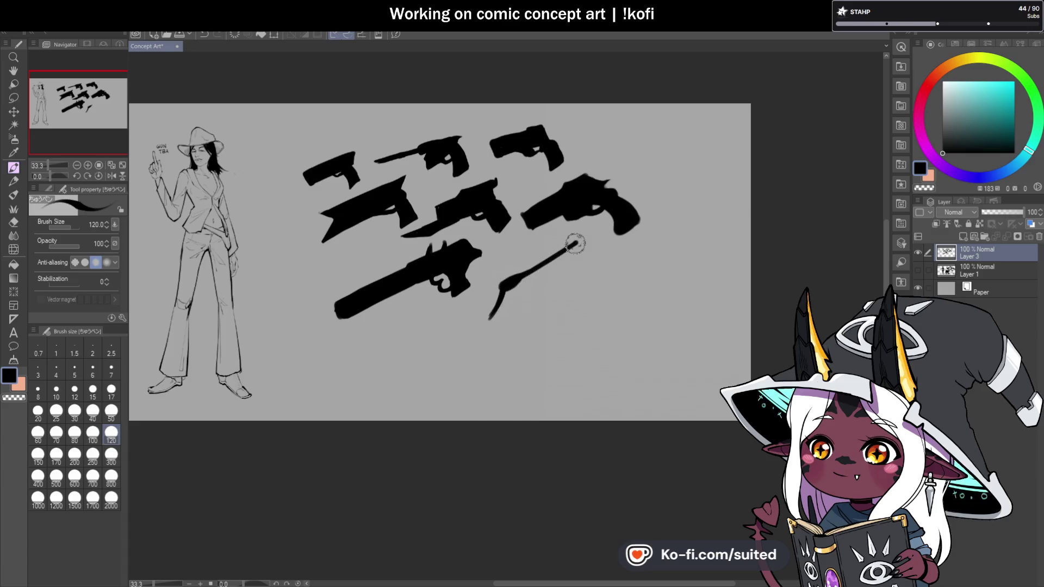
pyautogui.press('m')
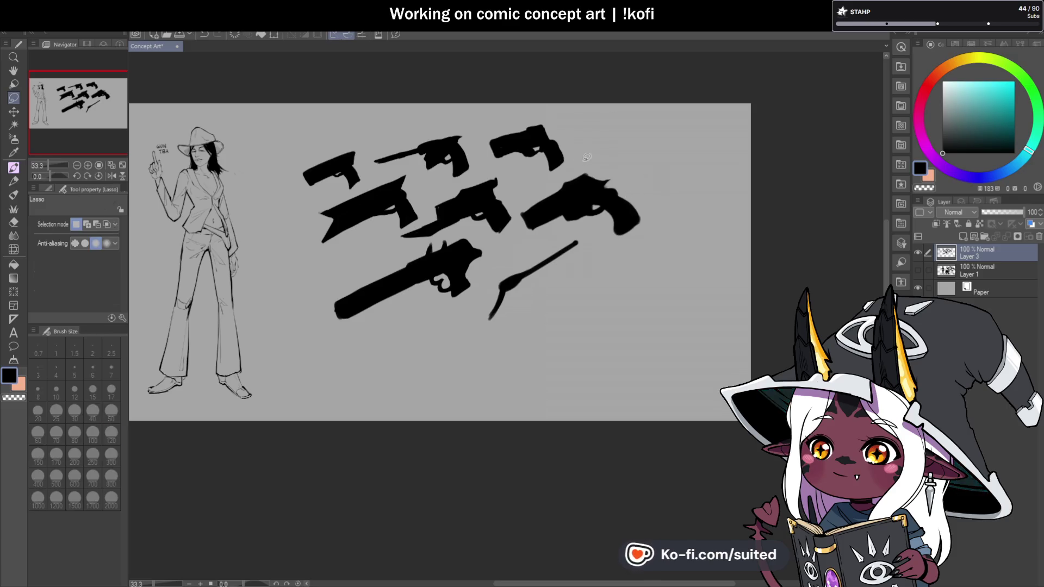
pyautogui.moveTo(669, 217)
pyautogui.mouseDown()
pyautogui.moveTo(647, 170)
pyautogui.moveTo(658, 168)
pyautogui.moveTo(641, 179)
pyautogui.mouseUp()
pyautogui.hotkey('ctrl', 't')
pyautogui.moveTo(592, 218); pyautogui.dragTo(593, 199)
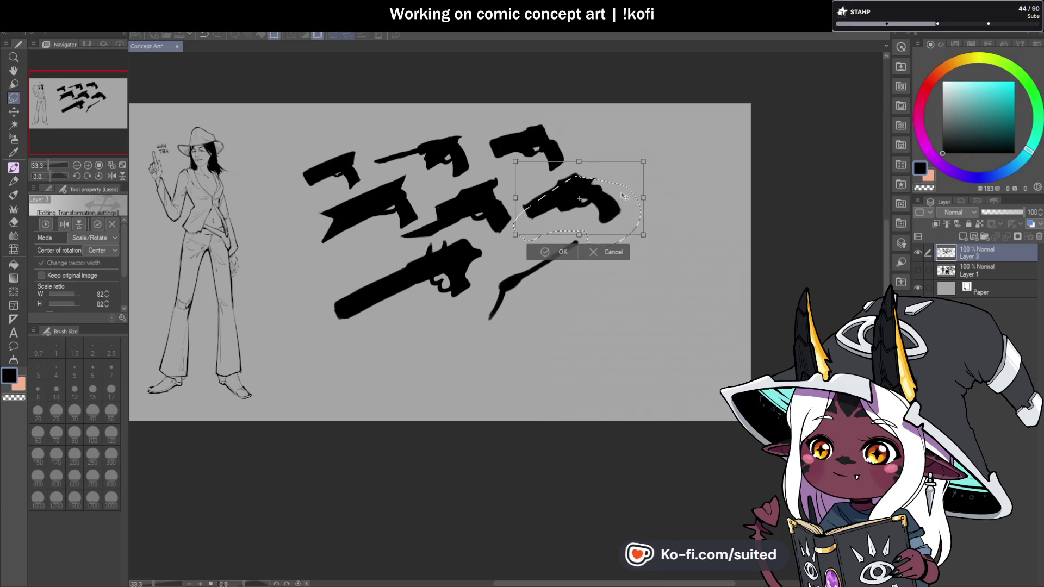
pyautogui.click(562, 248)
pyautogui.hotkey('ctrl', 'd')
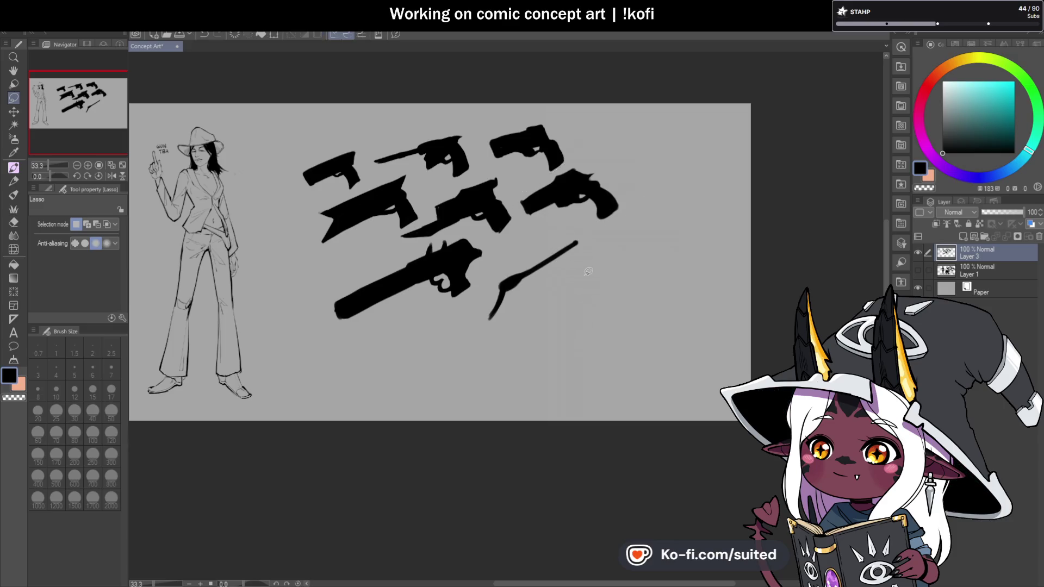
pyautogui.press('p')
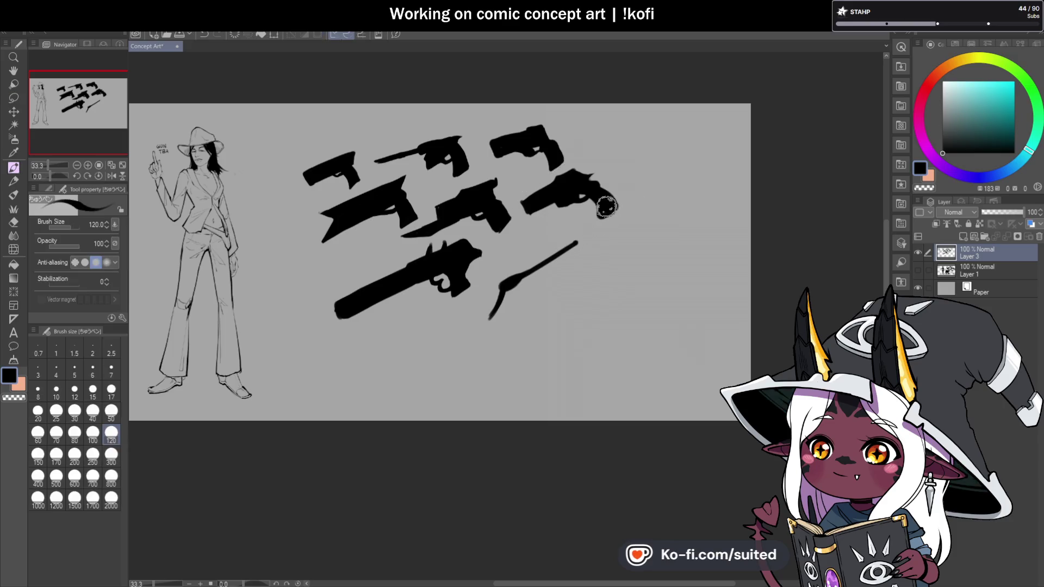
# Block in the new gun's grip, solid body and thick blunderbuss barrel
pyautogui.moveTo(494, 316); pyautogui.dragTo(502, 310)
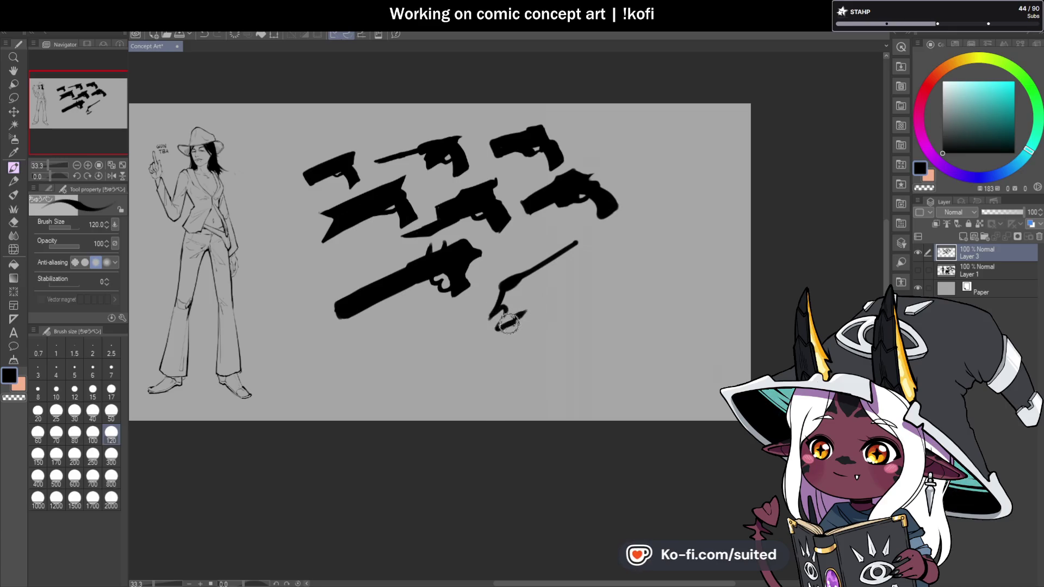
pyautogui.moveTo(519, 284)
pyautogui.mouseDown()
pyautogui.moveTo(562, 280)
pyautogui.moveTo(529, 296)
pyautogui.mouseUp()
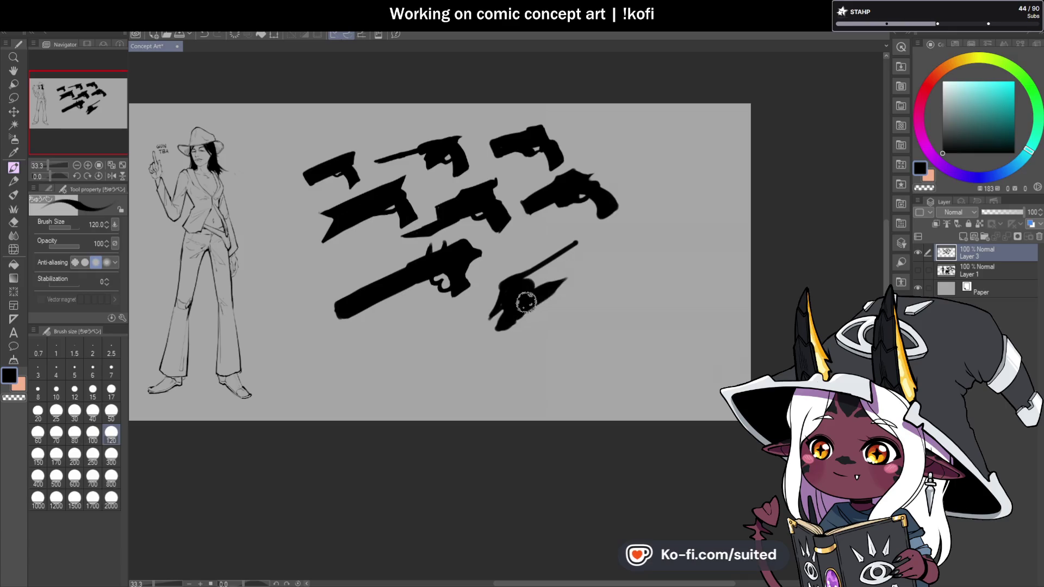
pyautogui.moveTo(593, 252)
pyautogui.mouseDown()
pyautogui.moveTo(544, 283)
pyautogui.moveTo(575, 263)
pyautogui.mouseUp()
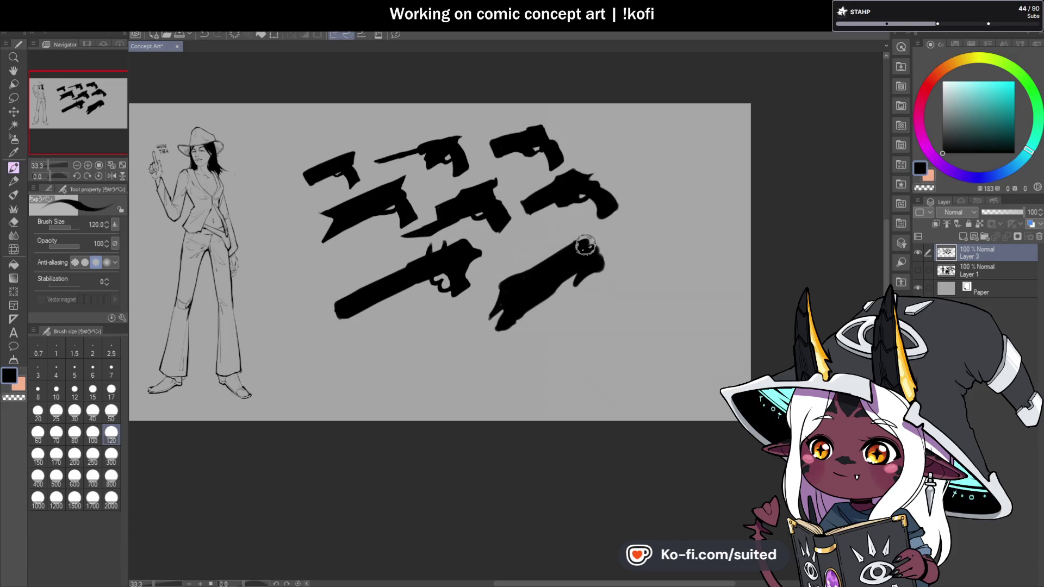
pyautogui.moveTo(612, 212)
pyautogui.mouseDown()
pyautogui.moveTo(604, 217)
pyautogui.moveTo(616, 251)
pyautogui.moveTo(602, 259)
pyautogui.moveTo(615, 252)
pyautogui.mouseUp()
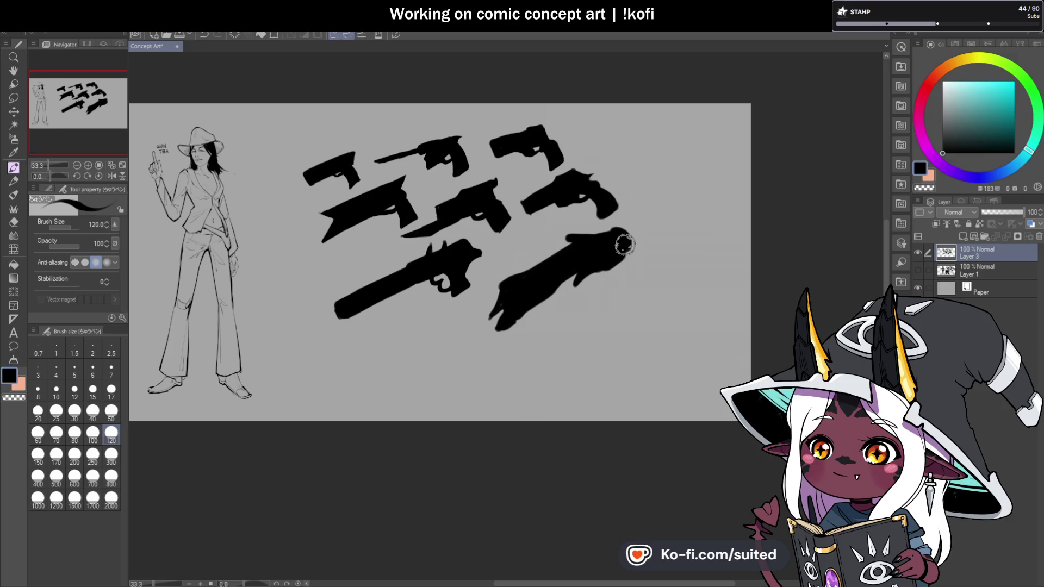
pyautogui.moveTo(608, 259); pyautogui.dragTo(634, 247)
# Shape the blunderbuss's flared muzzle and hooked end, alternating black and transparent colour
pyautogui.press('c')
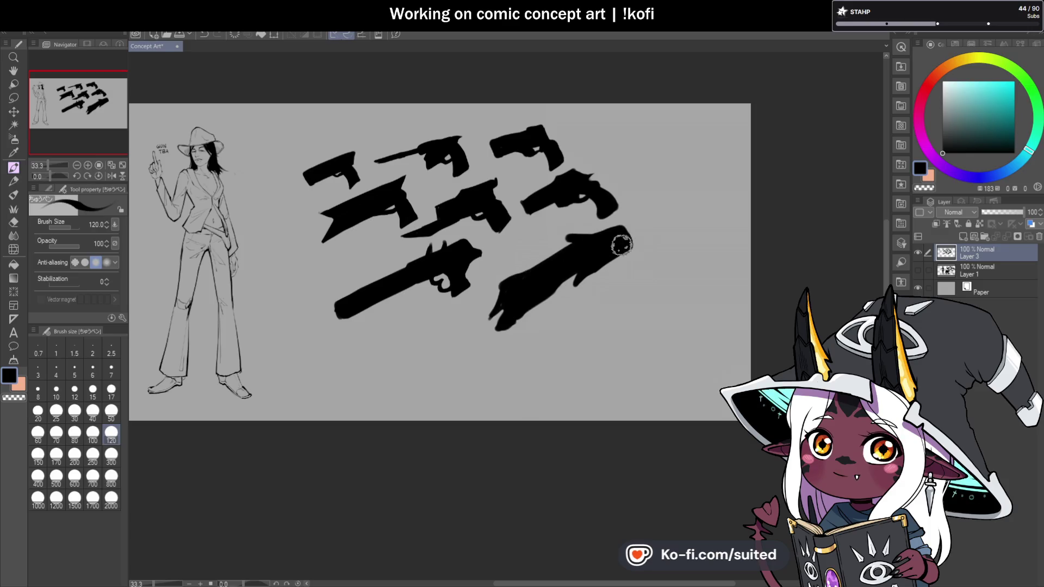
pyautogui.moveTo(629, 239); pyautogui.dragTo(623, 228)
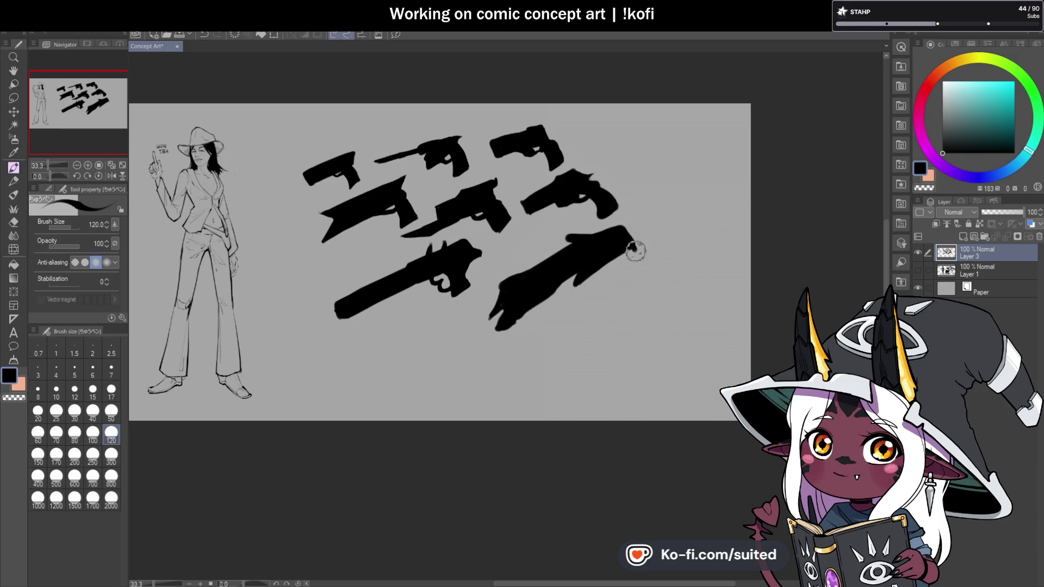
pyautogui.moveTo(628, 232)
pyautogui.mouseDown()
pyautogui.moveTo(636, 276)
pyautogui.moveTo(616, 298)
pyautogui.moveTo(625, 275)
pyautogui.moveTo(617, 256)
pyautogui.moveTo(629, 259)
pyautogui.mouseUp()
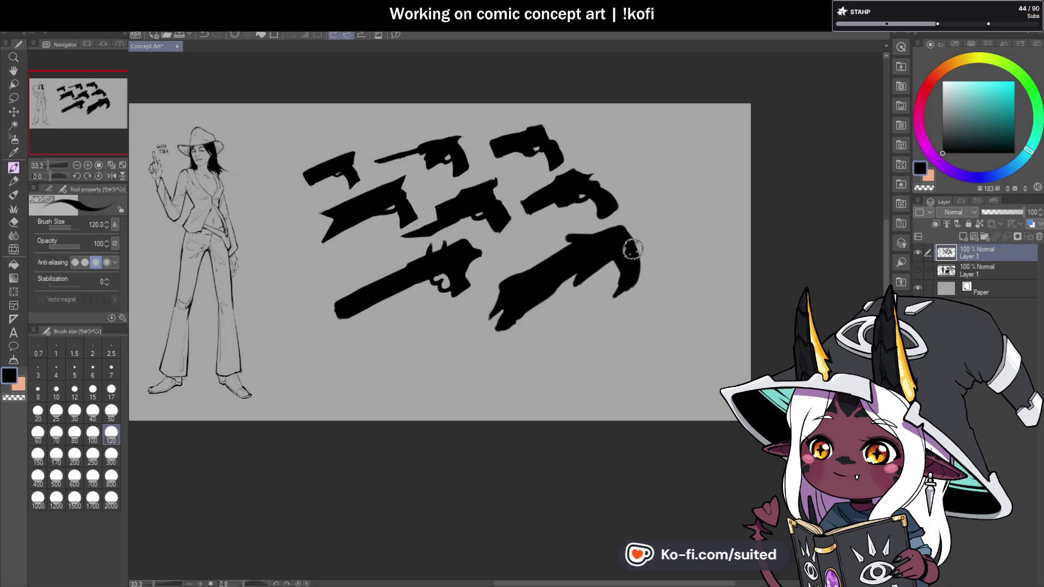
pyautogui.moveTo(629, 233); pyautogui.dragTo(635, 263)
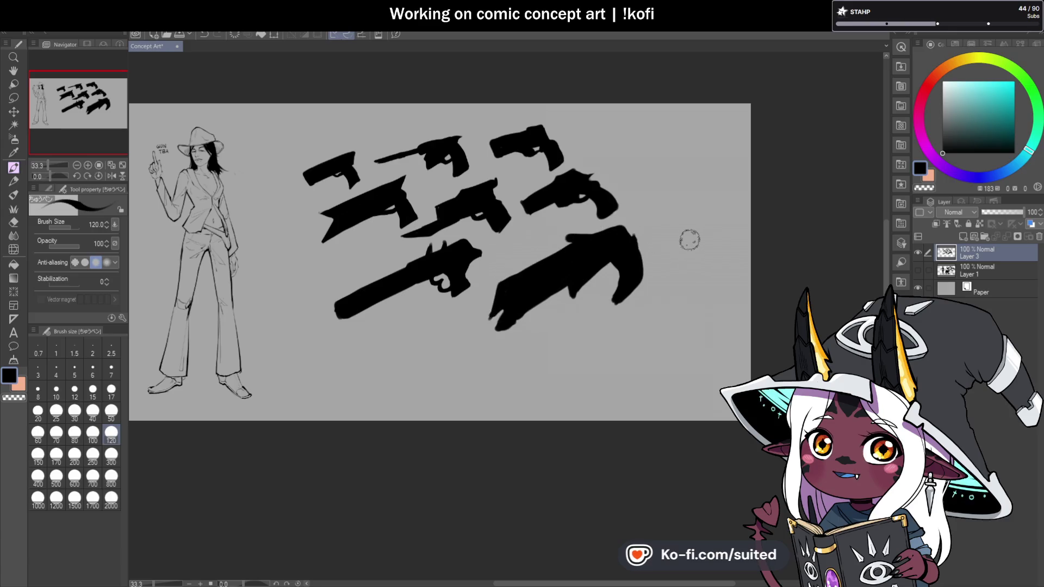
pyautogui.moveTo(615, 268)
pyautogui.mouseDown()
pyautogui.moveTo(605, 279)
pyautogui.moveTo(613, 262)
pyautogui.mouseUp()
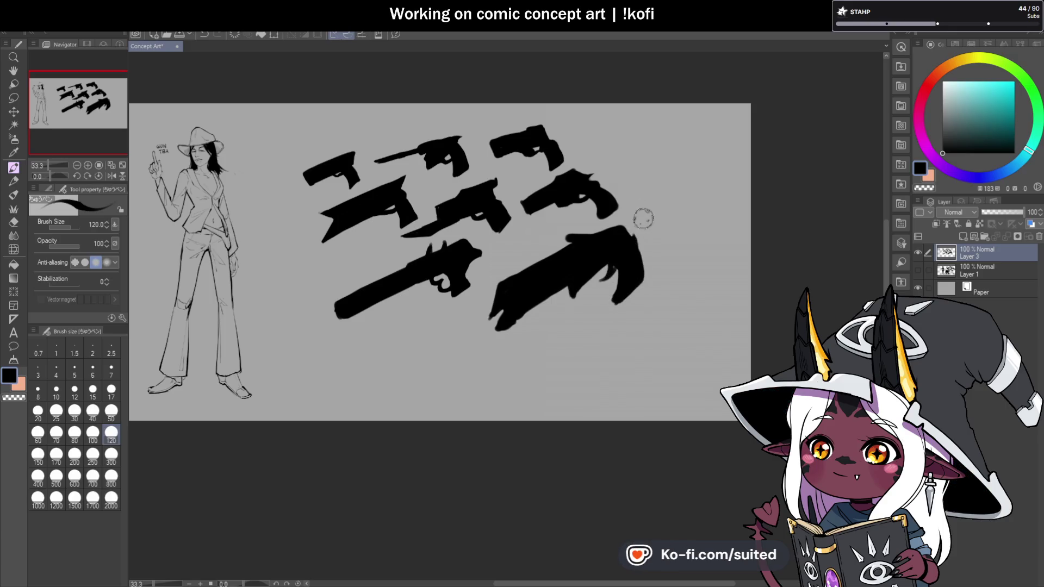
pyautogui.press('c')
pyautogui.press('c')
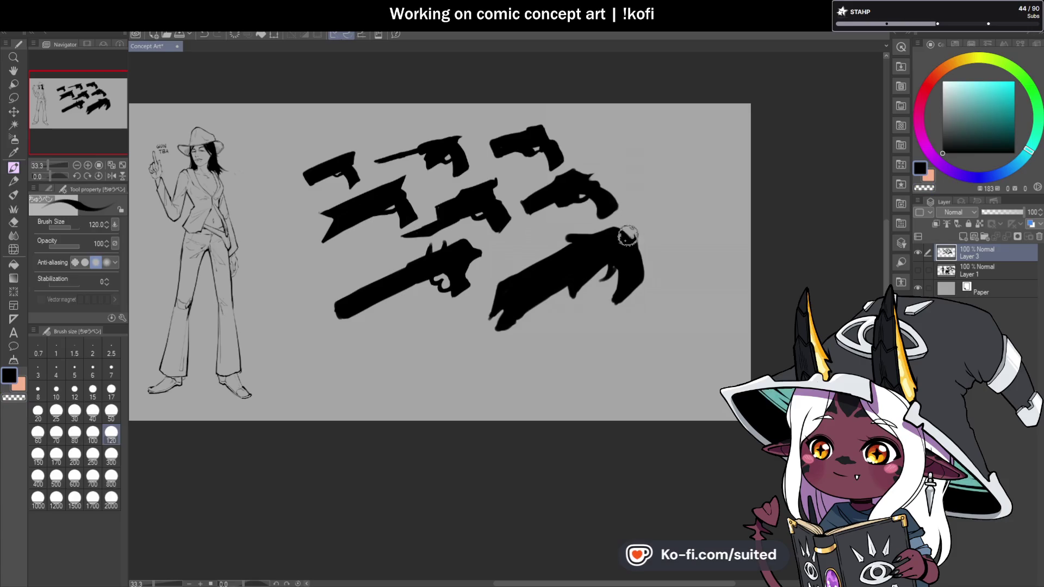
pyautogui.moveTo(631, 240); pyautogui.dragTo(646, 280)
pyautogui.press('c')
pyautogui.press('c')
pyautogui.moveTo(651, 245)
pyautogui.mouseDown()
pyautogui.moveTo(647, 299)
pyautogui.moveTo(644, 282)
pyautogui.mouseUp()
pyautogui.press('c')
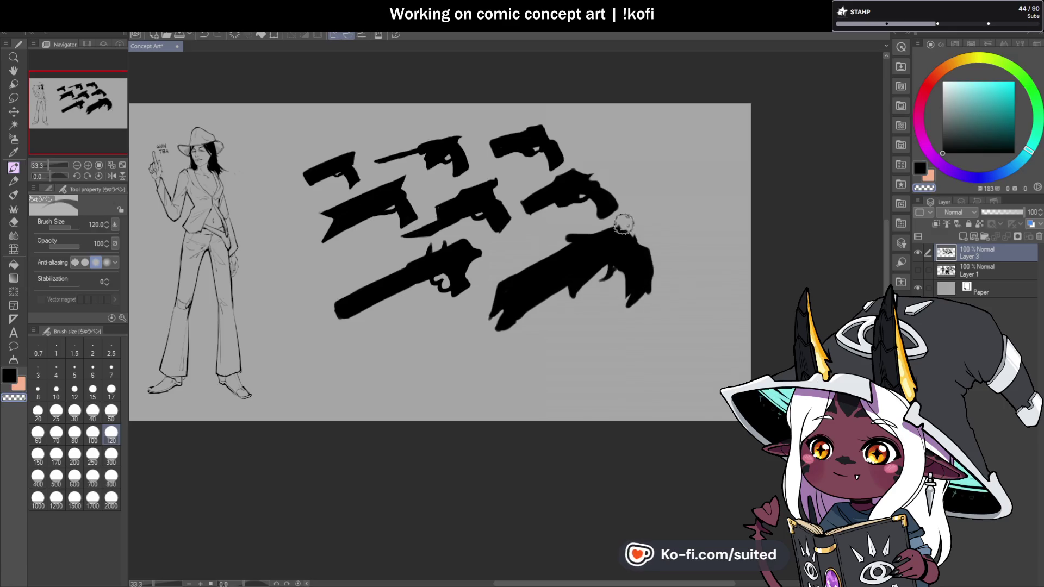
pyautogui.press('c')
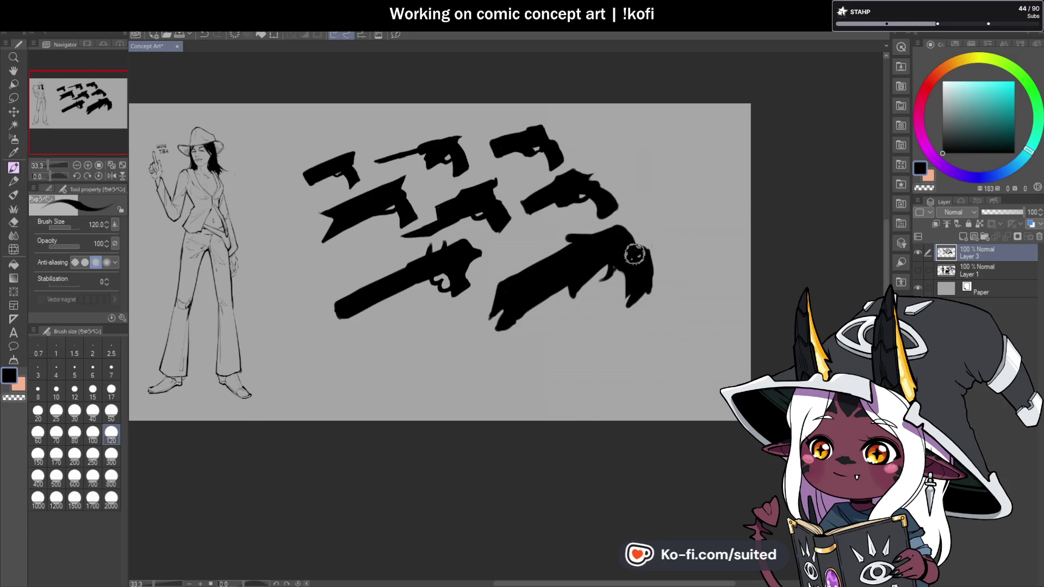
pyautogui.scroll(-3, 671, 344)
pyautogui.scroll(5, 671, 233)
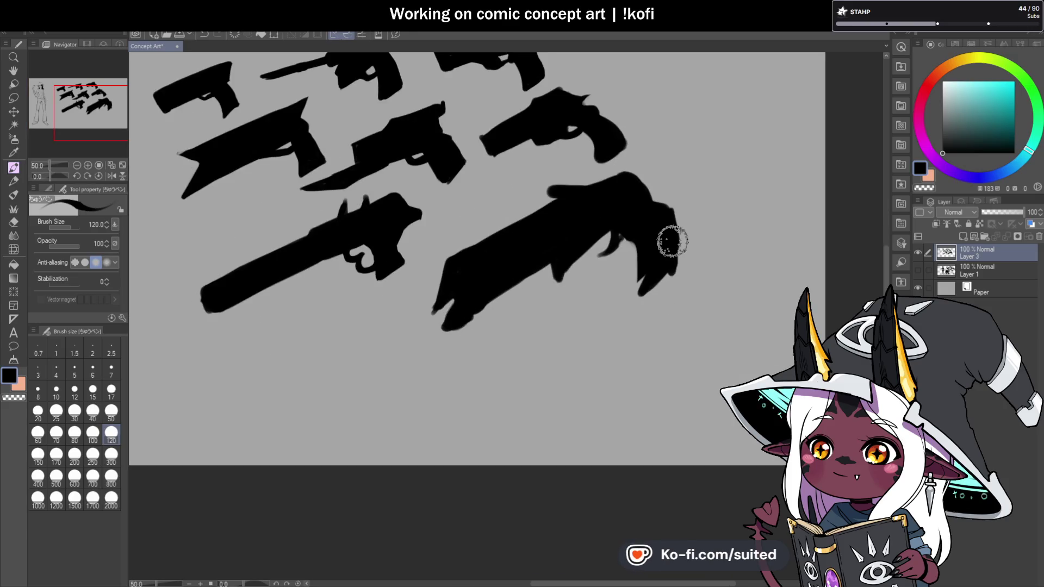
# Lasso the blunderbuss, scale it to 73% and move it up and right
pyautogui.press('m')
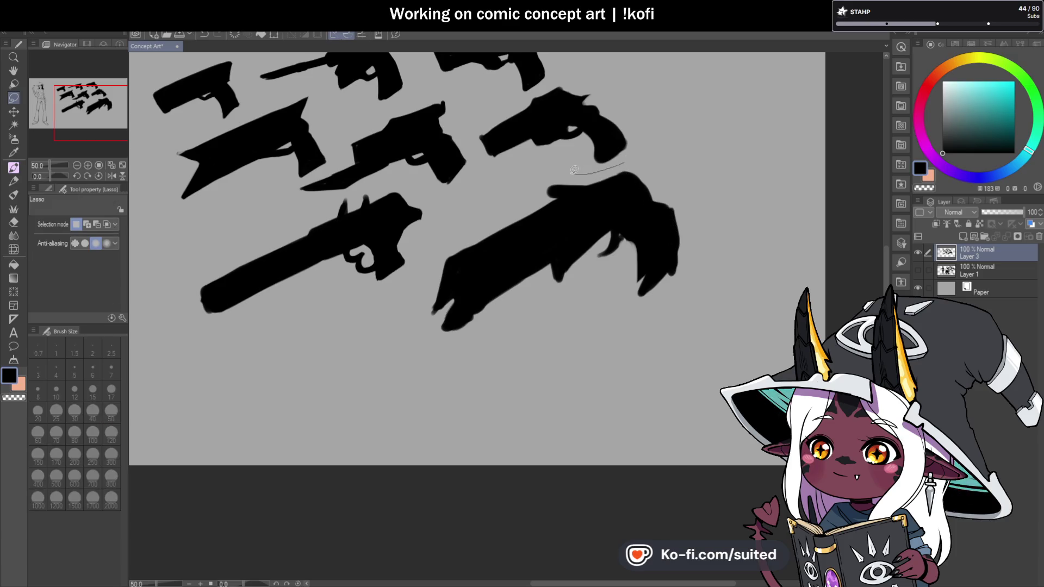
pyautogui.moveTo(562, 367)
pyautogui.mouseDown()
pyautogui.moveTo(707, 177)
pyautogui.moveTo(641, 220)
pyautogui.mouseUp()
pyautogui.hotkey('ctrl', 't')
pyautogui.moveTo(618, 277); pyautogui.dragTo(630, 222)
pyautogui.press('Return')
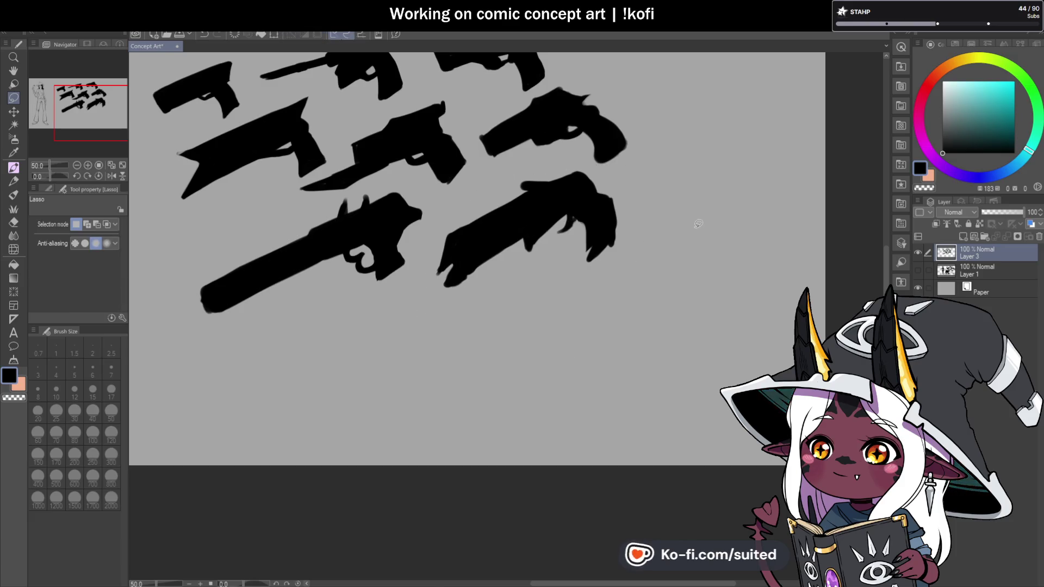
# Hand-letter 'COOL VIBE' beside the blunderbuss with the pen at size 12
pyautogui.press('p')
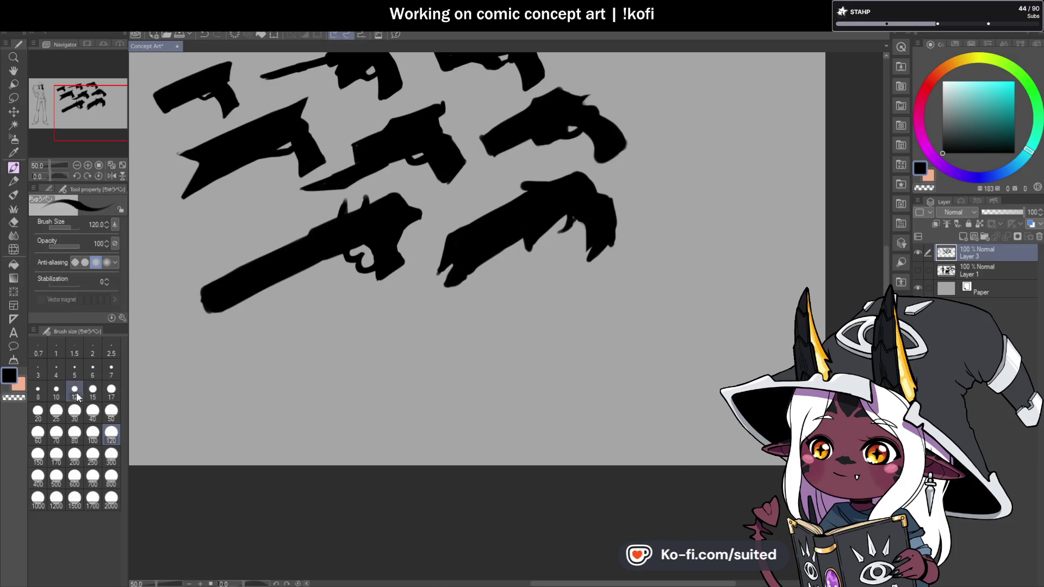
pyautogui.scroll(2, 478, 284)
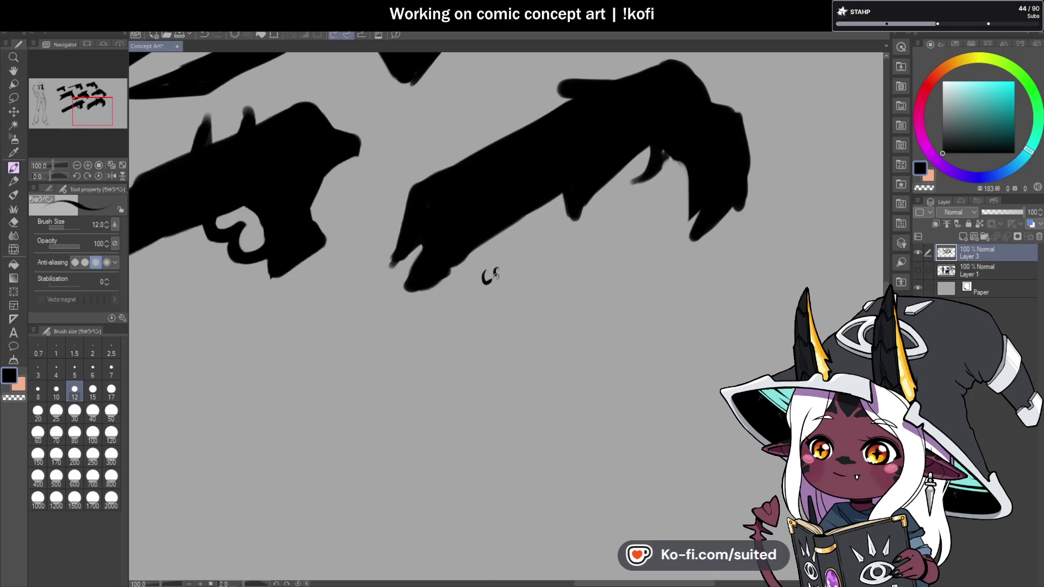
pyautogui.hotkey('ctrl', 'z')
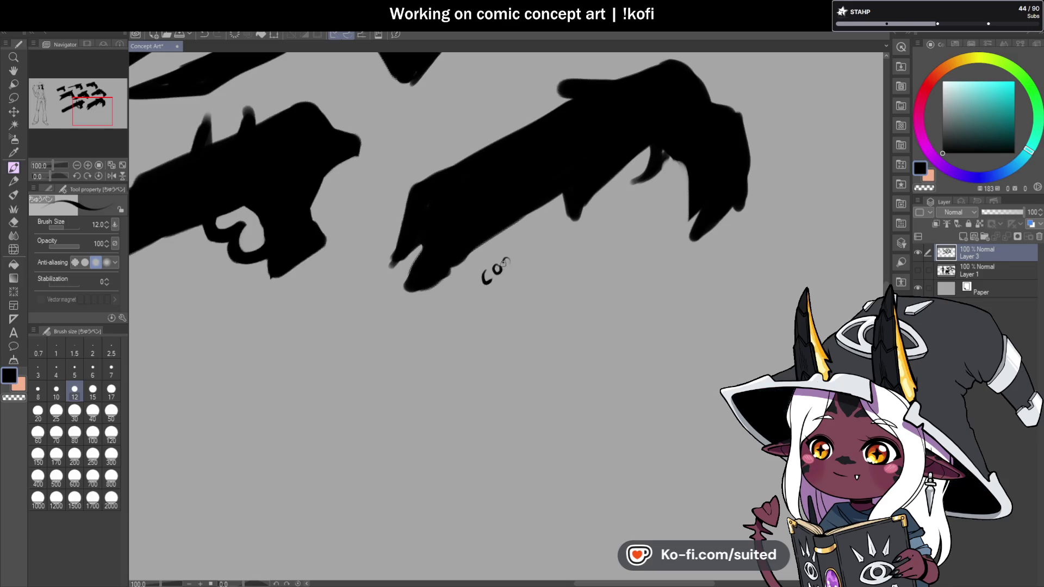
pyautogui.scroll(1, 539, 251)
pyautogui.moveTo(513, 253)
pyautogui.mouseDown()
pyautogui.moveTo(526, 263)
pyautogui.moveTo(544, 245)
pyautogui.mouseUp()
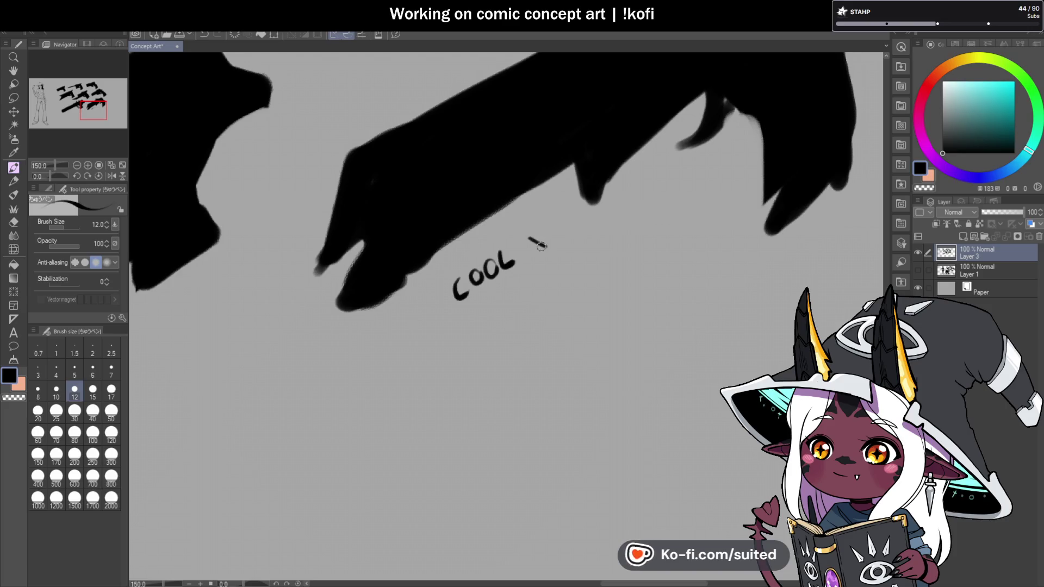
pyautogui.hotkey('ctrl', 'z')
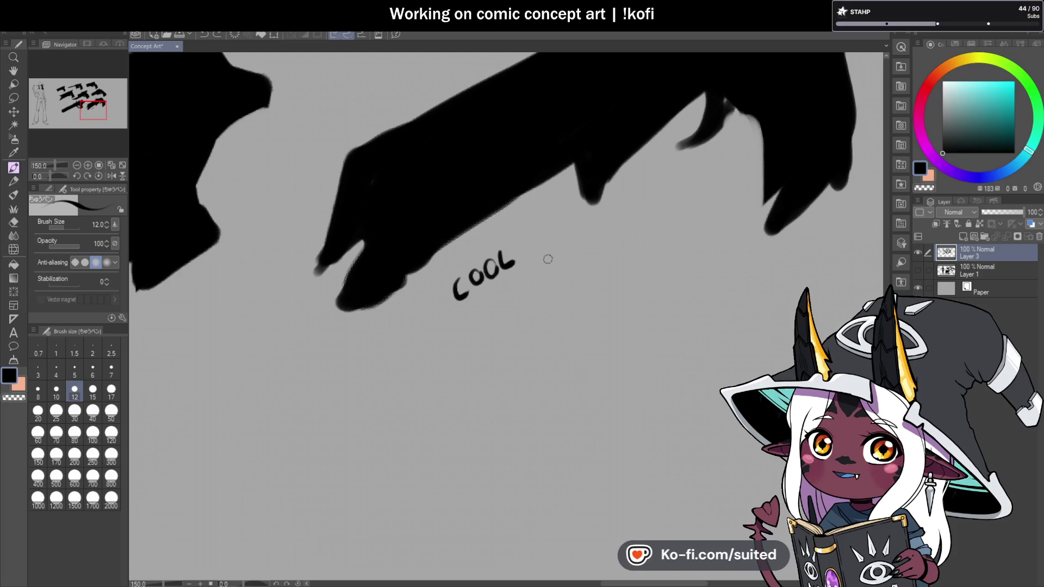
pyautogui.scroll(1, 547, 260)
pyautogui.moveTo(523, 242); pyautogui.dragTo(538, 258)
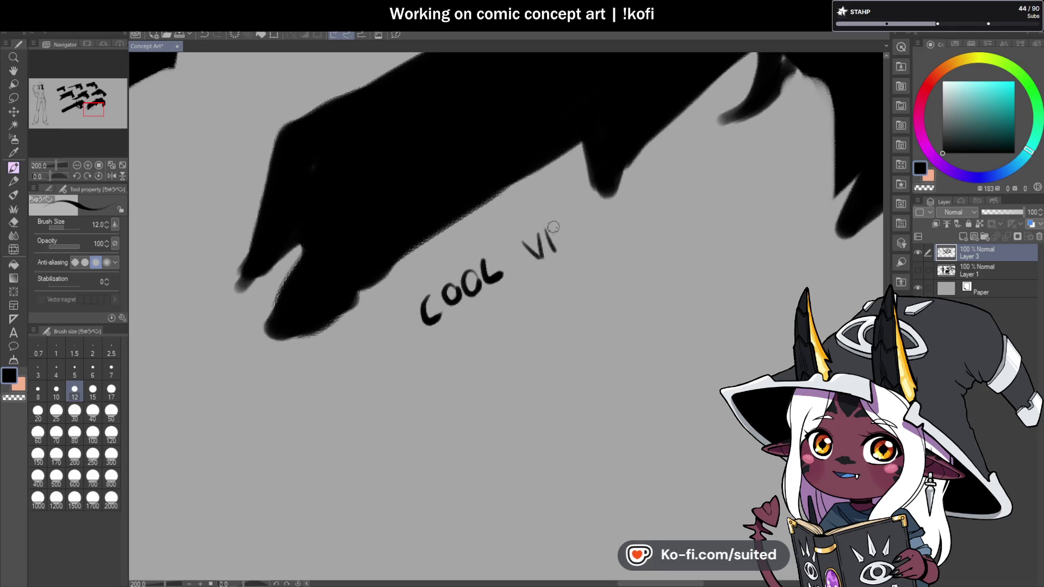
pyautogui.moveTo(564, 222); pyautogui.dragTo(556, 247)
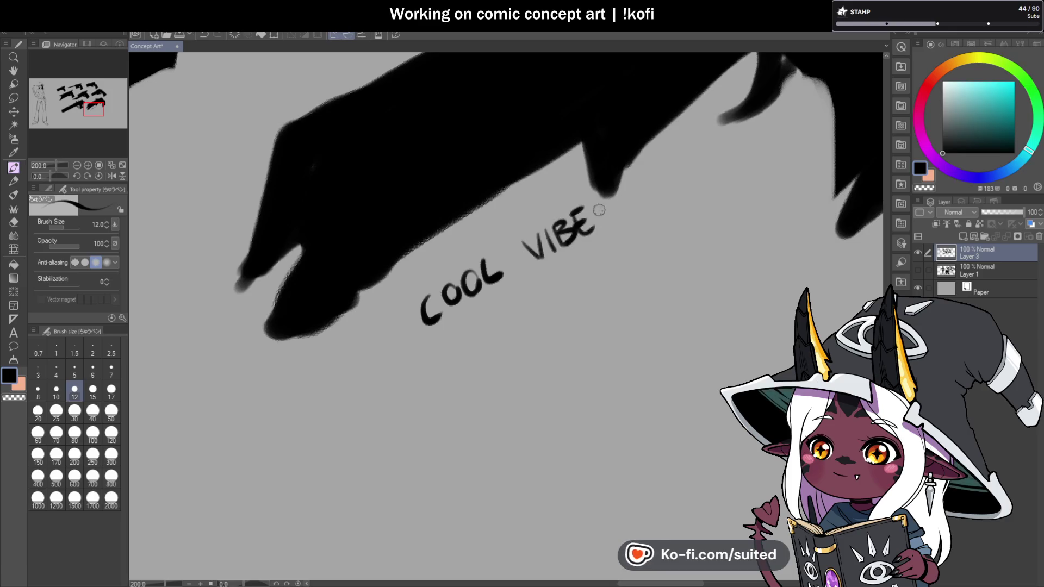
pyautogui.scroll(-5, 633, 189)
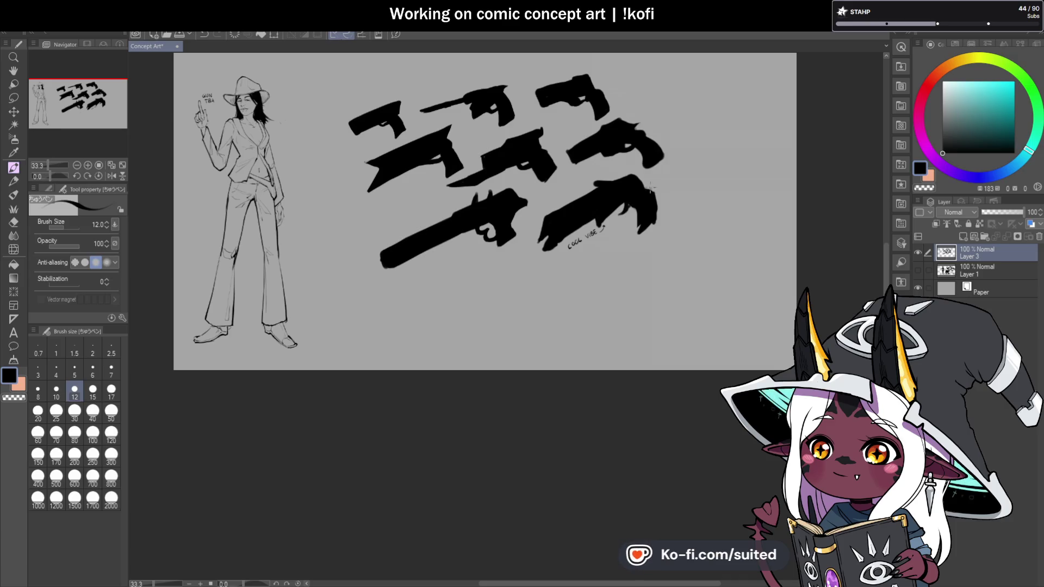
pyautogui.scroll(-1, 595, 255)
# Paint a long diagonal rifle barrel with a hooked left end at brush size 120
pyautogui.click(111, 434)
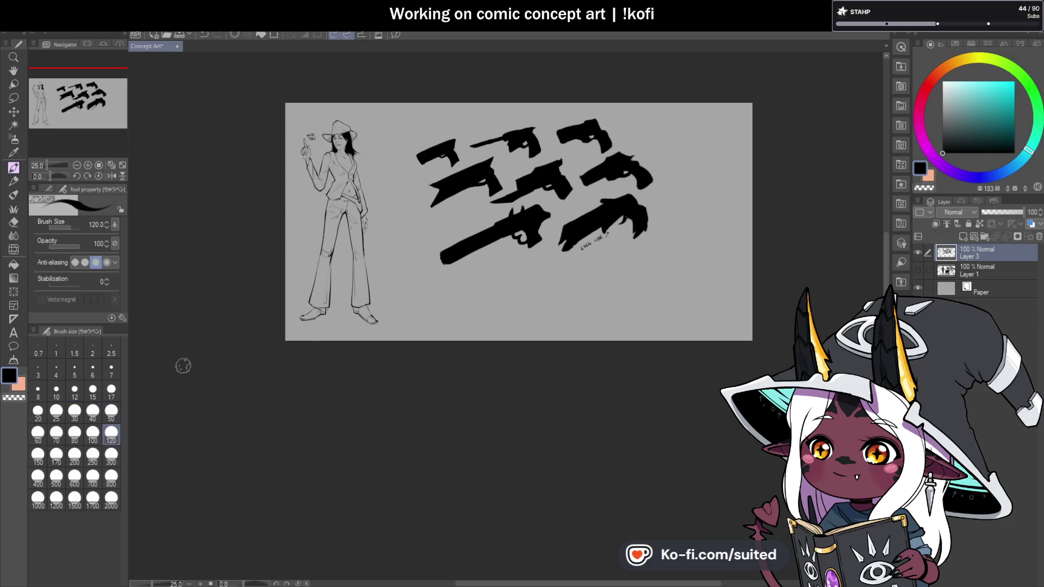
pyautogui.scroll(-2, 339, 271)
pyautogui.scroll(3, 426, 263)
pyautogui.moveTo(361, 276); pyautogui.dragTo(480, 215)
pyautogui.hotkey('ctrl', 'z')
pyautogui.moveTo(326, 296); pyautogui.dragTo(502, 214)
pyautogui.moveTo(332, 297); pyautogui.dragTo(496, 214)
pyautogui.scroll(1, 367, 283)
pyautogui.moveTo(331, 294)
pyautogui.mouseDown()
pyautogui.moveTo(293, 322)
pyautogui.moveTo(308, 338)
pyautogui.moveTo(298, 321)
pyautogui.moveTo(555, 186)
pyautogui.moveTo(302, 334)
pyautogui.mouseUp()
# Thicken and extend the rifle's body and stock, and add a trigger curve
pyautogui.moveTo(447, 260)
pyautogui.mouseDown()
pyautogui.moveTo(543, 205)
pyautogui.moveTo(401, 282)
pyautogui.moveTo(459, 268)
pyautogui.moveTo(479, 249)
pyautogui.moveTo(410, 282)
pyautogui.mouseUp()
pyautogui.scroll(1, 290, 315)
pyautogui.moveTo(291, 315)
pyautogui.mouseDown()
pyautogui.moveTo(306, 319)
pyautogui.moveTo(301, 339)
pyautogui.moveTo(409, 293)
pyautogui.mouseUp()
pyautogui.moveTo(325, 297)
pyautogui.mouseDown()
pyautogui.moveTo(312, 299)
pyautogui.moveTo(291, 334)
pyautogui.moveTo(461, 263)
pyautogui.mouseUp()
pyautogui.scroll(-1, 518, 234)
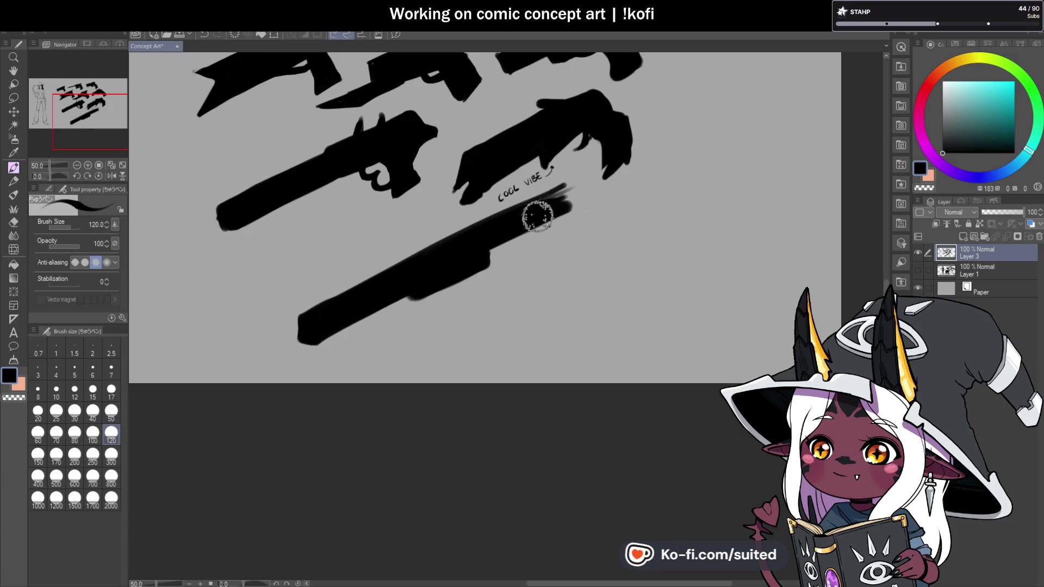
pyautogui.moveTo(536, 211); pyautogui.dragTo(571, 189)
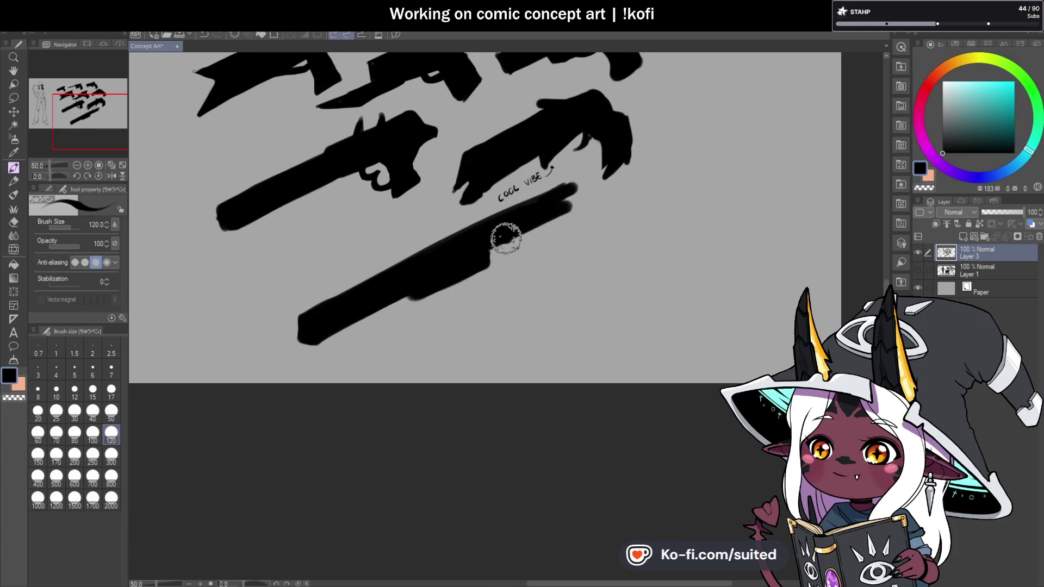
pyautogui.moveTo(521, 238)
pyautogui.mouseDown()
pyautogui.moveTo(549, 263)
pyautogui.moveTo(543, 250)
pyautogui.mouseUp()
# Erase stray marks near COOL, then add a hump, top bump and small sight
pyautogui.press('c')
pyautogui.moveTo(547, 198)
pyautogui.mouseDown()
pyautogui.moveTo(496, 203)
pyautogui.moveTo(571, 182)
pyautogui.moveTo(571, 203)
pyautogui.moveTo(545, 202)
pyautogui.mouseUp()
pyautogui.press('c')
pyautogui.moveTo(495, 223)
pyautogui.mouseDown()
pyautogui.moveTo(560, 222)
pyautogui.moveTo(616, 195)
pyautogui.moveTo(595, 221)
pyautogui.moveTo(566, 223)
pyautogui.moveTo(603, 212)
pyautogui.mouseUp()
pyautogui.scroll(-1, 554, 261)
pyautogui.scroll(-1, 553, 261)
pyautogui.scroll(1, 582, 268)
pyautogui.scroll(2, 578, 270)
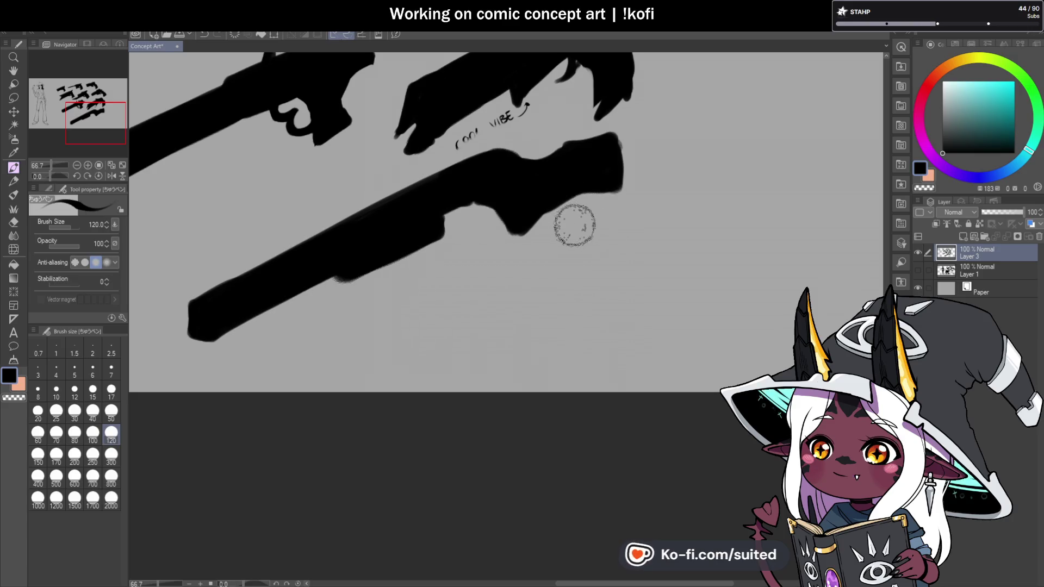
pyautogui.scroll(1, 435, 179)
pyautogui.moveTo(434, 175)
pyautogui.mouseDown()
pyautogui.moveTo(422, 140)
pyautogui.moveTo(424, 163)
pyautogui.moveTo(415, 148)
pyautogui.mouseUp()
pyautogui.scroll(-4, 559, 210)
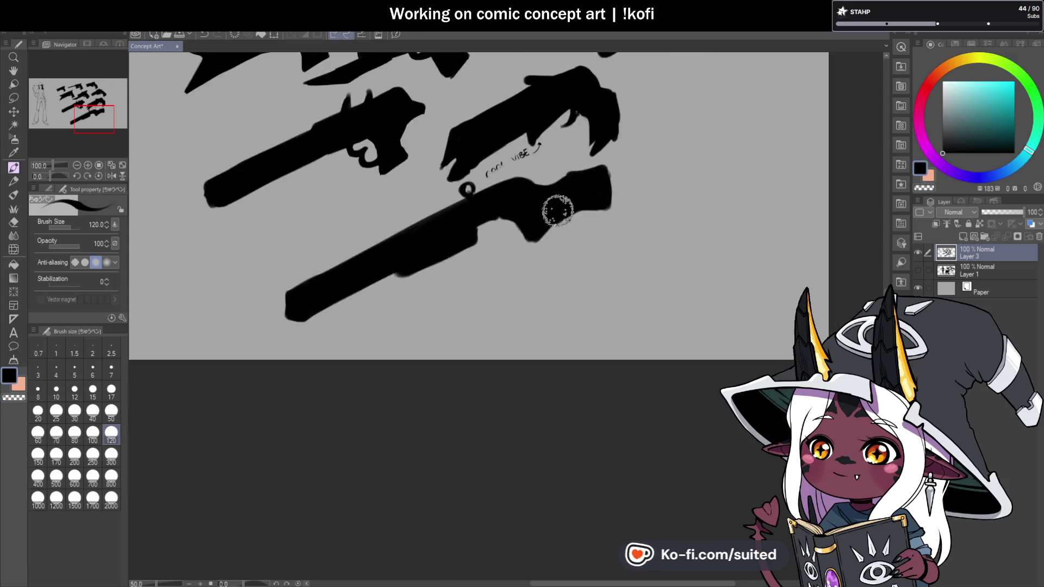
pyautogui.scroll(3, 523, 258)
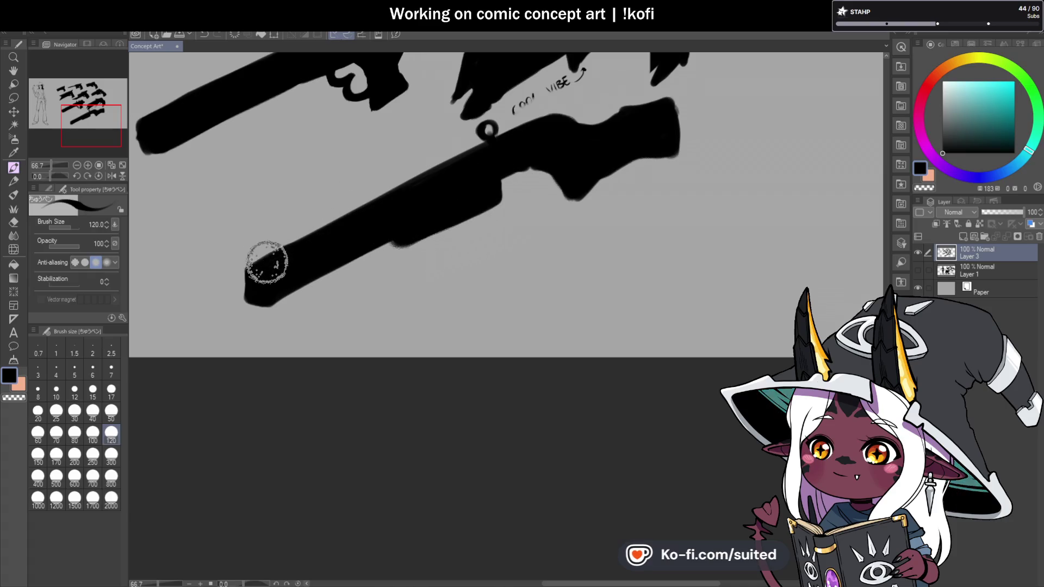
pyautogui.moveTo(261, 247)
pyautogui.mouseDown()
pyautogui.moveTo(256, 236)
pyautogui.moveTo(263, 245)
pyautogui.mouseUp()
pyautogui.scroll(-3, 536, 237)
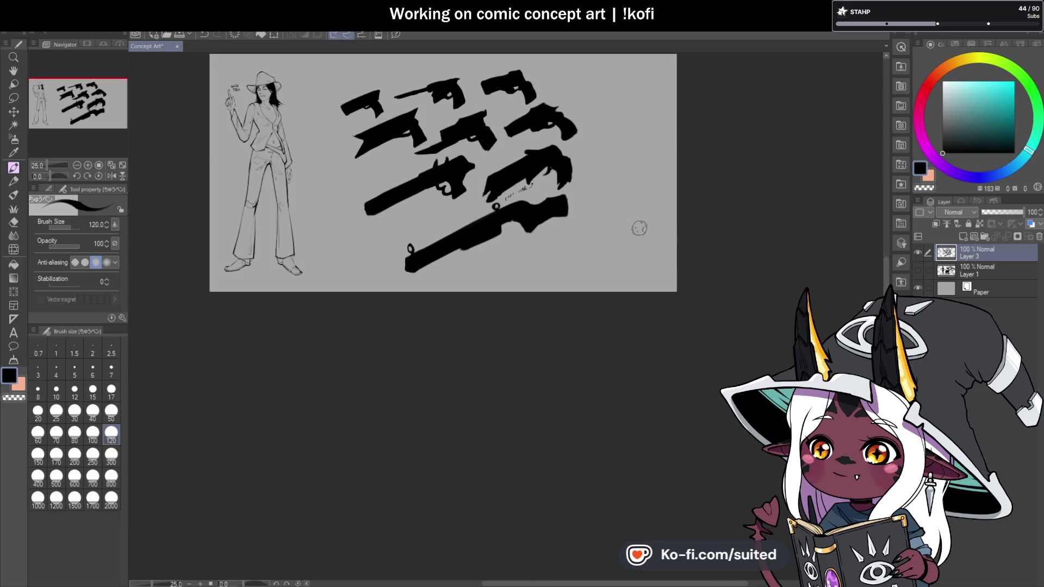
pyautogui.scroll(2, 541, 233)
# Lasso the rifle, scale it to about 78% and move it up and right
pyautogui.press('m')
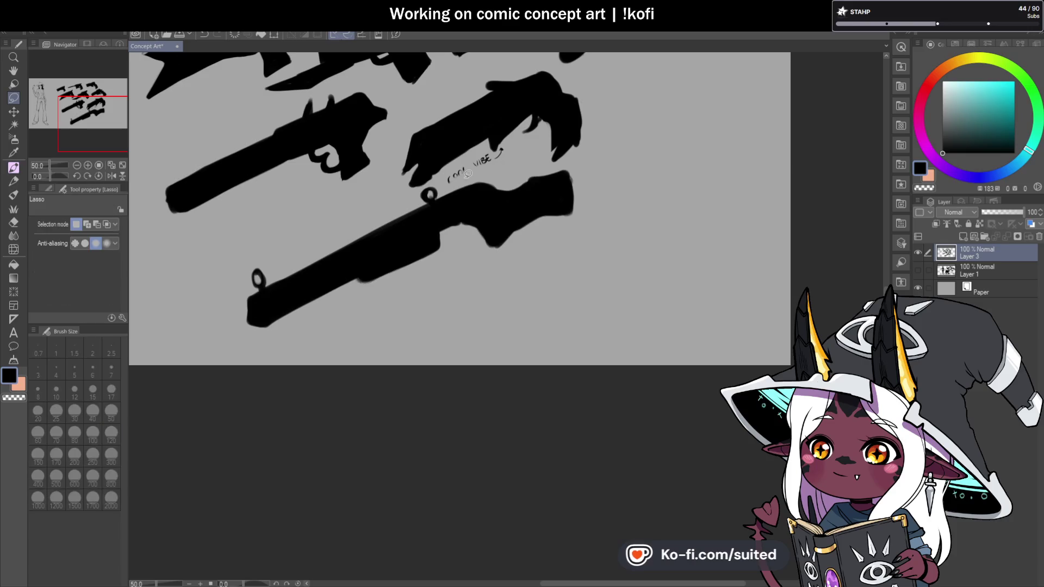
pyautogui.moveTo(278, 237); pyautogui.dragTo(517, 278)
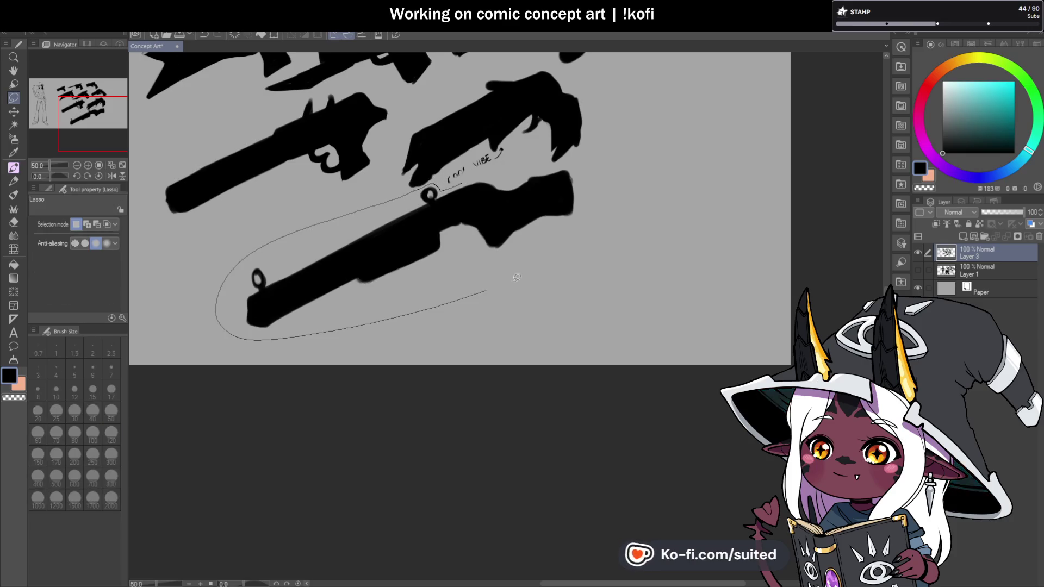
pyautogui.moveTo(494, 169); pyautogui.dragTo(492, 171)
pyautogui.hotkey('ctrl', 't')
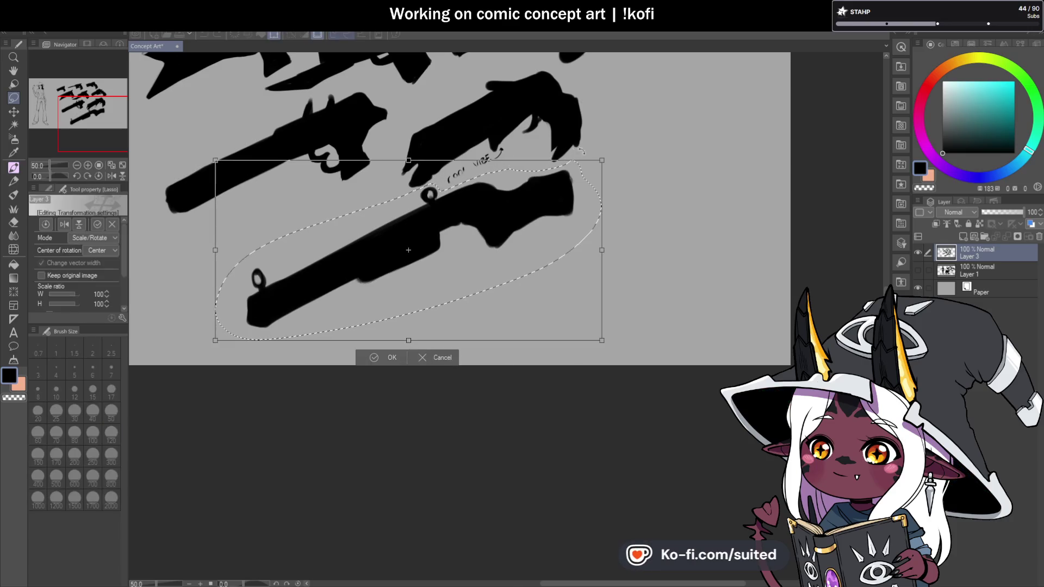
pyautogui.moveTo(600, 160); pyautogui.dragTo(517, 200)
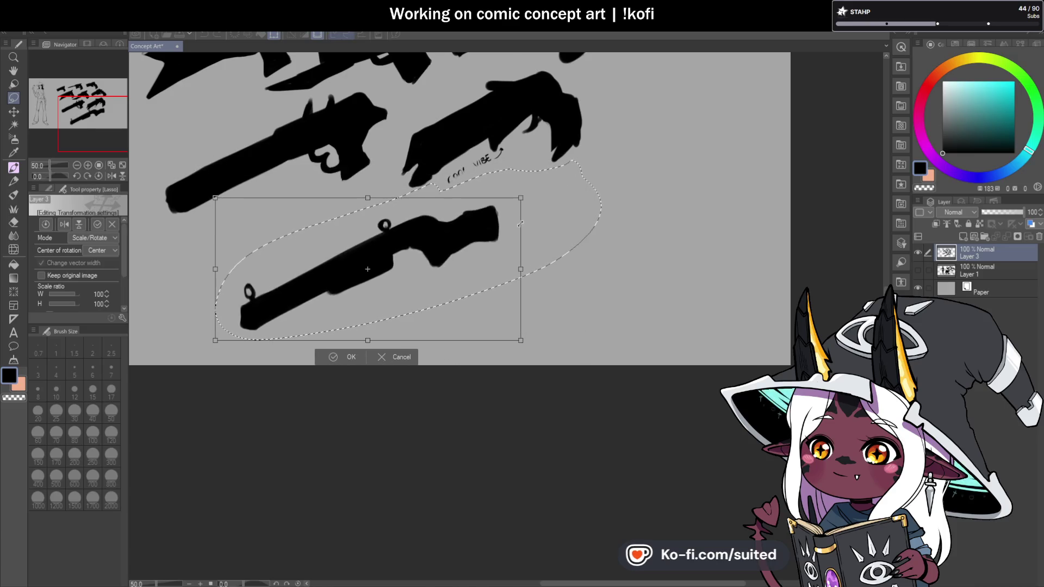
pyautogui.scroll(-2, 498, 266)
pyautogui.moveTo(498, 270); pyautogui.dragTo(500, 258)
pyautogui.click(423, 306)
pyautogui.scroll(1, 510, 155)
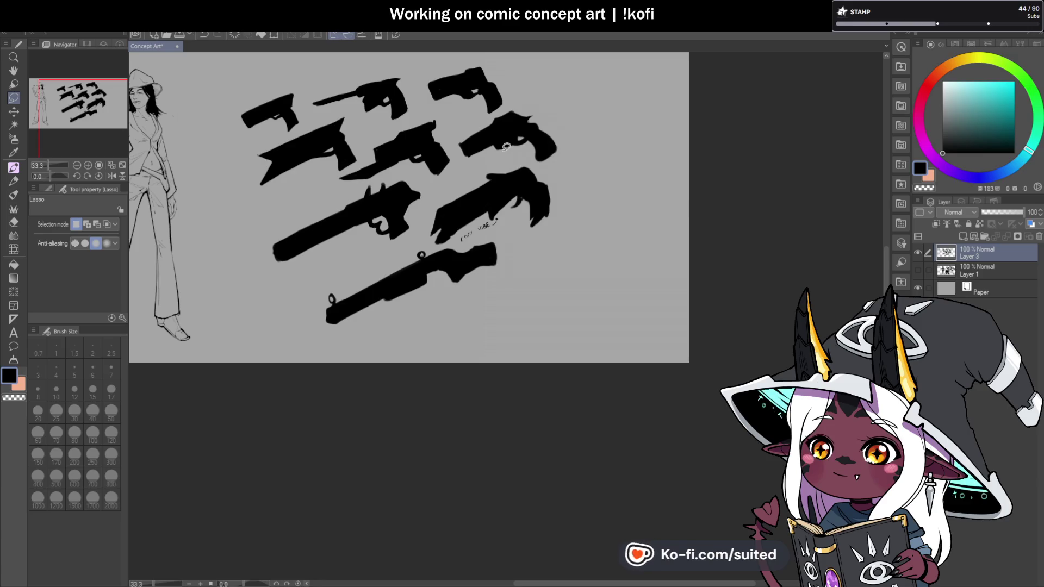
# Paint a new black revolver with a thick barrel, stepped grip and pointed hook muzzle
pyautogui.press('p')
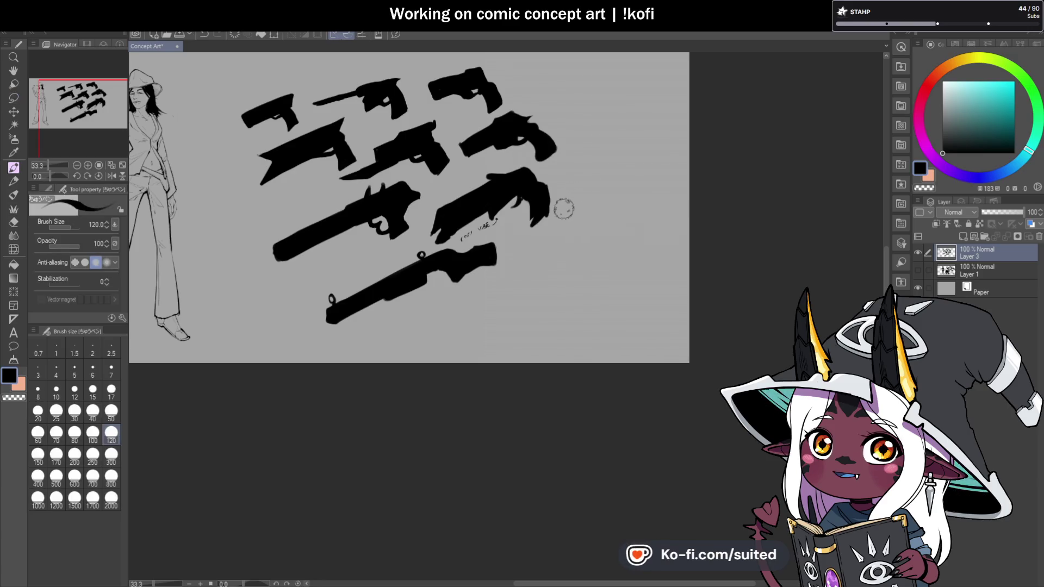
pyautogui.scroll(-1, 413, 344)
pyautogui.scroll(2, 532, 261)
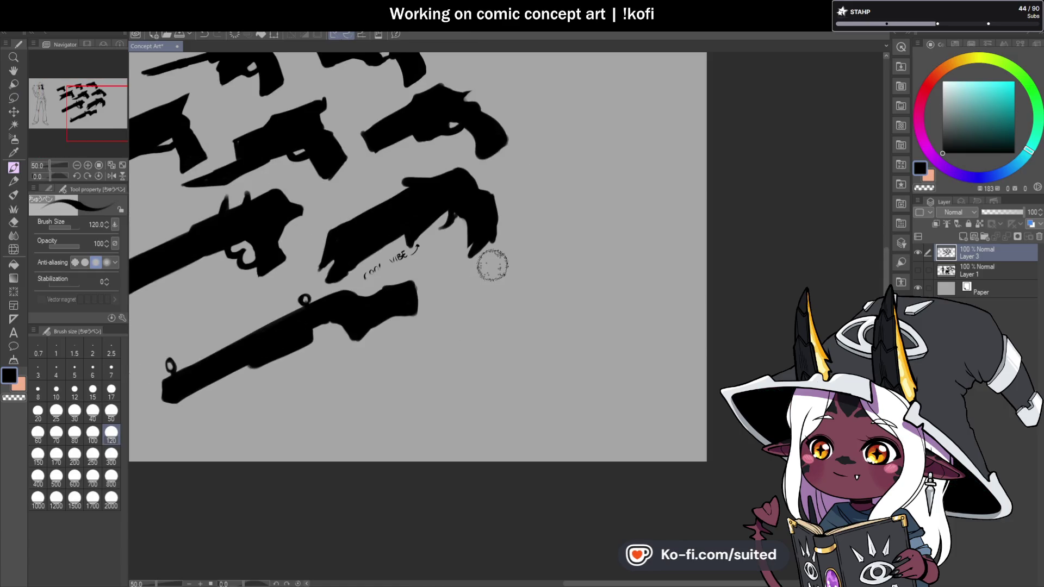
pyautogui.moveTo(460, 301); pyautogui.dragTo(550, 252)
pyautogui.click(464, 303)
pyautogui.moveTo(463, 318); pyautogui.dragTo(551, 265)
pyautogui.click(554, 259)
pyautogui.moveTo(518, 308)
pyautogui.mouseDown()
pyautogui.moveTo(572, 263)
pyautogui.moveTo(615, 296)
pyautogui.moveTo(599, 310)
pyautogui.moveTo(578, 284)
pyautogui.moveTo(601, 301)
pyautogui.moveTo(552, 263)
pyautogui.moveTo(533, 263)
pyautogui.moveTo(545, 252)
pyautogui.moveTo(459, 315)
pyautogui.moveTo(539, 285)
pyautogui.mouseUp()
pyautogui.scroll(-3, 550, 291)
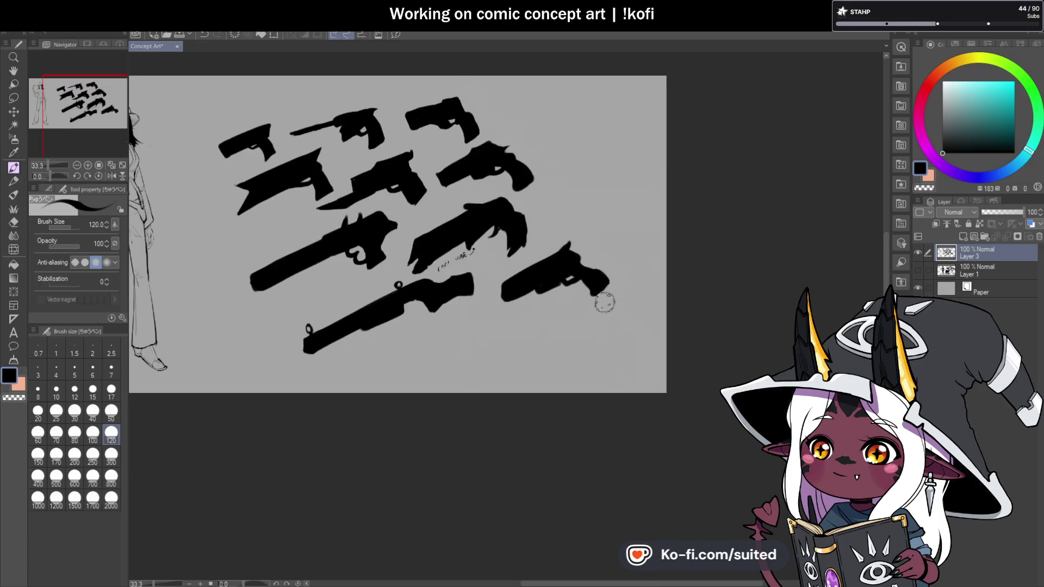
pyautogui.scroll(3, 602, 296)
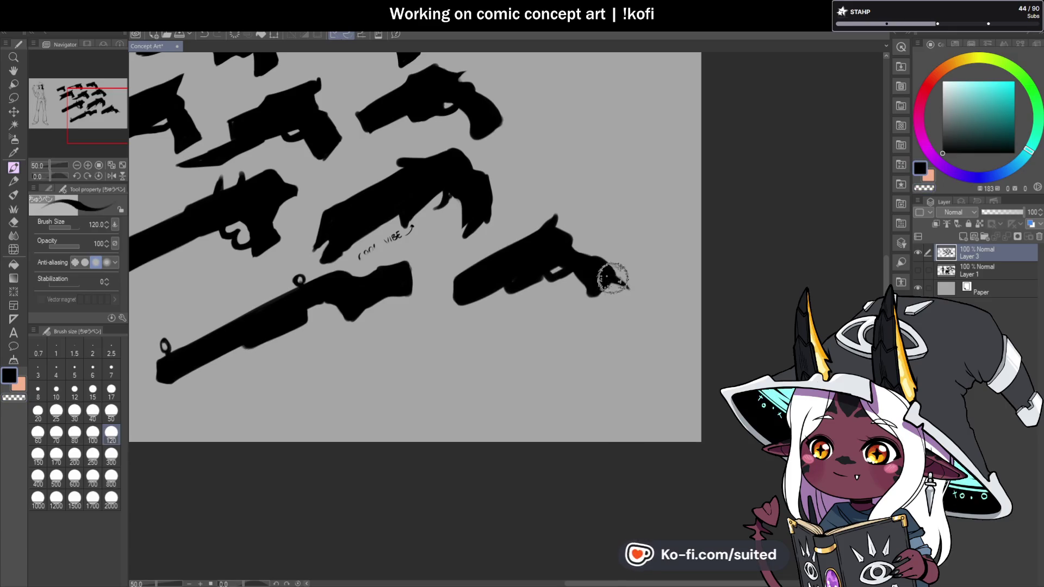
pyautogui.moveTo(610, 283)
pyautogui.mouseDown()
pyautogui.moveTo(562, 270)
pyautogui.moveTo(554, 279)
pyautogui.moveTo(564, 278)
pyautogui.moveTo(559, 261)
pyautogui.moveTo(570, 263)
pyautogui.mouseUp()
pyautogui.moveTo(468, 296)
pyautogui.mouseDown()
pyautogui.moveTo(455, 281)
pyautogui.moveTo(503, 279)
pyautogui.moveTo(465, 308)
pyautogui.moveTo(500, 291)
pyautogui.moveTo(487, 300)
pyautogui.moveTo(482, 291)
pyautogui.moveTo(498, 295)
pyautogui.mouseUp()
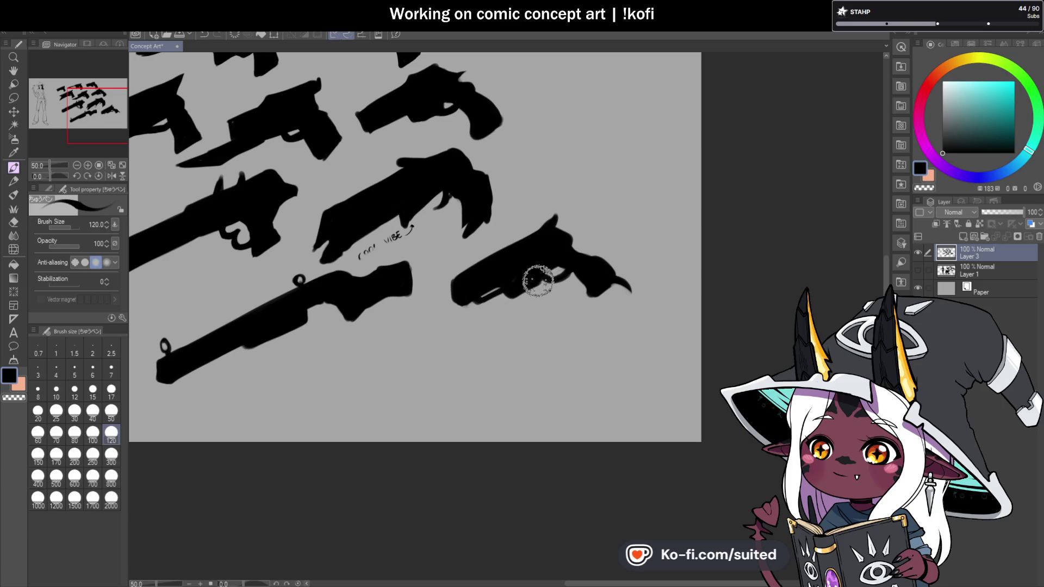
pyautogui.scroll(-3, 539, 281)
pyautogui.scroll(3, 555, 233)
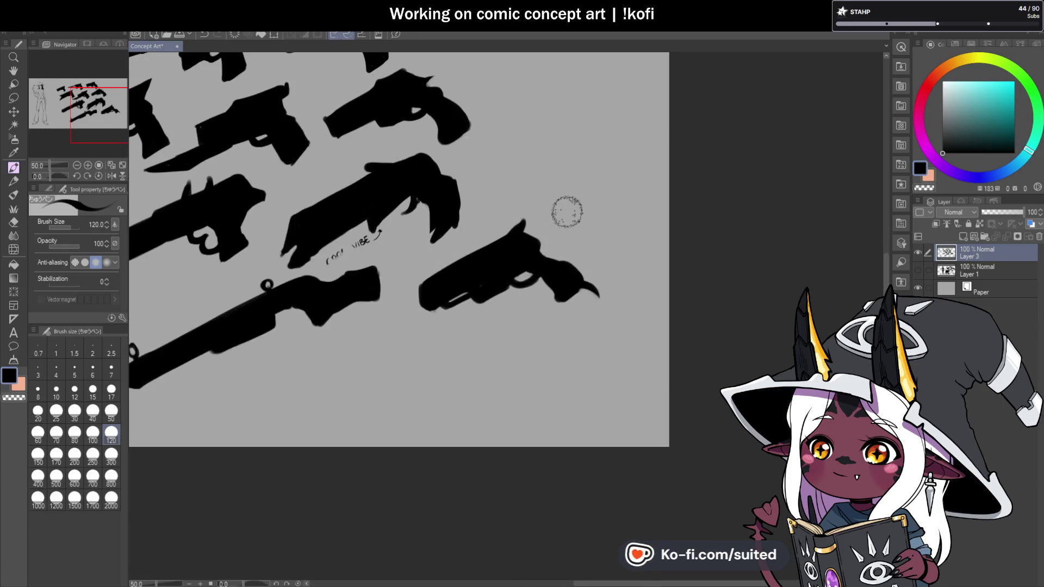
# Lasso the revolver, scale it to 80% and place it at the grid's top right
pyautogui.press('m')
pyautogui.moveTo(513, 206)
pyautogui.mouseDown()
pyautogui.moveTo(418, 288)
pyautogui.moveTo(625, 234)
pyautogui.moveTo(593, 193)
pyautogui.moveTo(617, 205)
pyautogui.moveTo(587, 231)
pyautogui.mouseUp()
pyautogui.hotkey('ctrl', 't')
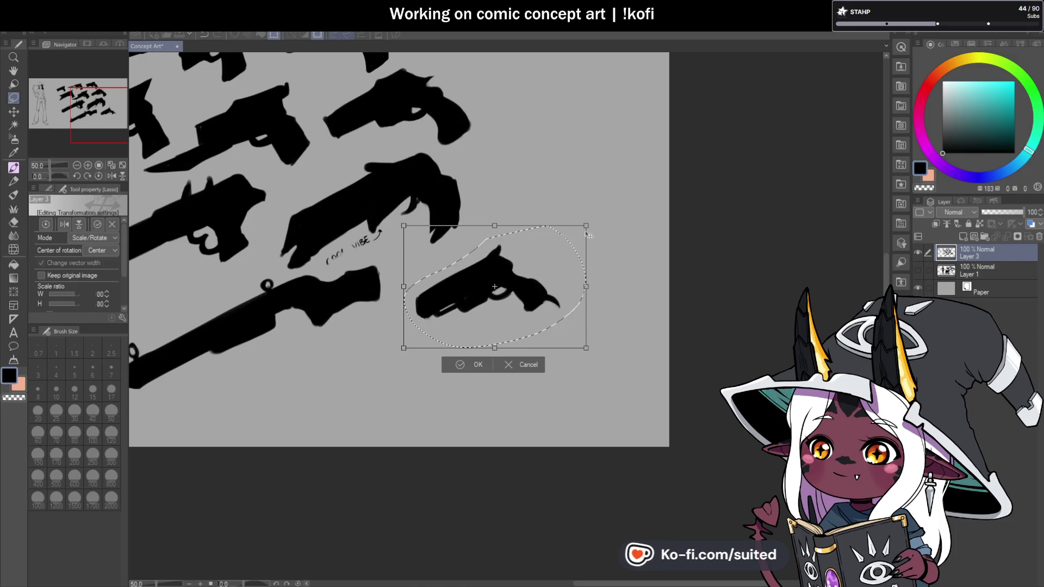
pyautogui.scroll(-1, 558, 284)
pyautogui.moveTo(558, 285); pyautogui.dragTo(543, 138)
pyautogui.click(494, 186)
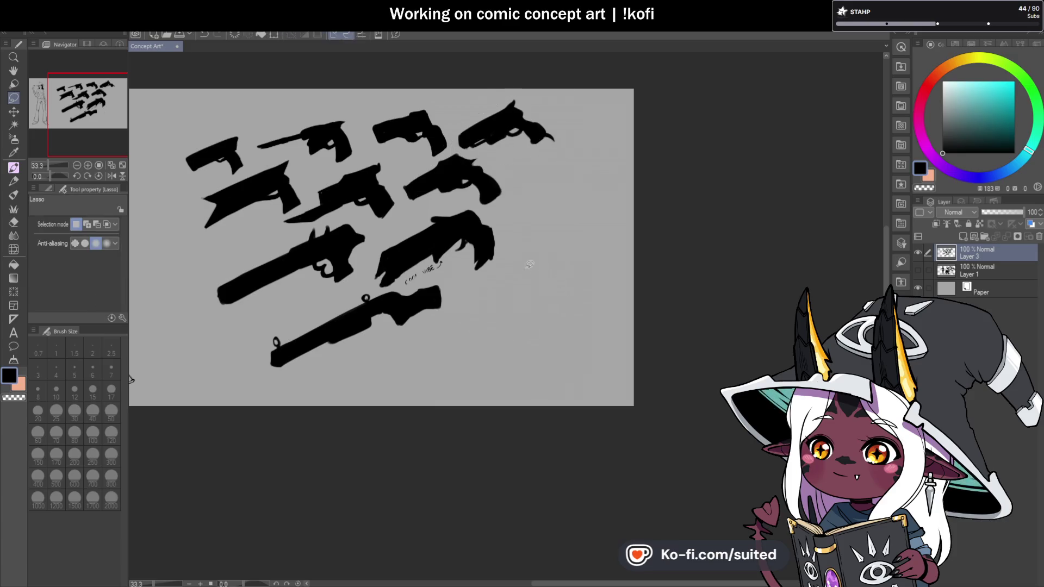
pyautogui.scroll(1, 375, 195)
# Re-ink the letters of the 'cool vibe' note among the black gun silhouettes
pyautogui.scroll(2, 457, 352)
pyautogui.press('p')
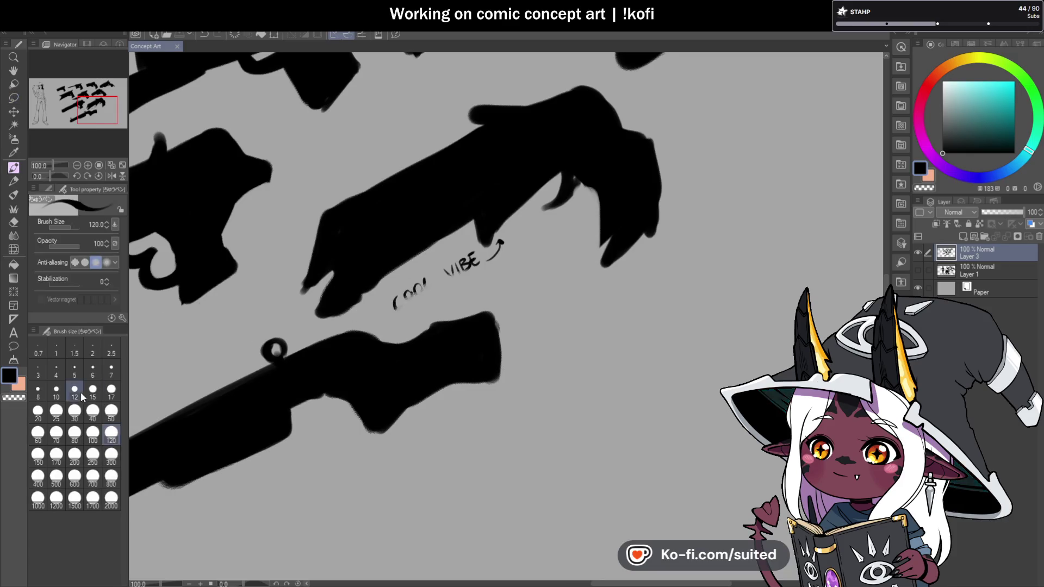
pyautogui.scroll(2, 406, 276)
pyautogui.moveTo(390, 341)
pyautogui.mouseDown()
pyautogui.moveTo(412, 332)
pyautogui.moveTo(447, 282)
pyautogui.moveTo(505, 256)
pyautogui.moveTo(514, 266)
pyautogui.mouseUp()
pyautogui.scroll(-5, 513, 266)
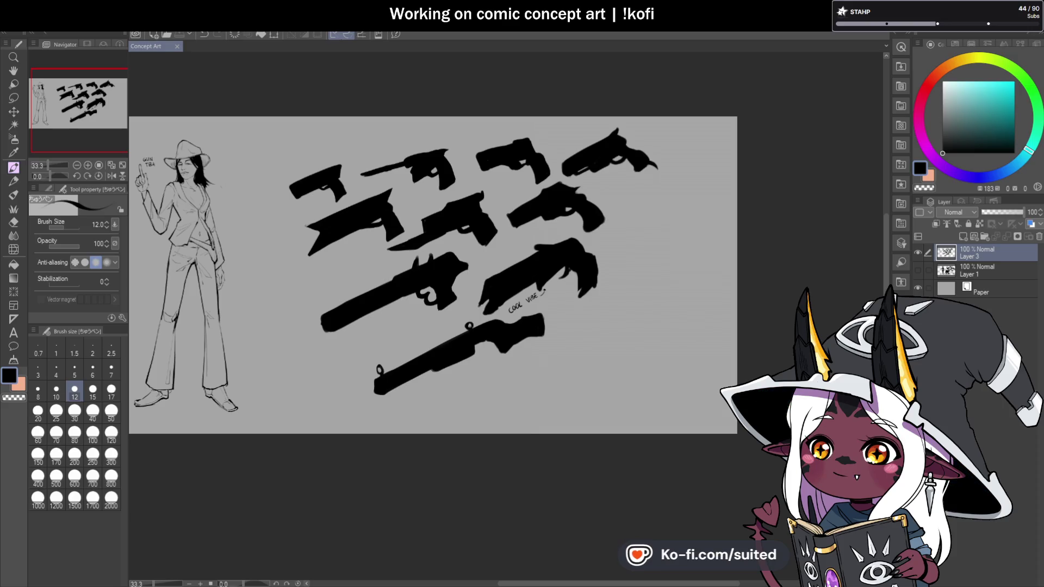
pyautogui.scroll(1, 576, 179)
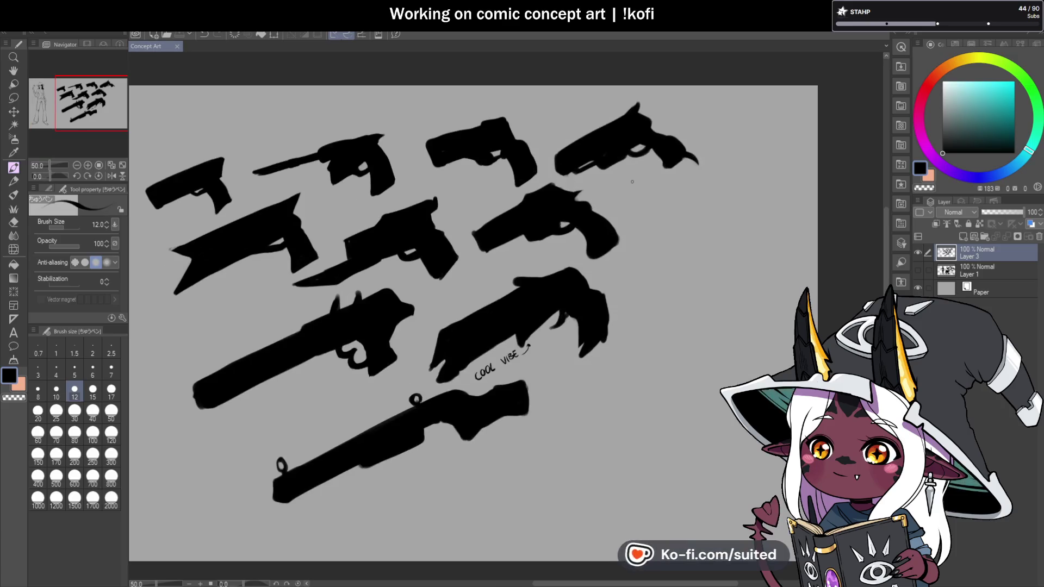
# Lasso all ten guns, scale them to 71%, tilt slightly and shift them up-right from the figure
pyautogui.press('m')
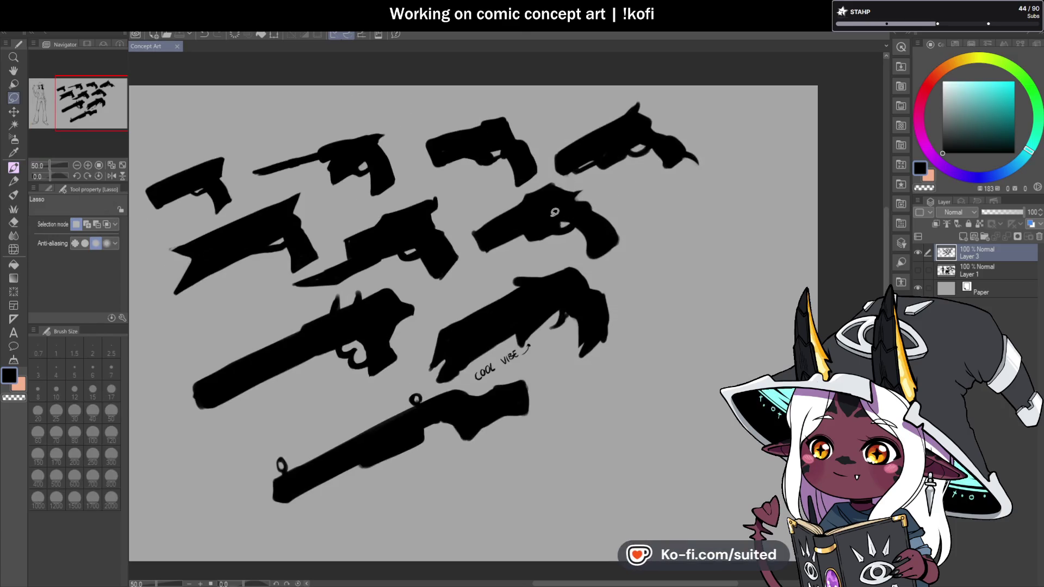
pyautogui.scroll(-1, 554, 212)
pyautogui.moveTo(313, 420)
pyautogui.mouseDown()
pyautogui.moveTo(674, 234)
pyautogui.moveTo(560, 102)
pyautogui.mouseUp()
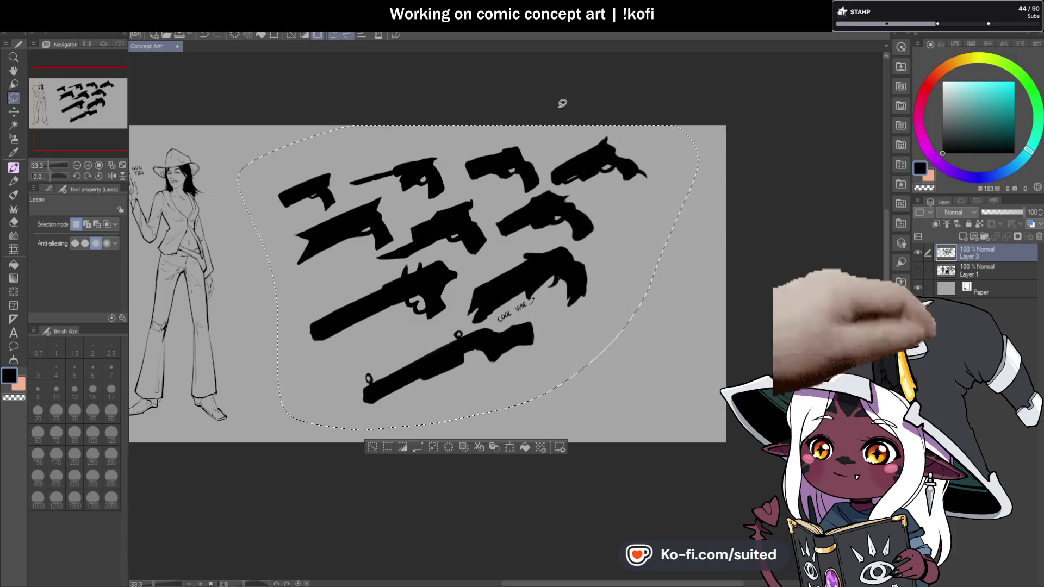
pyautogui.hotkey('ctrl', 't')
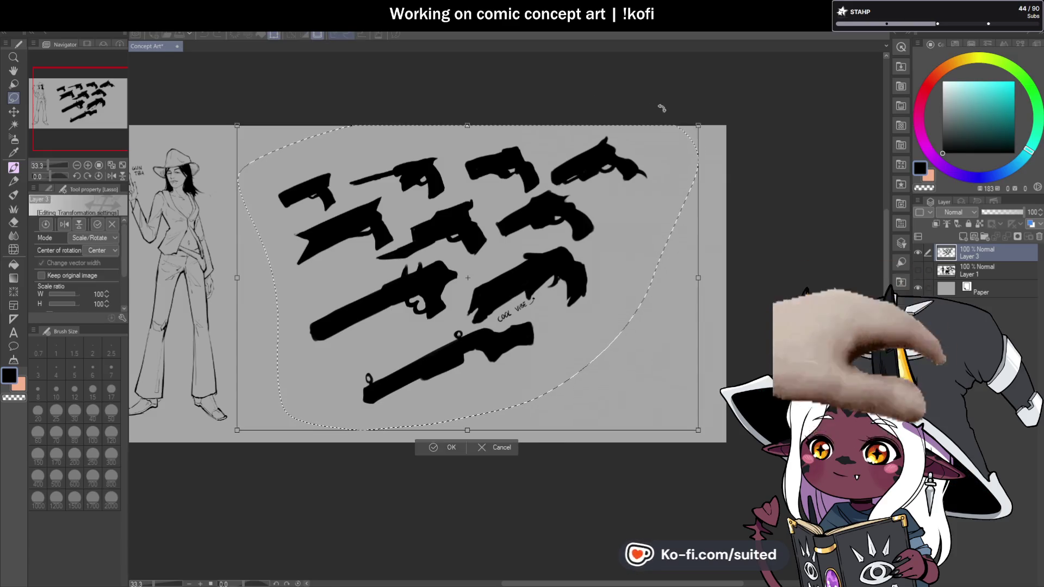
pyautogui.moveTo(591, 430); pyautogui.dragTo(550, 391)
pyautogui.moveTo(499, 332)
pyautogui.mouseDown()
pyautogui.moveTo(499, 250)
pyautogui.moveTo(478, 250)
pyautogui.mouseUp()
pyautogui.moveTo(509, 106); pyautogui.dragTo(599, 96)
pyautogui.moveTo(500, 211); pyautogui.dragTo(491, 205)
pyautogui.moveTo(583, 100); pyautogui.dragTo(571, 96)
pyautogui.moveTo(291, 258); pyautogui.dragTo(484, 255)
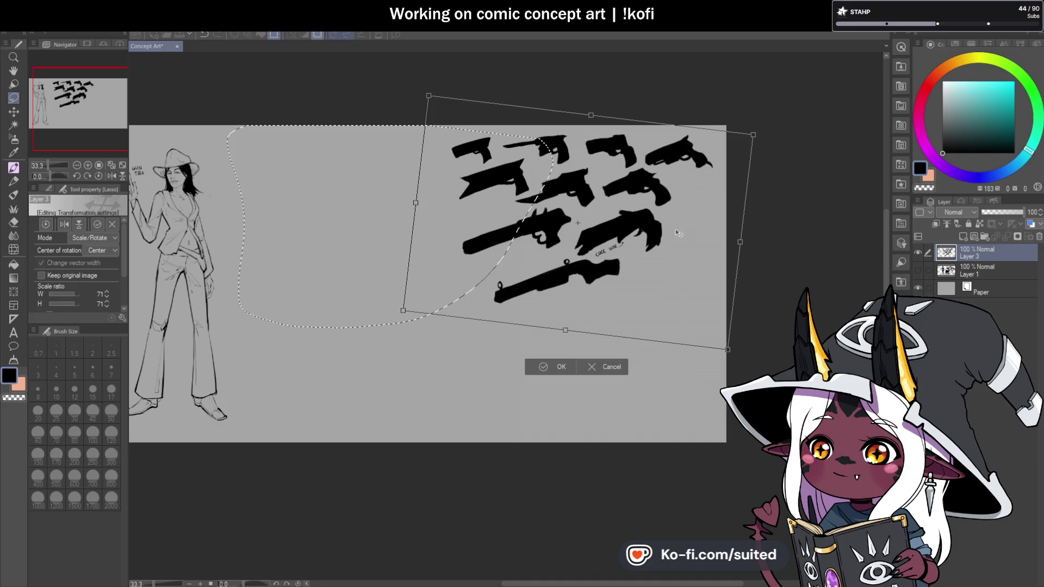
pyautogui.click(559, 368)
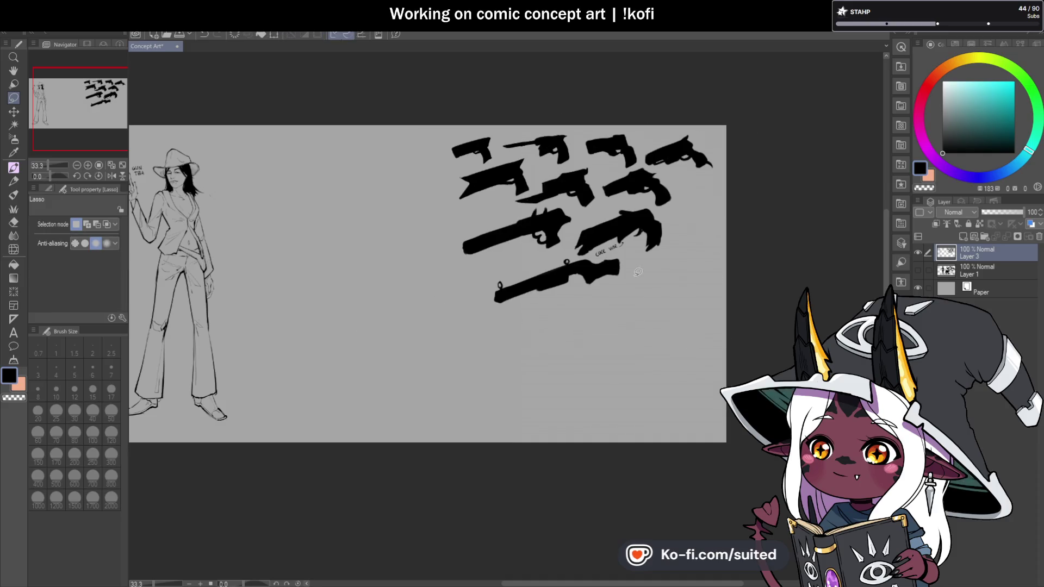
# Set the pen brush size to 120
pyautogui.press('p')
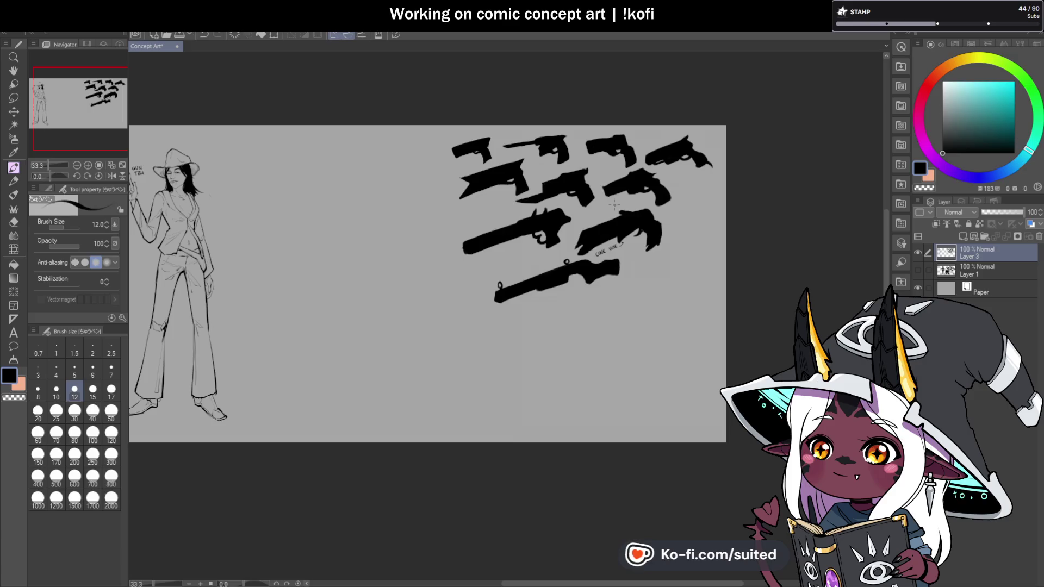
pyautogui.scroll(-1, 614, 205)
pyautogui.scroll(2, 600, 243)
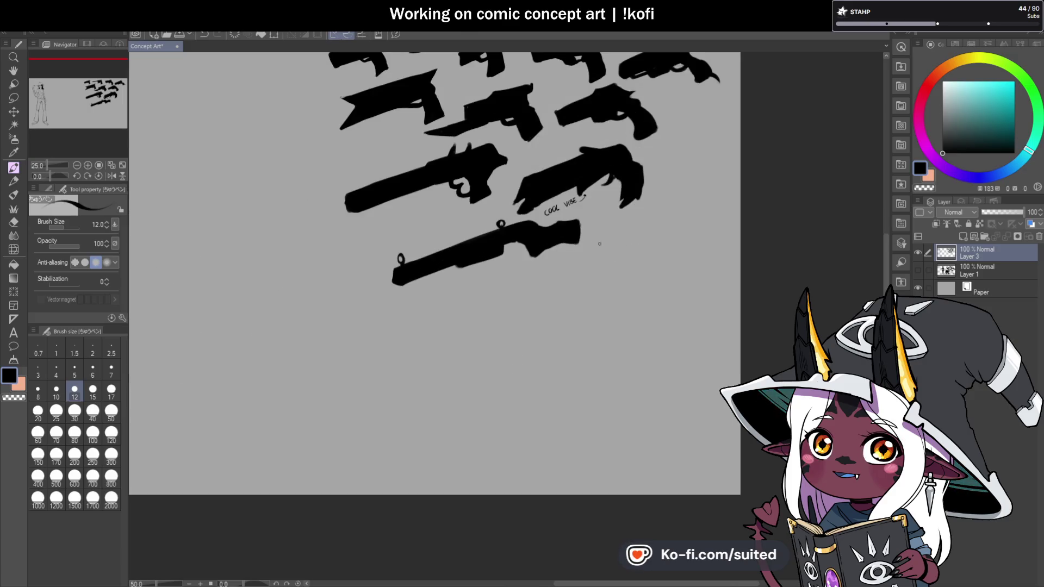
pyautogui.click(111, 434)
pyautogui.scroll(-1, 530, 284)
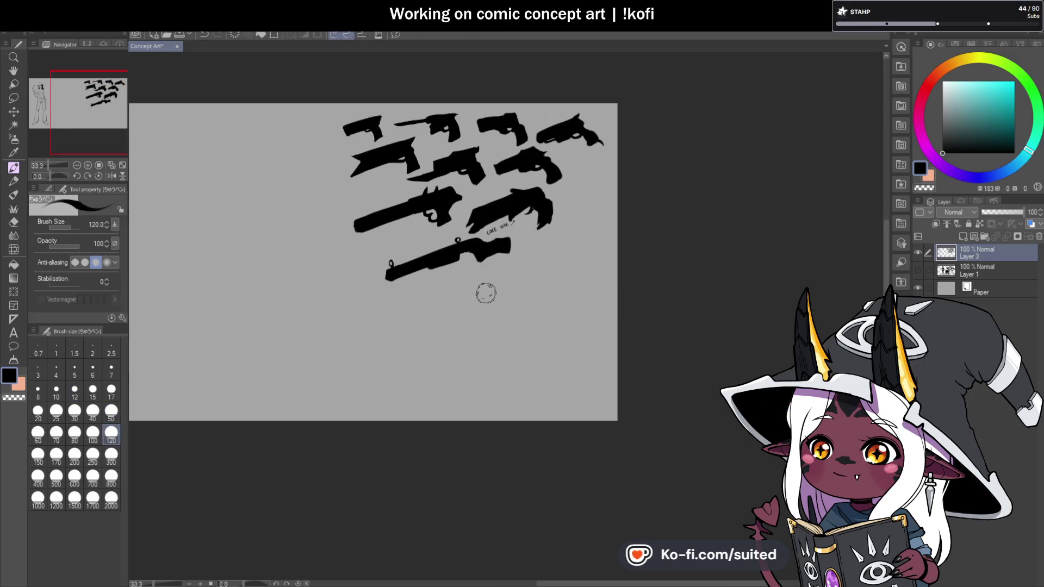
pyautogui.scroll(1, 495, 288)
pyautogui.scroll(-1, 506, 308)
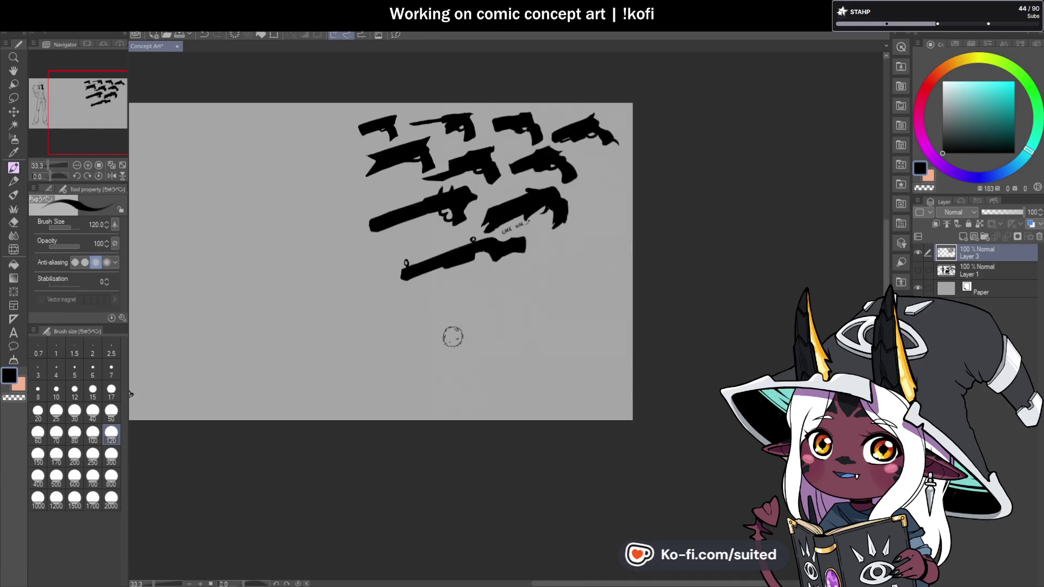
# Draw a long diagonal black stroke below the gun grid, redrawing it thicker after an undo
pyautogui.moveTo(481, 315); pyautogui.dragTo(563, 297)
pyautogui.hotkey('ctrl', 'z')
pyautogui.moveTo(495, 291); pyautogui.dragTo(552, 273)
pyautogui.scroll(1, 530, 283)
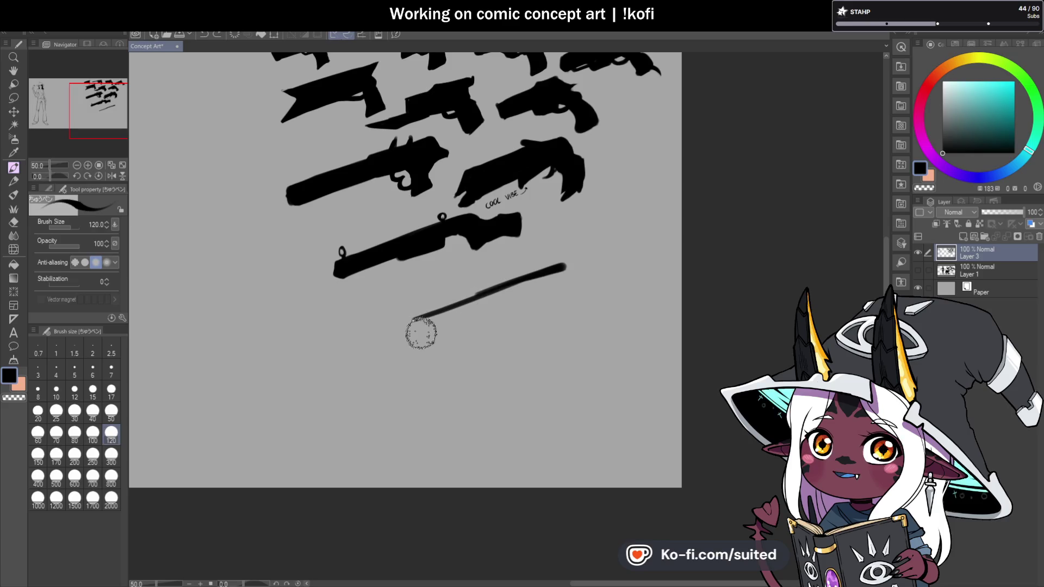
# Outline and fill a large black gun body below the bottom rifle
pyautogui.moveTo(421, 320); pyautogui.dragTo(415, 329)
pyautogui.moveTo(422, 365); pyautogui.dragTo(474, 344)
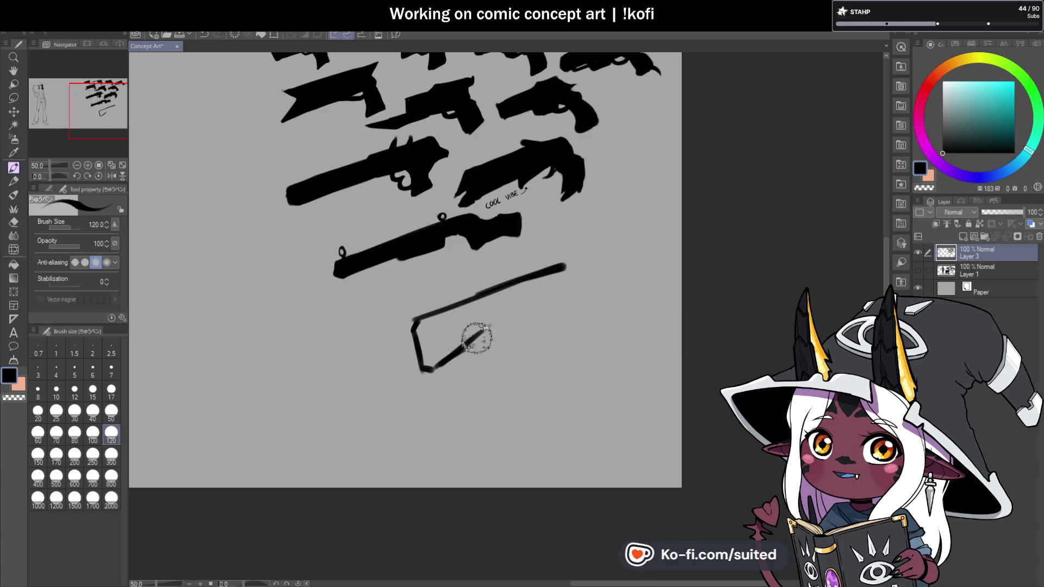
pyautogui.moveTo(571, 297)
pyautogui.mouseDown()
pyautogui.moveTo(554, 275)
pyautogui.moveTo(427, 321)
pyautogui.moveTo(427, 357)
pyautogui.moveTo(479, 311)
pyautogui.moveTo(473, 328)
pyautogui.moveTo(553, 289)
pyautogui.moveTo(471, 292)
pyautogui.moveTo(557, 255)
pyautogui.mouseUp()
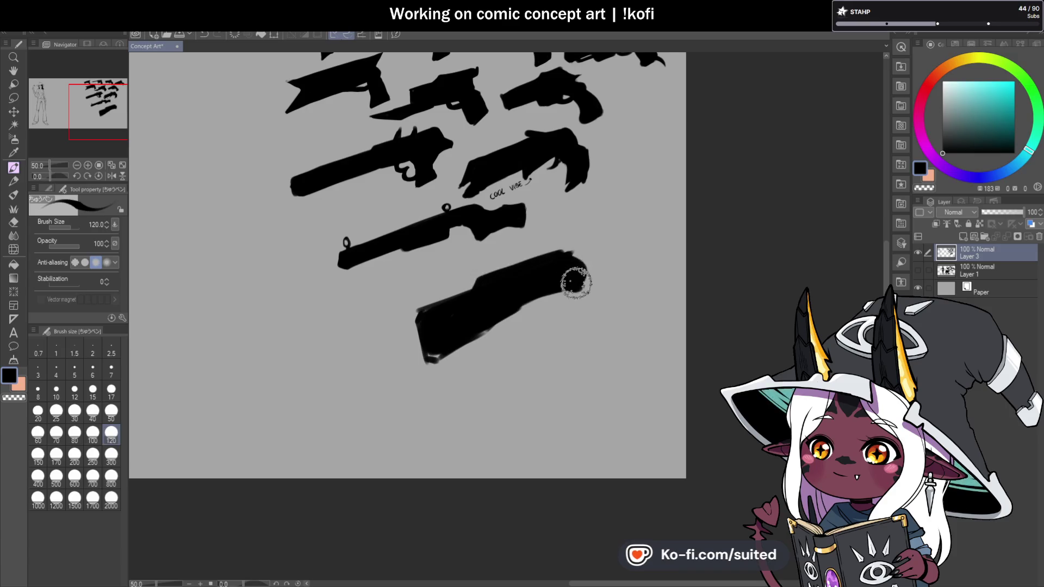
pyautogui.scroll(-1, 575, 279)
pyautogui.scroll(1, 607, 306)
# Trim the lower stock and reshape the gun's lower-left end into a slanted edge
pyautogui.moveTo(426, 324); pyautogui.dragTo(412, 334)
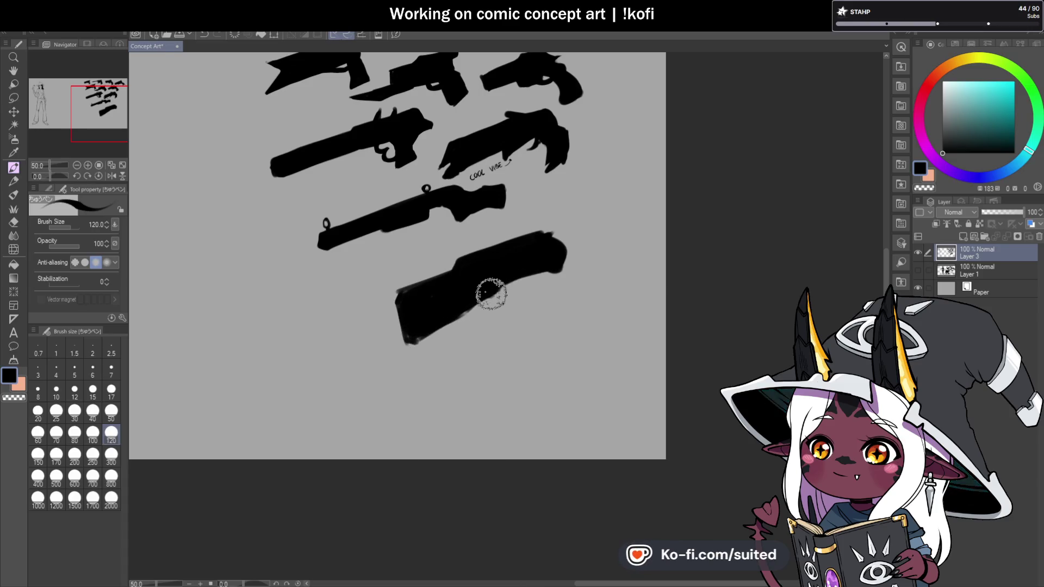
pyautogui.moveTo(517, 289); pyautogui.dragTo(387, 336)
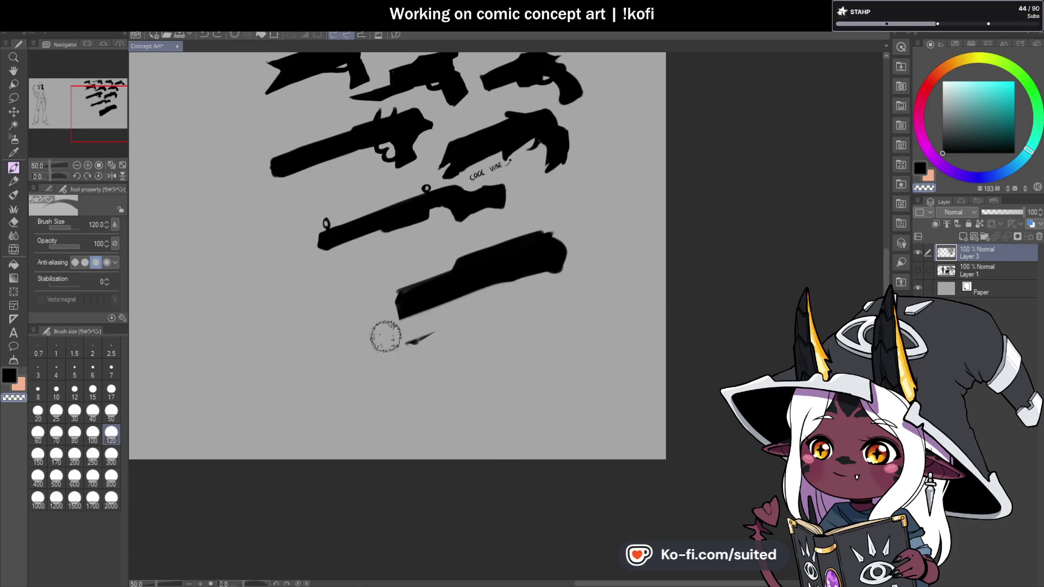
pyautogui.moveTo(435, 299)
pyautogui.mouseDown()
pyautogui.moveTo(402, 324)
pyautogui.moveTo(500, 294)
pyautogui.moveTo(548, 261)
pyautogui.moveTo(430, 311)
pyautogui.mouseUp()
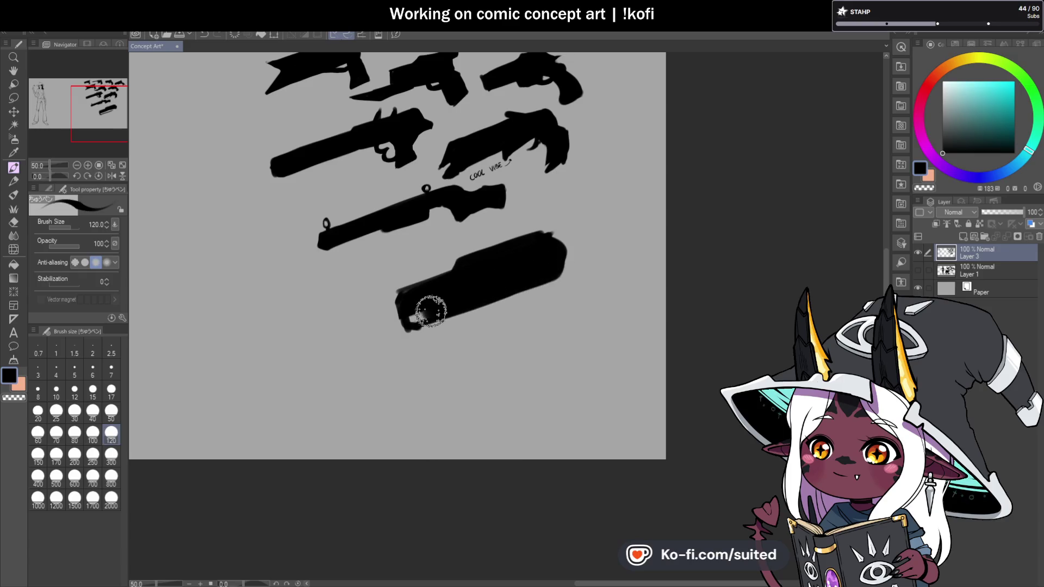
pyautogui.scroll(-3, 503, 299)
pyautogui.scroll(3, 517, 297)
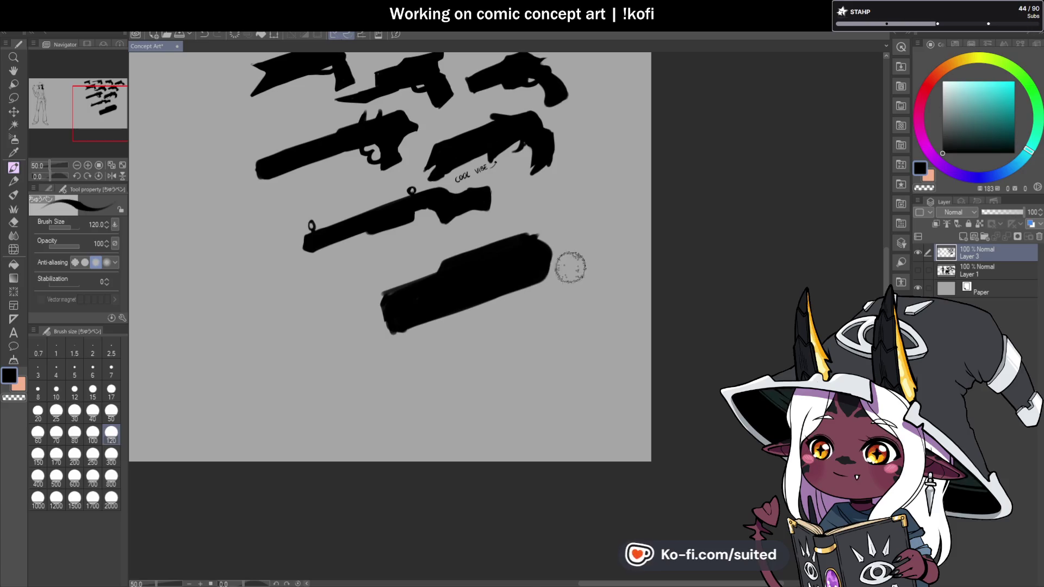
pyautogui.moveTo(407, 322)
pyautogui.mouseDown()
pyautogui.moveTo(380, 312)
pyautogui.moveTo(392, 288)
pyautogui.moveTo(385, 334)
pyautogui.moveTo(389, 296)
pyautogui.moveTo(401, 291)
pyautogui.moveTo(366, 337)
pyautogui.moveTo(516, 286)
pyautogui.mouseUp()
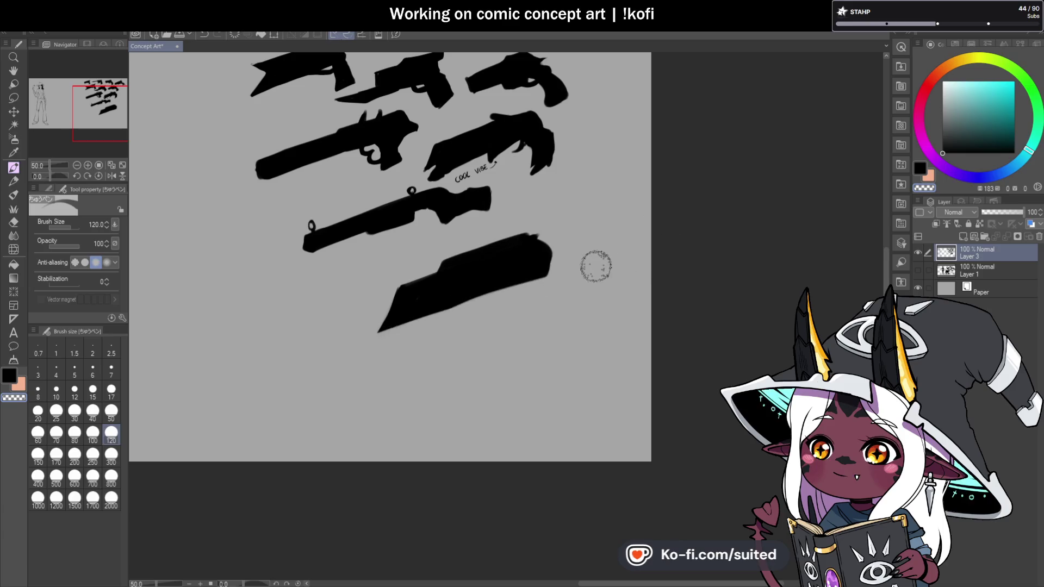
pyautogui.moveTo(460, 296)
pyautogui.mouseDown()
pyautogui.moveTo(538, 273)
pyautogui.moveTo(573, 289)
pyautogui.moveTo(575, 354)
pyautogui.moveTo(530, 385)
pyautogui.moveTo(544, 350)
pyautogui.moveTo(526, 299)
pyautogui.moveTo(566, 307)
pyautogui.moveTo(560, 327)
pyautogui.moveTo(517, 303)
pyautogui.moveTo(523, 388)
pyautogui.mouseUp()
# Shorten the handle's overlong tip and touch up the gun's bottom edge
pyautogui.scroll(1, 555, 252)
pyautogui.hotkey('ctrl', 'z')
pyautogui.moveTo(560, 321)
pyautogui.mouseDown()
pyautogui.moveTo(540, 349)
pyautogui.moveTo(548, 358)
pyautogui.moveTo(578, 329)
pyautogui.moveTo(574, 289)
pyautogui.mouseUp()
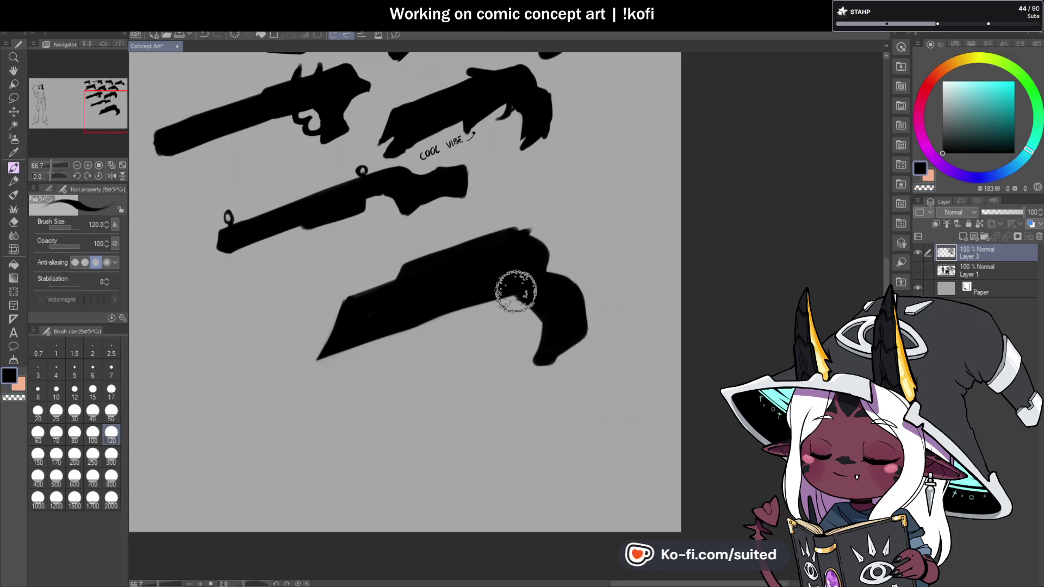
pyautogui.scroll(-3, 591, 278)
pyautogui.scroll(2, 653, 306)
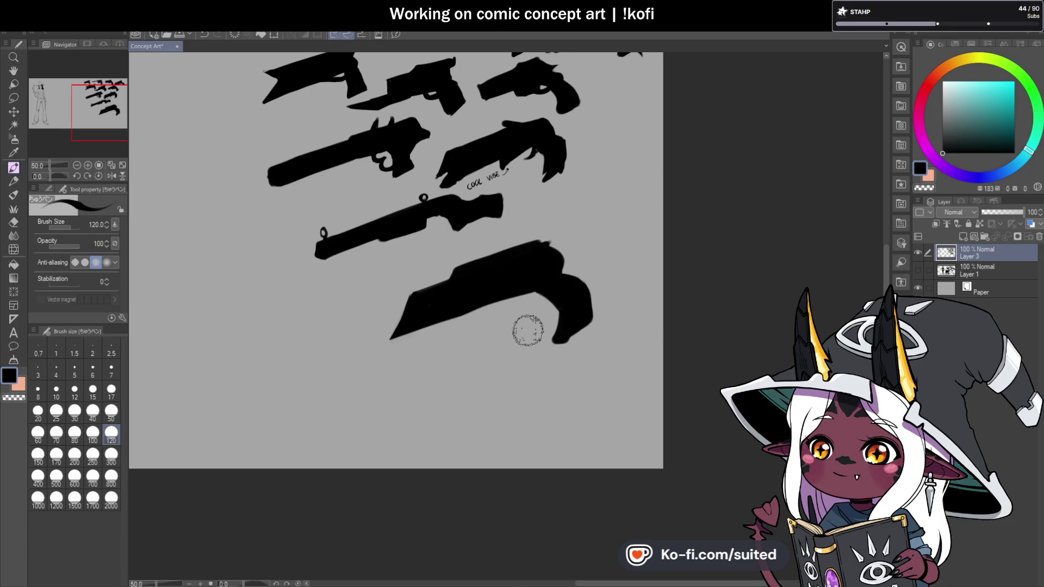
pyautogui.scroll(1, 528, 330)
pyautogui.moveTo(461, 305)
pyautogui.mouseDown()
pyautogui.moveTo(468, 315)
pyautogui.moveTo(539, 301)
pyautogui.moveTo(495, 289)
pyautogui.moveTo(506, 303)
pyautogui.moveTo(538, 294)
pyautogui.moveTo(493, 288)
pyautogui.mouseUp()
pyautogui.scroll(-2, 493, 288)
# Check the gun in a mirrored view, then lengthen its tapering front barrel
pyautogui.click(111, 176)
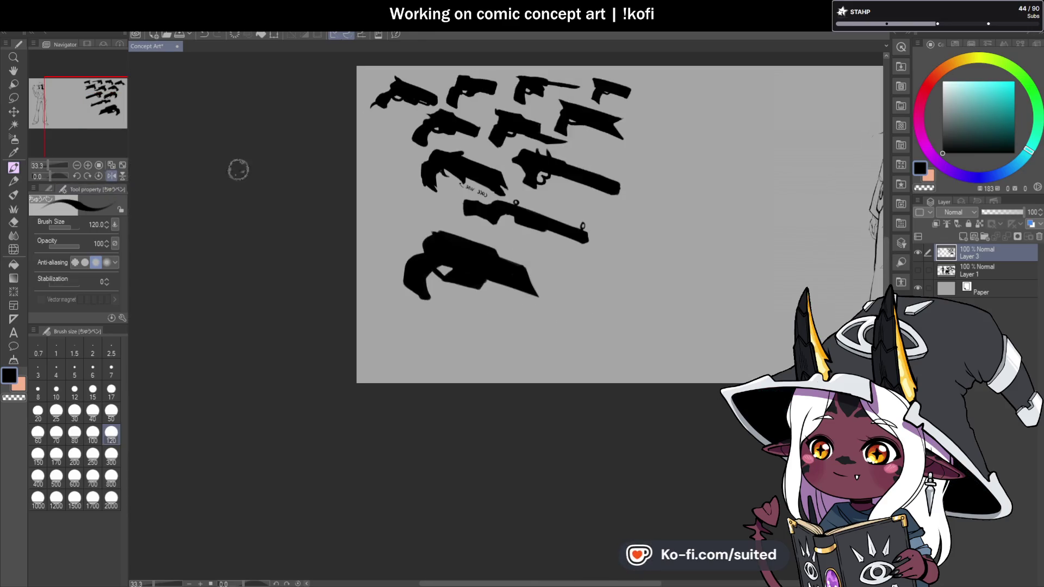
pyautogui.scroll(2, 566, 329)
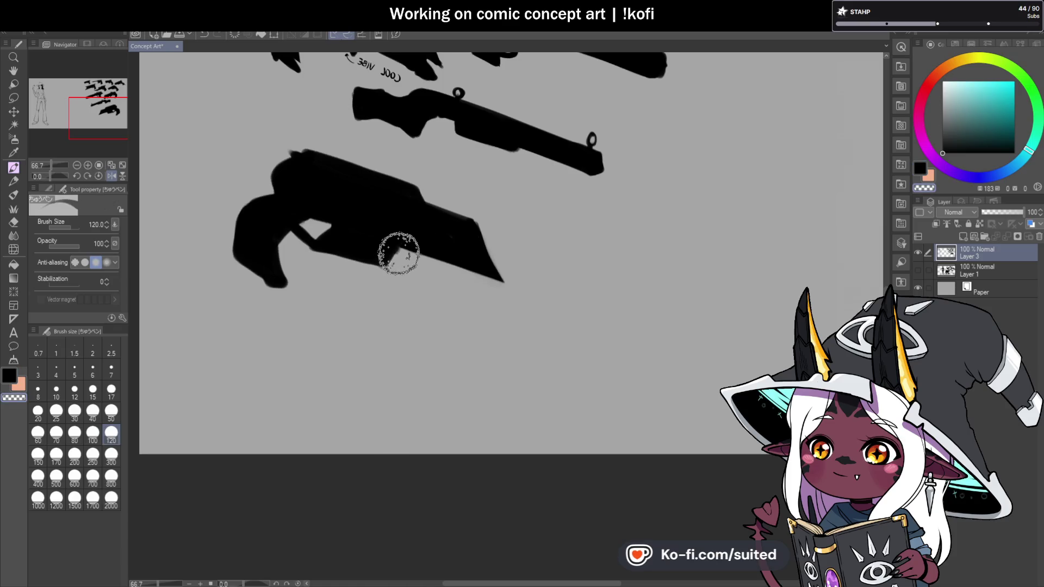
pyautogui.press('c')
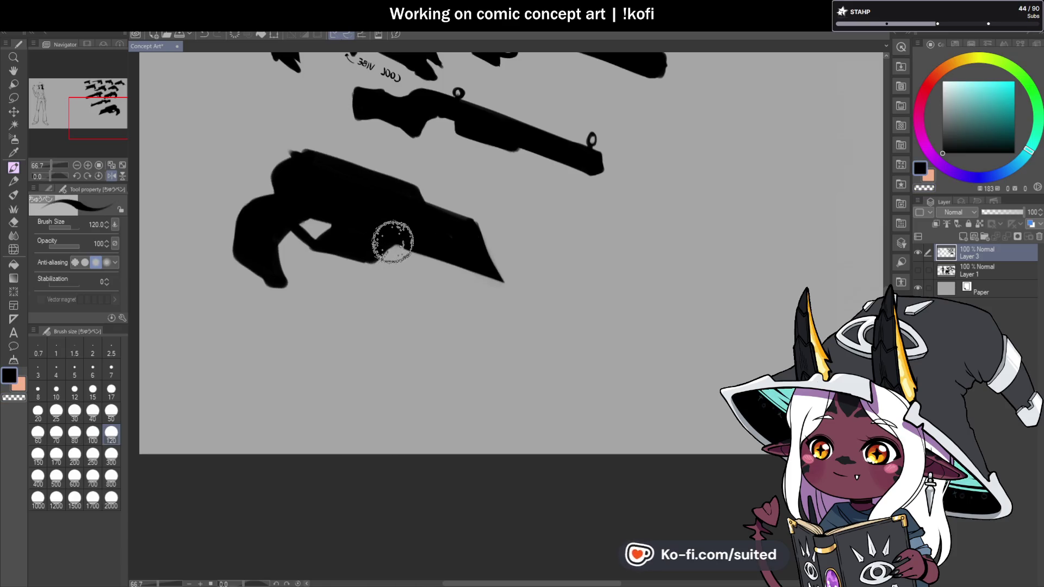
pyautogui.press('h')
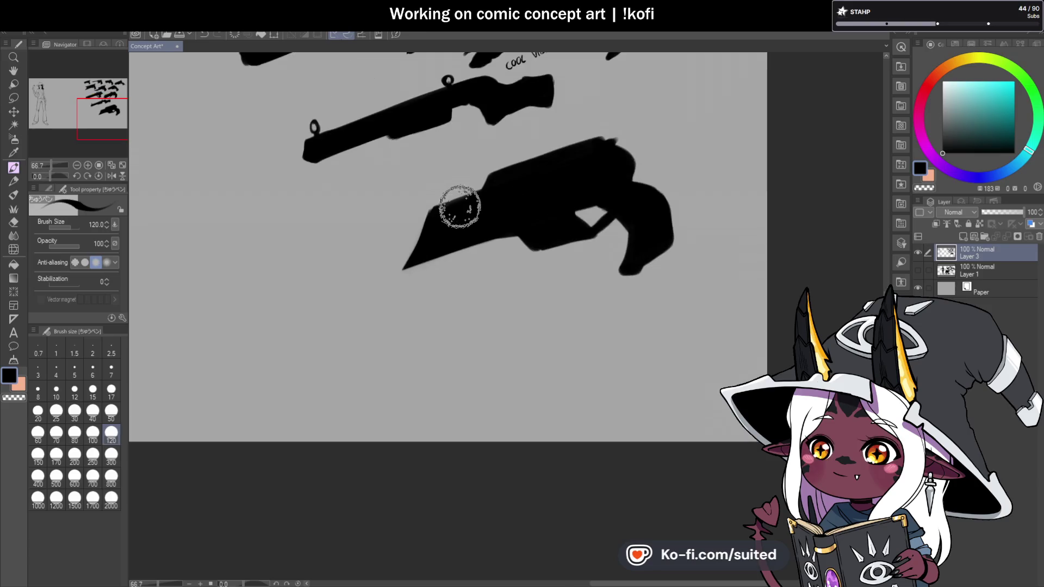
pyautogui.moveTo(444, 204); pyautogui.dragTo(380, 221)
pyautogui.moveTo(431, 249)
pyautogui.mouseDown()
pyautogui.moveTo(310, 292)
pyautogui.moveTo(373, 221)
pyautogui.moveTo(354, 247)
pyautogui.moveTo(448, 215)
pyautogui.moveTo(362, 267)
pyautogui.moveTo(396, 228)
pyautogui.moveTo(368, 205)
pyautogui.moveTo(354, 240)
pyautogui.moveTo(473, 187)
pyautogui.moveTo(384, 228)
pyautogui.moveTo(354, 272)
pyautogui.moveTo(393, 266)
pyautogui.mouseUp()
# Reshape the front wedge's upper-left edge into a slanted point
pyautogui.scroll(-2, 464, 249)
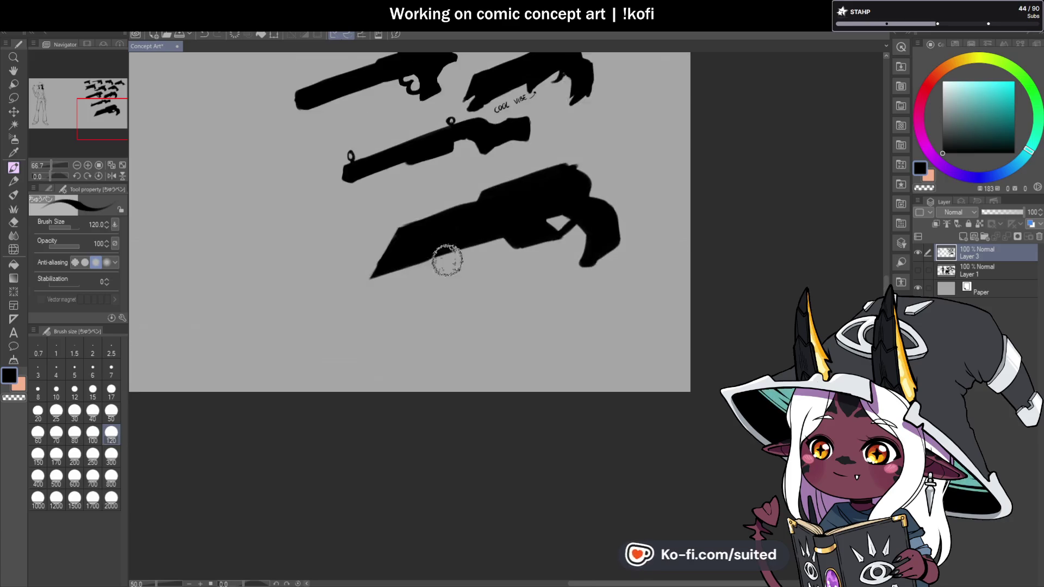
pyautogui.scroll(-1, 602, 193)
pyautogui.scroll(3, 524, 219)
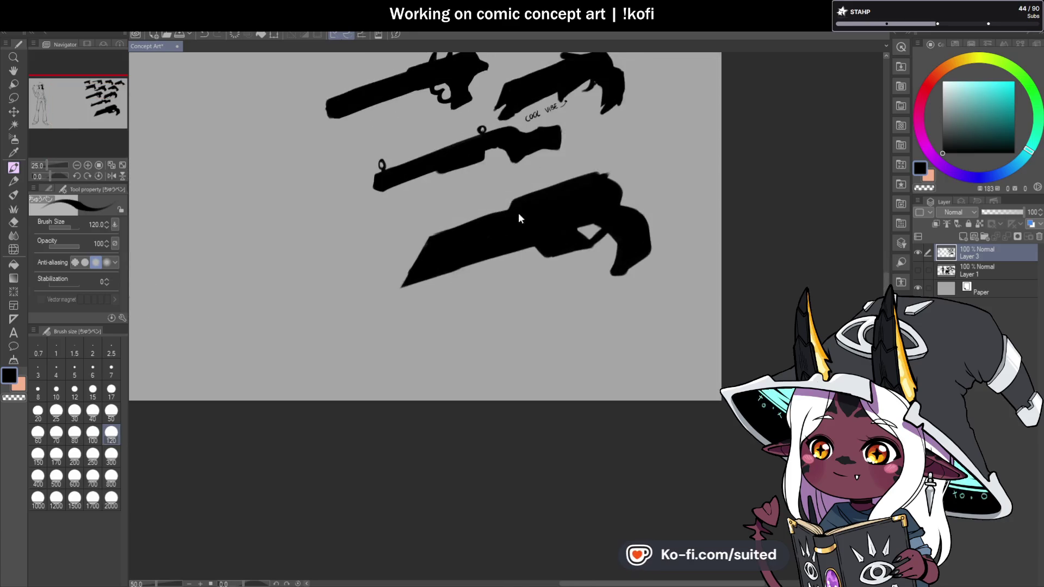
pyautogui.press('c')
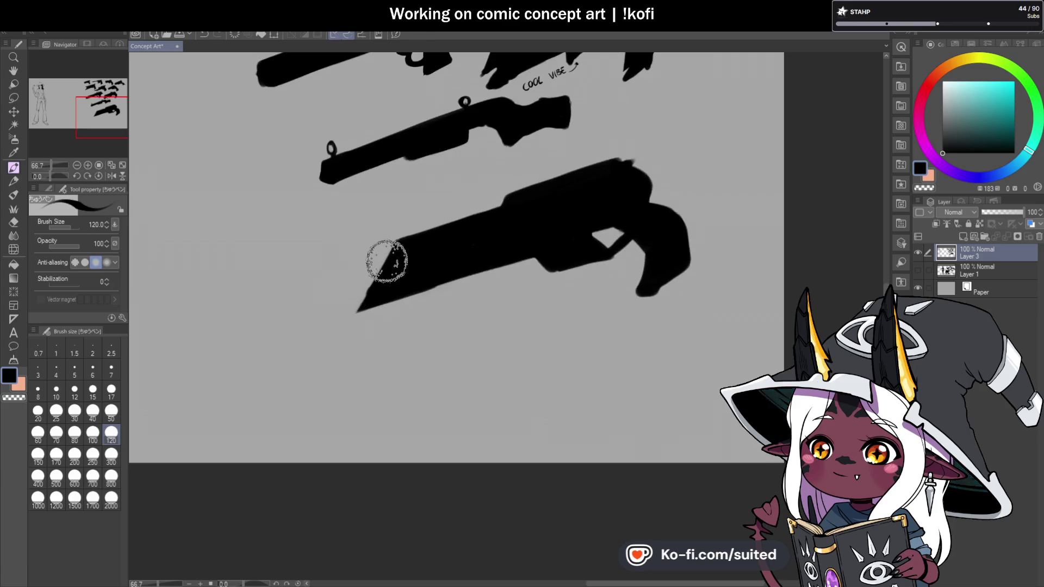
pyautogui.press('c')
pyautogui.moveTo(373, 268)
pyautogui.mouseDown()
pyautogui.moveTo(364, 308)
pyautogui.moveTo(553, 245)
pyautogui.mouseUp()
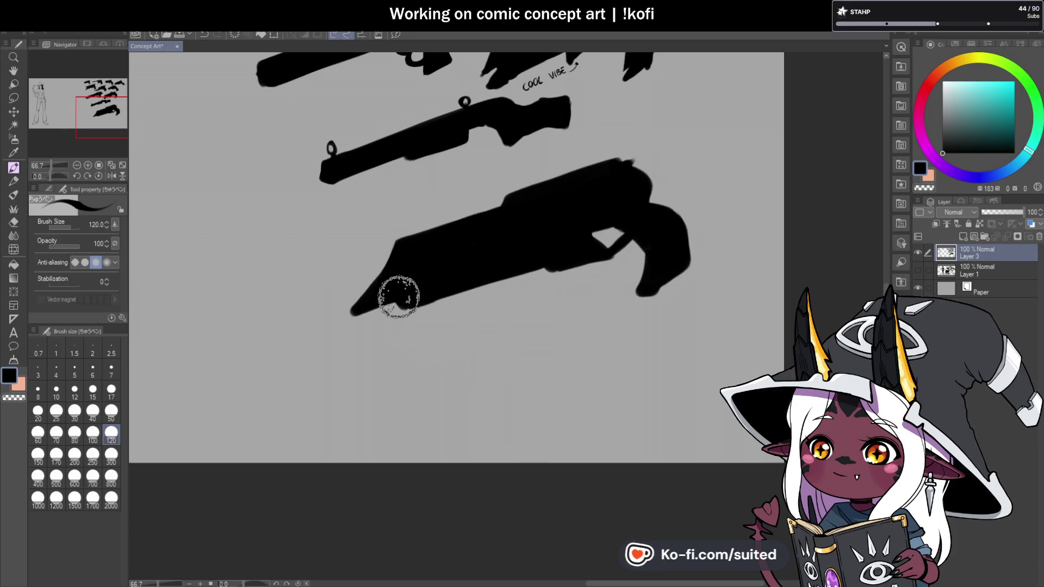
# Fill out and round the bottom of the grip, then check it in a mirrored view
pyautogui.hotkey('ctrl', '-')
pyautogui.hotkey('ctrl', '-')
pyautogui.hotkey('ctrl', '-')
pyautogui.scroll(1, 587, 299)
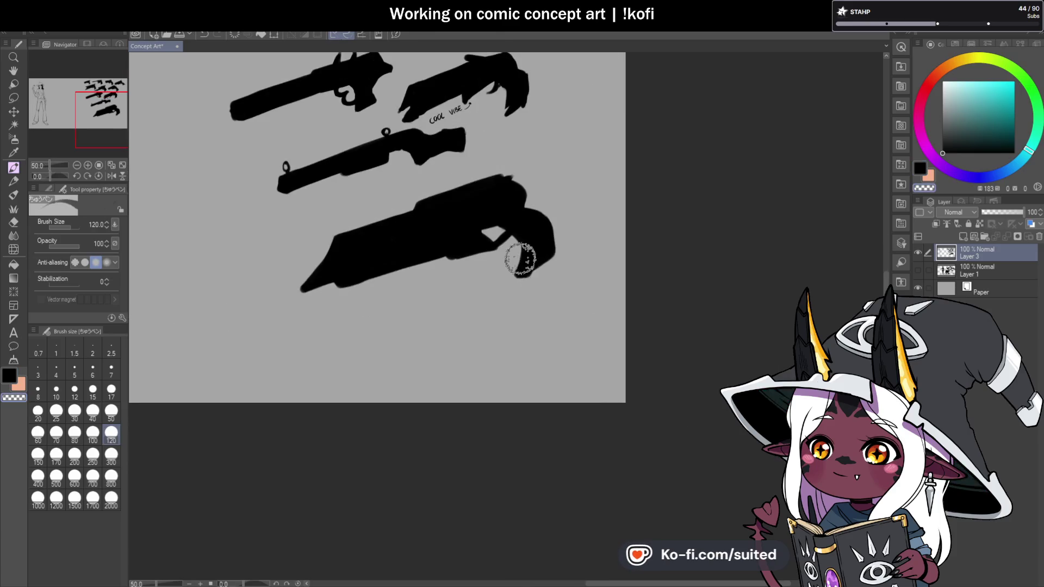
pyautogui.moveTo(531, 282)
pyautogui.mouseDown()
pyautogui.moveTo(550, 261)
pyautogui.moveTo(540, 220)
pyautogui.mouseUp()
pyautogui.moveTo(550, 263)
pyautogui.mouseDown()
pyautogui.moveTo(527, 280)
pyautogui.moveTo(557, 266)
pyautogui.mouseUp()
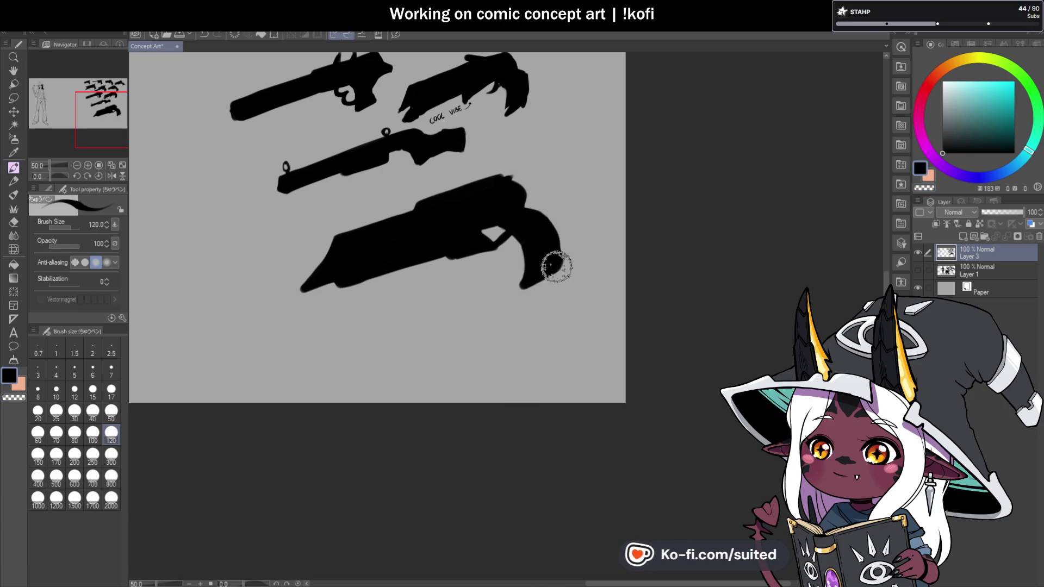
pyautogui.scroll(-1, 570, 298)
pyautogui.click(111, 176)
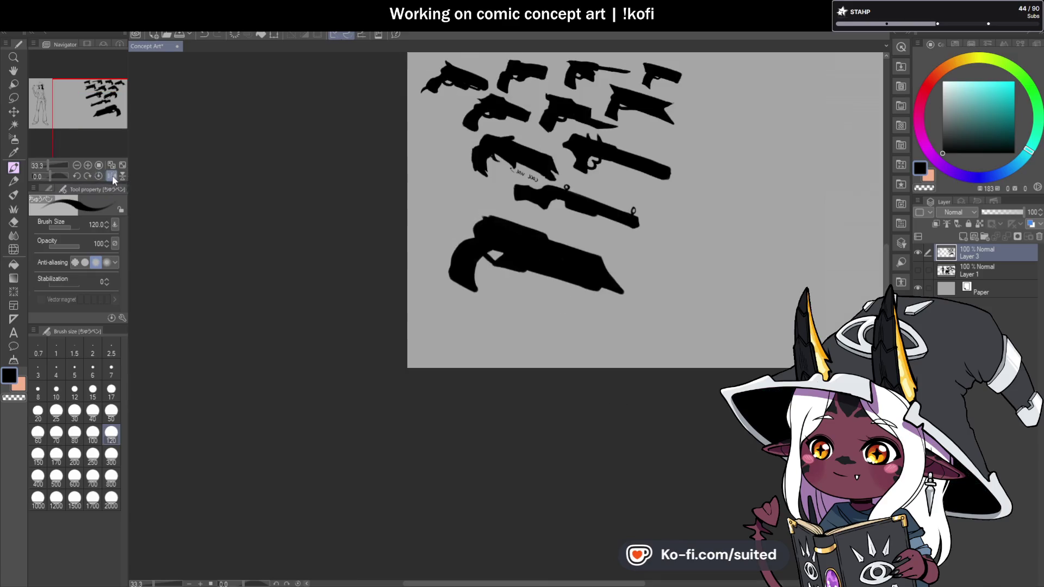
# Restore the unmirrored view and build up the gun's top edge
pyautogui.scroll(1, 681, 256)
pyautogui.scroll(-1, 681, 255)
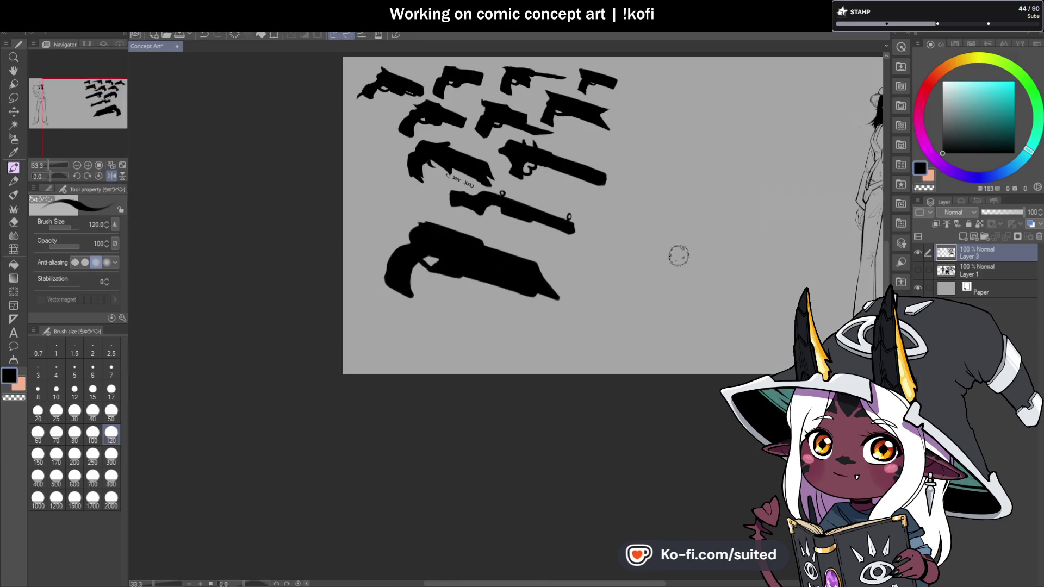
pyautogui.click(112, 176)
pyautogui.scroll(3, 600, 230)
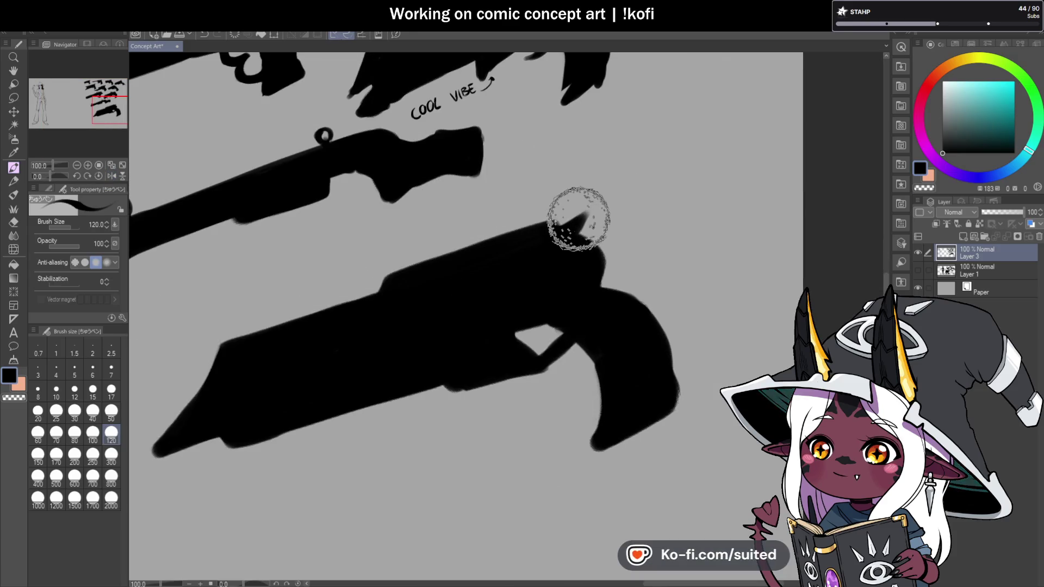
pyautogui.moveTo(563, 222)
pyautogui.mouseDown()
pyautogui.moveTo(452, 245)
pyautogui.moveTo(533, 238)
pyautogui.moveTo(597, 279)
pyautogui.moveTo(573, 226)
pyautogui.moveTo(611, 278)
pyautogui.moveTo(576, 233)
pyautogui.moveTo(564, 249)
pyautogui.mouseUp()
# Square off the trigger-guard opening and smooth the grip edge
pyautogui.press('c')
pyautogui.scroll(-3, 662, 241)
pyautogui.scroll(2, 646, 258)
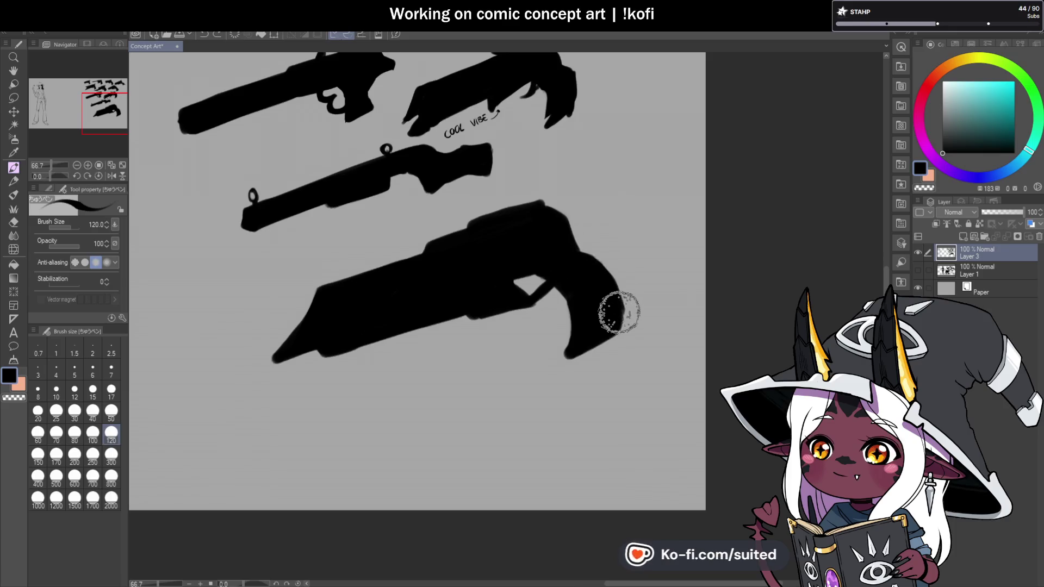
pyautogui.scroll(-2, 595, 275)
pyautogui.scroll(2, 558, 267)
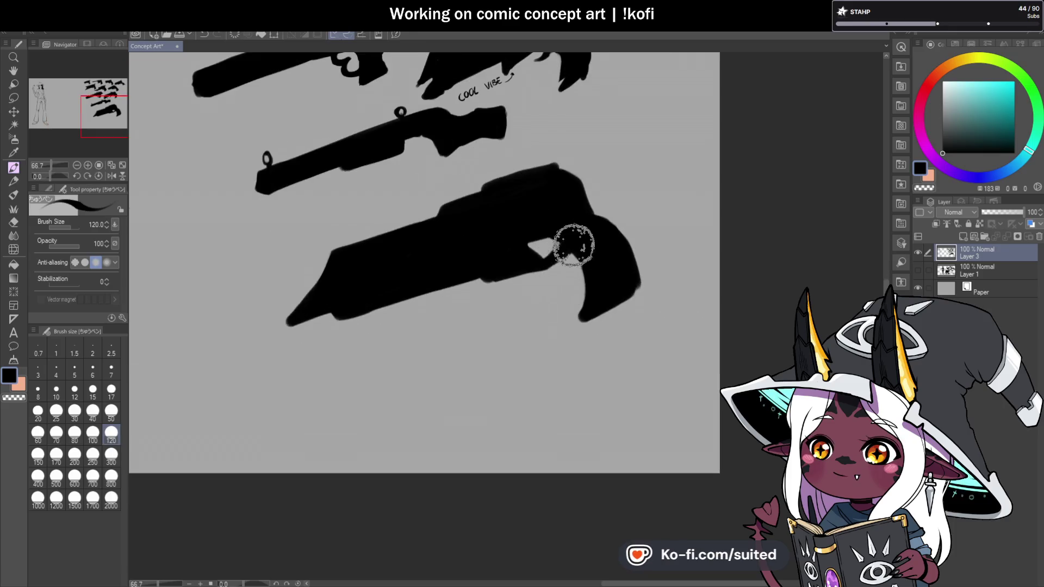
pyautogui.scroll(1, 548, 250)
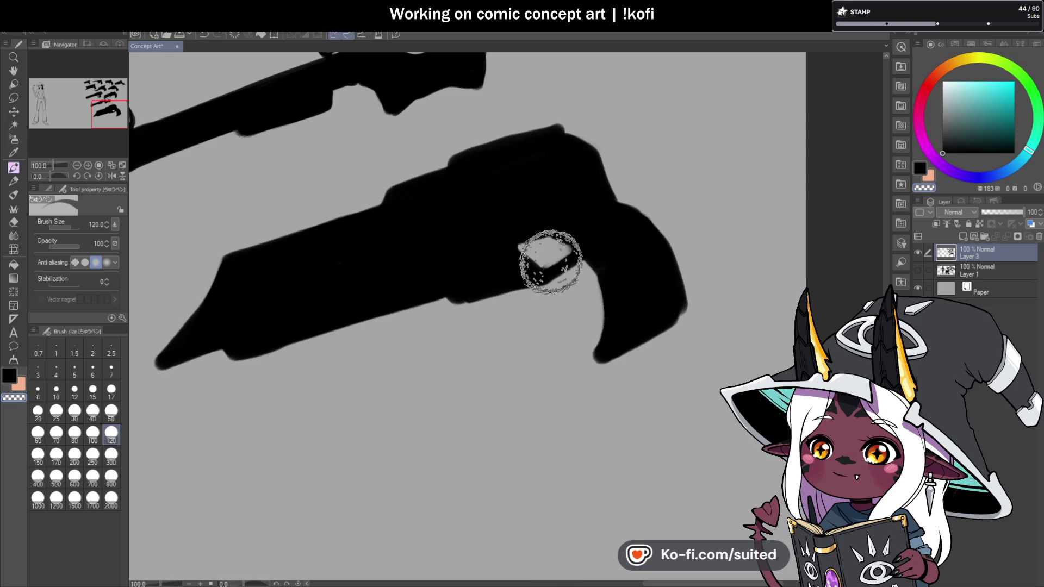
pyautogui.press('c')
pyautogui.moveTo(576, 256)
pyautogui.mouseDown()
pyautogui.moveTo(536, 280)
pyautogui.moveTo(457, 291)
pyautogui.moveTo(540, 283)
pyautogui.mouseUp()
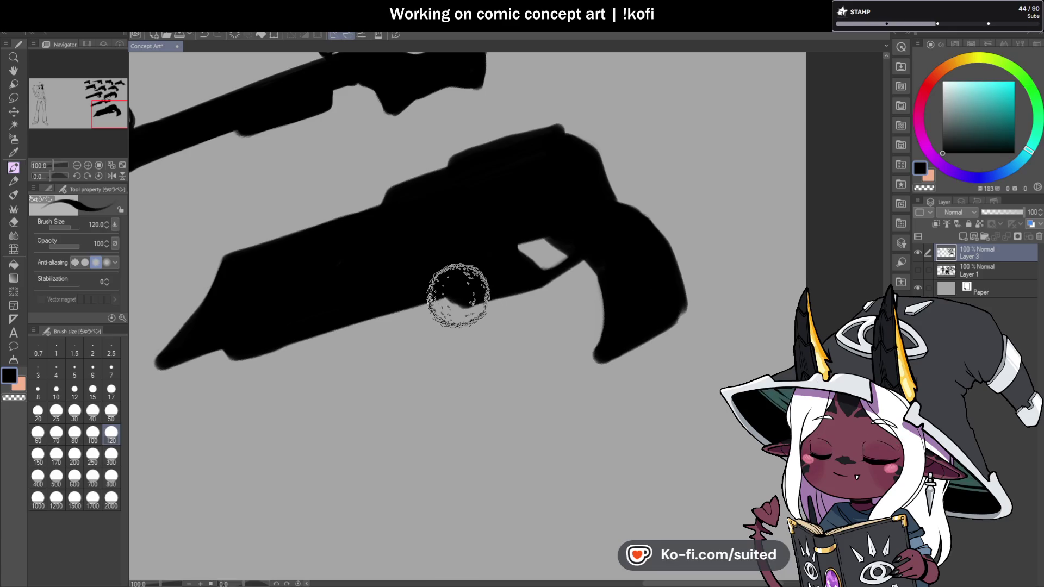
pyautogui.scroll(-3, 643, 271)
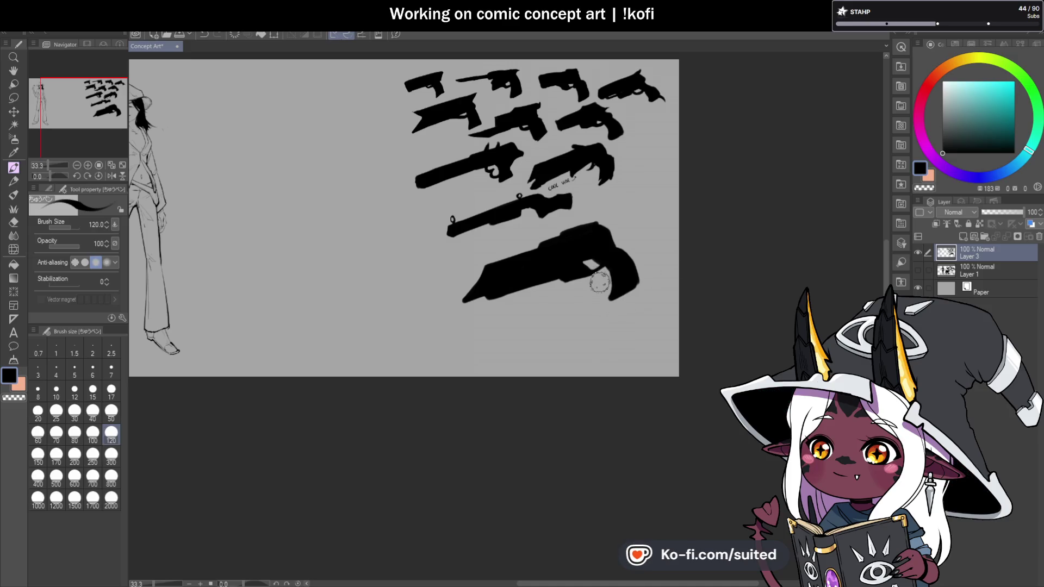
pyautogui.scroll(1, 598, 289)
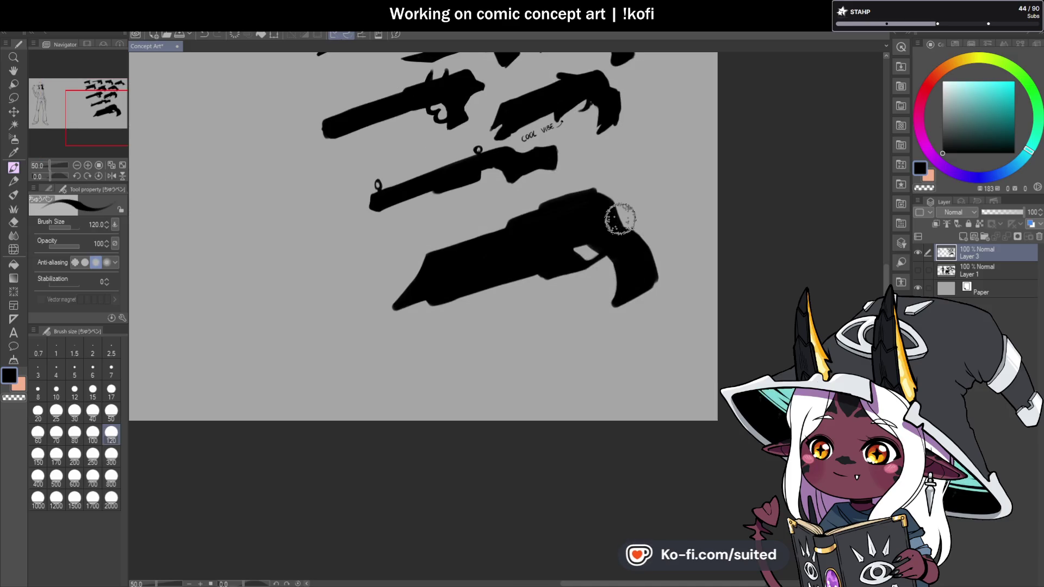
# Lasso the barrel portion of the large gun
pyautogui.press('m')
pyautogui.moveTo(523, 202)
pyautogui.mouseDown()
pyautogui.moveTo(374, 288)
pyautogui.moveTo(566, 293)
pyautogui.mouseUp()
pyautogui.moveTo(541, 202); pyautogui.dragTo(538, 204)
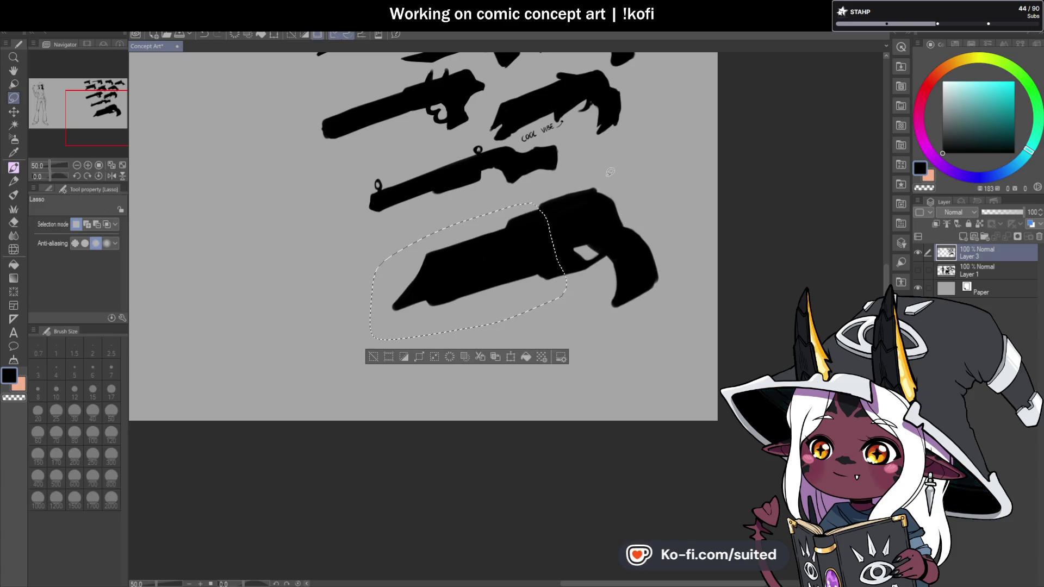
# Nudge the selected barrel slightly down-left and deselect it
pyautogui.hotkey('ctrl', 't')
pyautogui.moveTo(473, 327); pyautogui.dragTo(462, 330)
pyautogui.click(440, 364)
pyautogui.hotkey('ctrl', 'd')
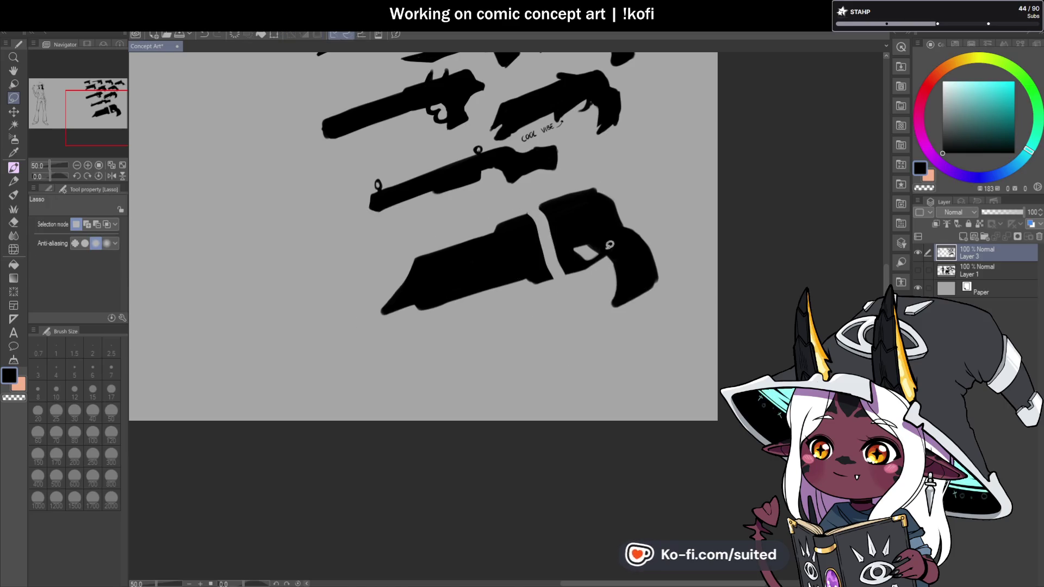
# Erase a notch into the gun's underside to recut the trigger guard, checking it mirrored
pyautogui.press('p')
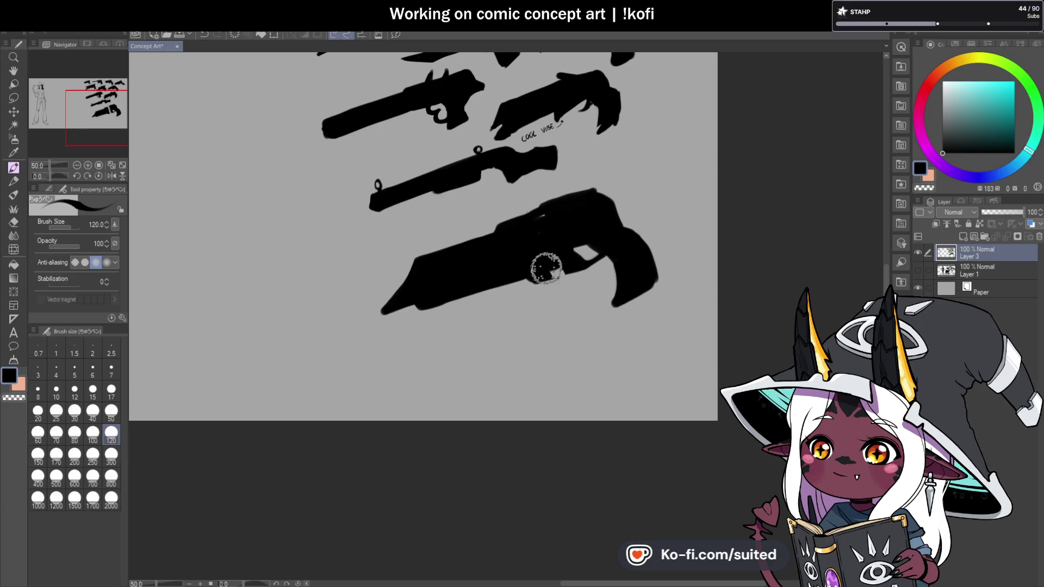
pyautogui.scroll(1, 565, 266)
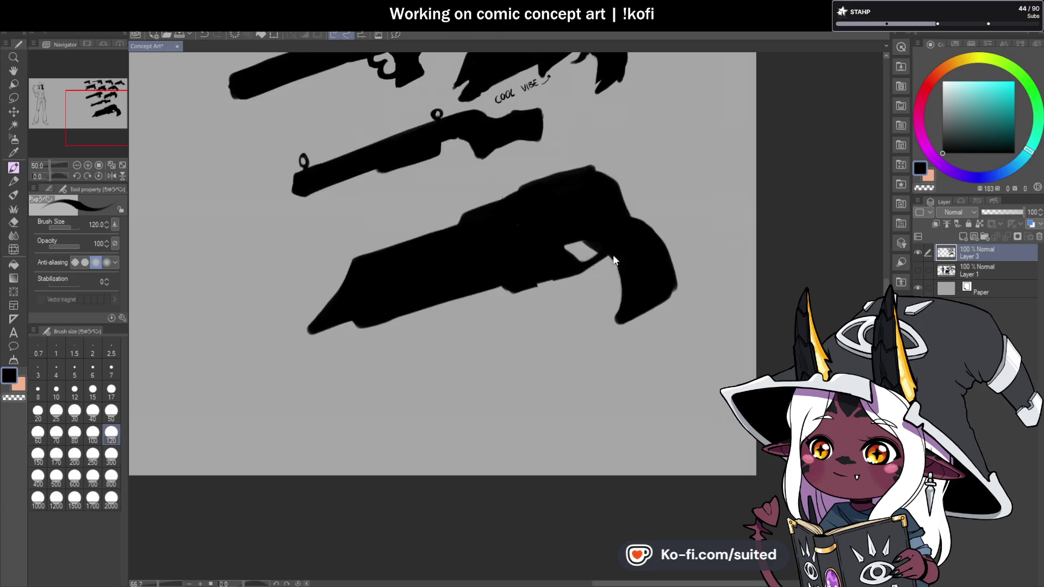
pyautogui.press('c')
pyautogui.moveTo(593, 256)
pyautogui.mouseDown()
pyautogui.moveTo(583, 266)
pyautogui.moveTo(604, 265)
pyautogui.moveTo(594, 285)
pyautogui.moveTo(611, 287)
pyautogui.moveTo(560, 260)
pyautogui.moveTo(611, 242)
pyautogui.moveTo(543, 275)
pyautogui.moveTo(608, 252)
pyautogui.mouseUp()
pyautogui.press('c')
pyautogui.scroll(-3, 609, 253)
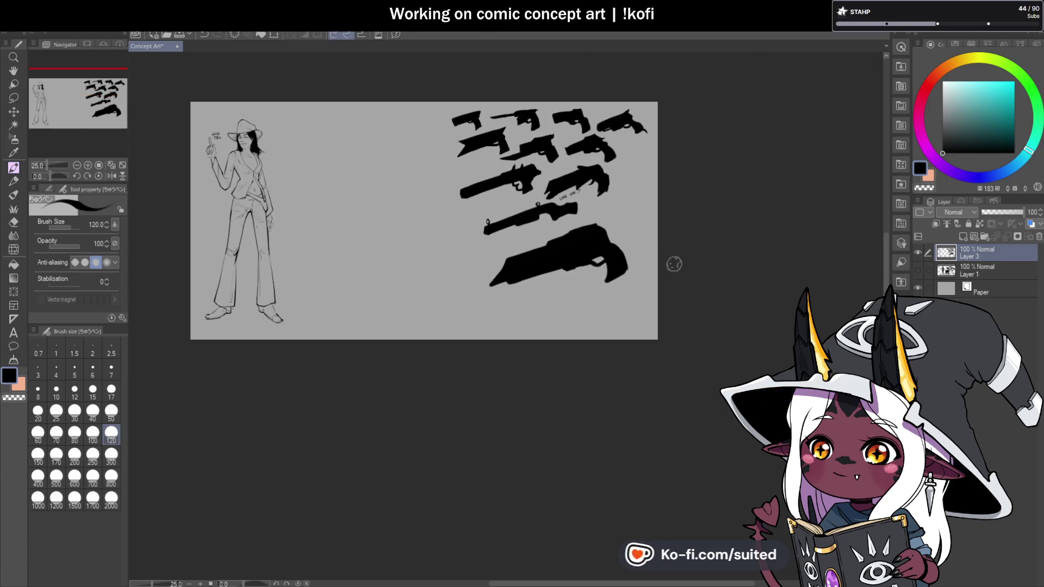
pyautogui.click(112, 176)
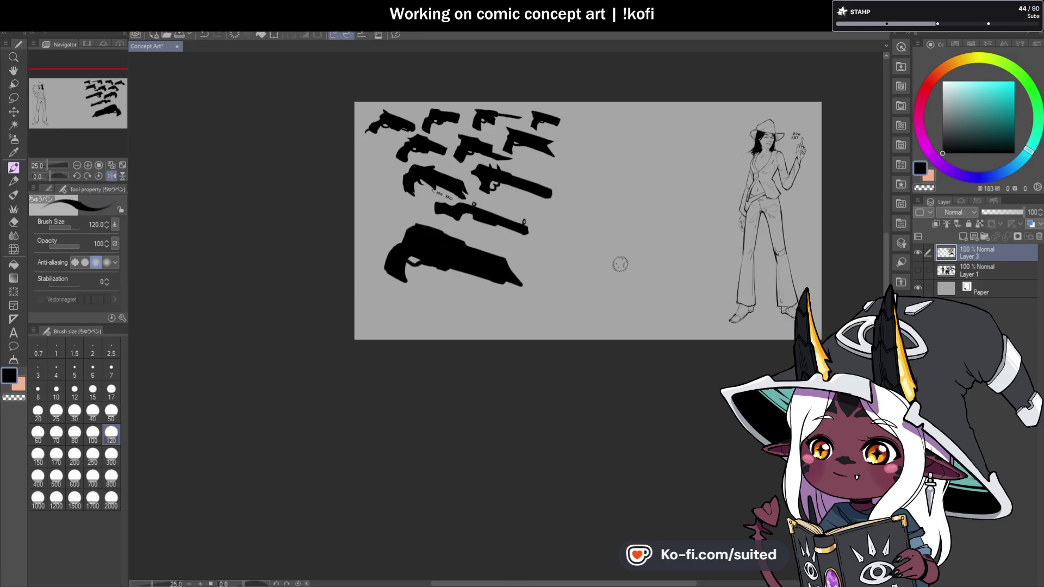
pyautogui.scroll(3, 535, 282)
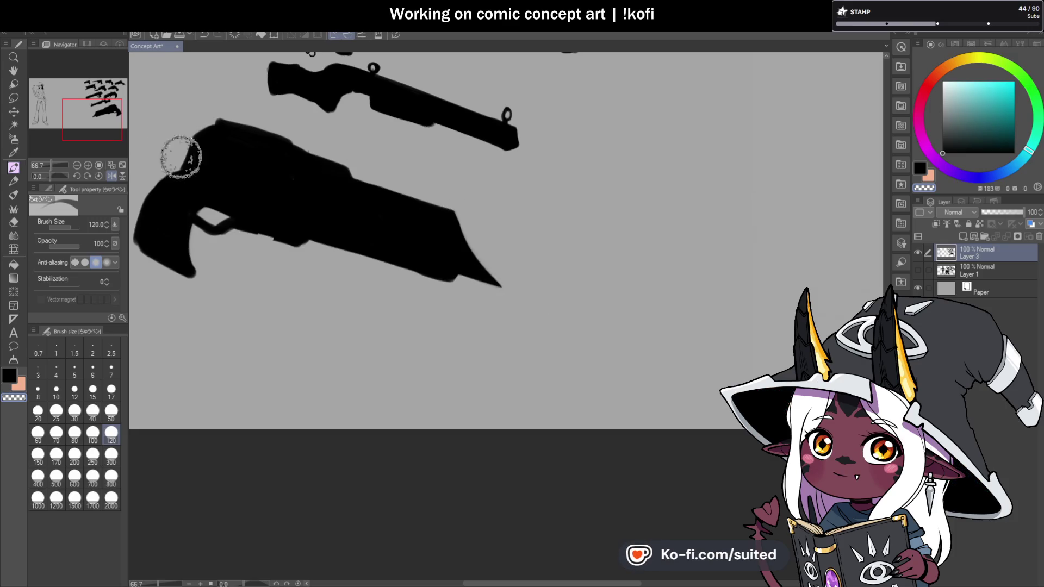
pyautogui.click(112, 176)
pyautogui.scroll(-2, 684, 167)
pyautogui.scroll(2, 516, 190)
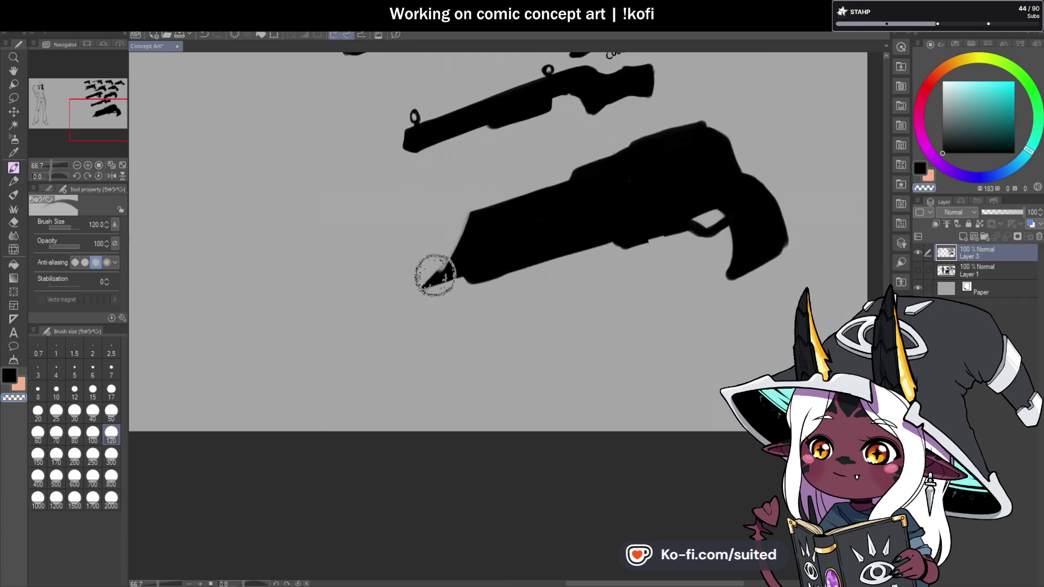
# Extend the gun's front into a longer, sharply tapered point toward the lower left
pyautogui.moveTo(449, 251)
pyautogui.mouseDown()
pyautogui.moveTo(415, 288)
pyautogui.moveTo(531, 259)
pyautogui.mouseUp()
pyautogui.scroll(-1, 515, 221)
pyautogui.scroll(1, 531, 207)
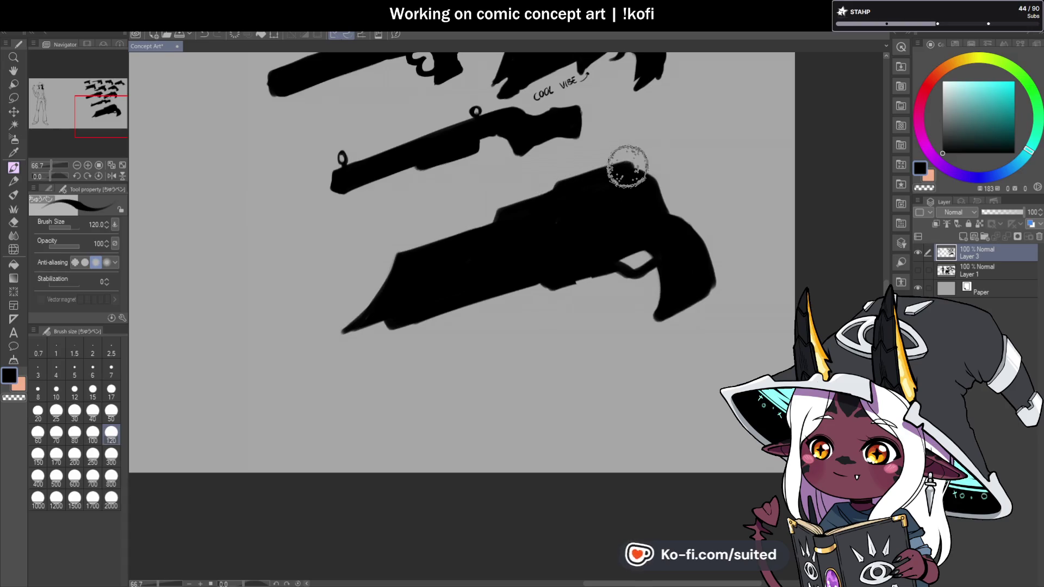
pyautogui.scroll(-2, 552, 227)
pyautogui.scroll(-1, 647, 255)
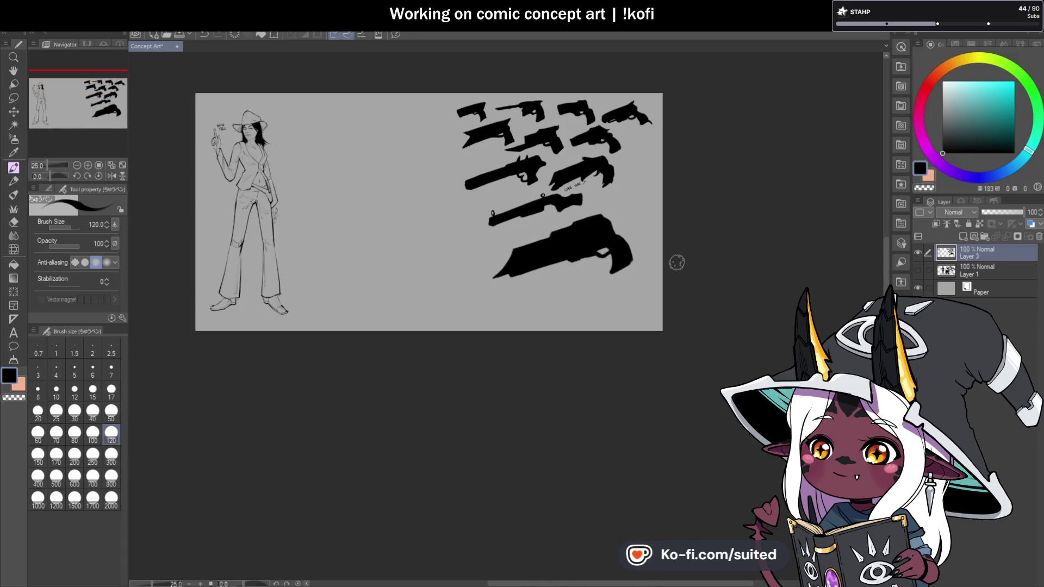
pyautogui.scroll(2, 674, 256)
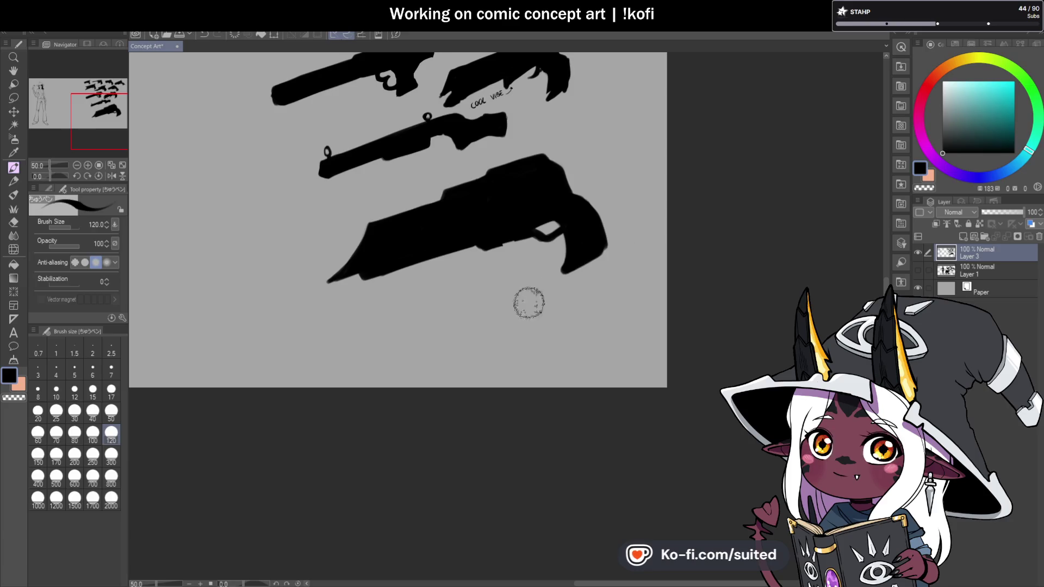
pyautogui.scroll(-1, 527, 301)
pyautogui.scroll(1, 594, 275)
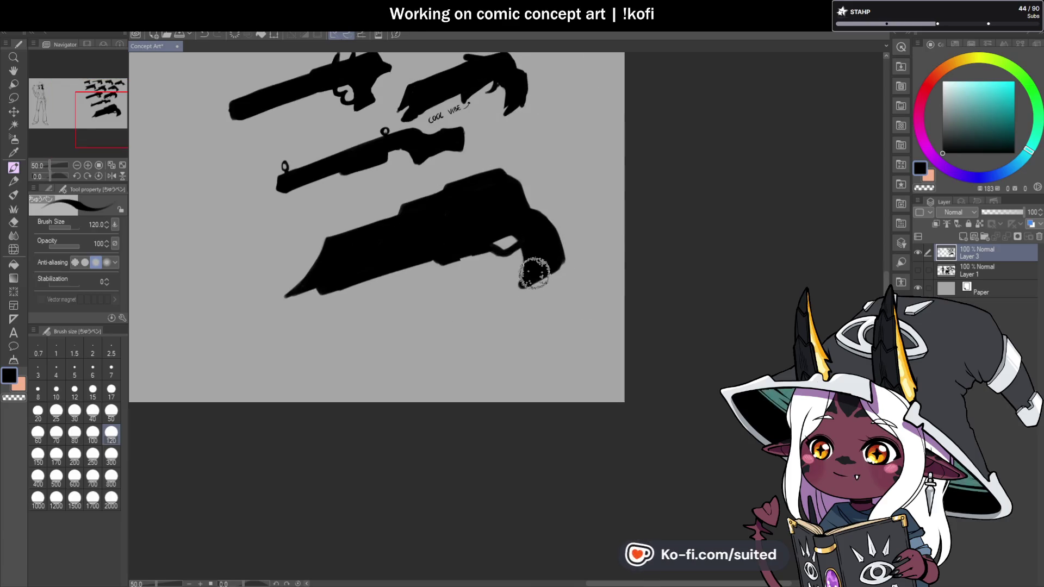
# Touch up the big gun's lower edge near the trigger, then build up its top edge with a size-50 brush
pyautogui.scroll(1, 504, 252)
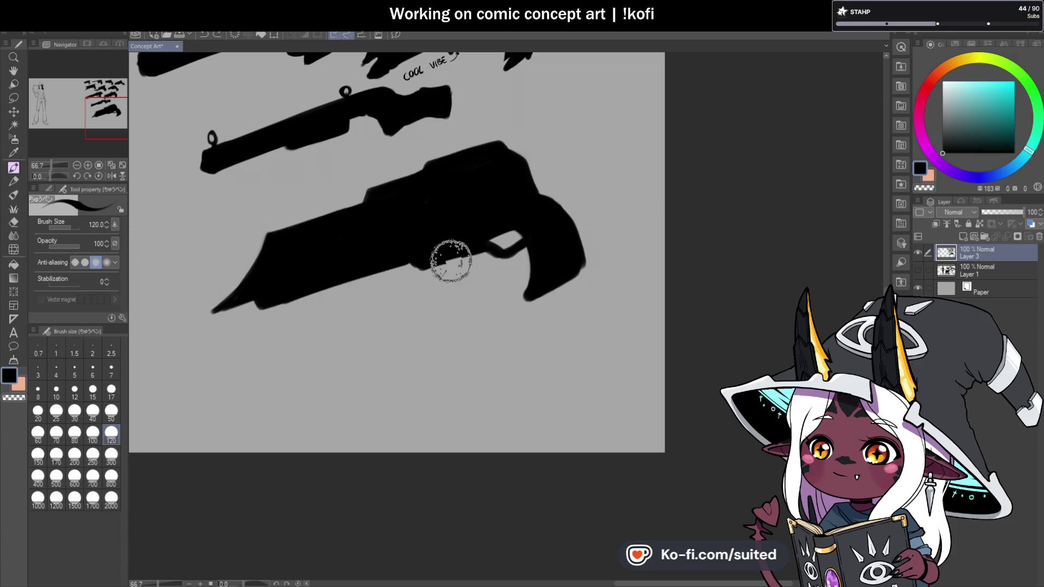
pyautogui.moveTo(410, 270)
pyautogui.mouseDown()
pyautogui.moveTo(478, 239)
pyautogui.moveTo(439, 267)
pyautogui.moveTo(515, 249)
pyautogui.moveTo(530, 239)
pyautogui.moveTo(466, 240)
pyautogui.moveTo(513, 224)
pyautogui.moveTo(533, 247)
pyautogui.moveTo(529, 305)
pyautogui.moveTo(576, 277)
pyautogui.moveTo(576, 263)
pyautogui.moveTo(529, 303)
pyautogui.mouseUp()
pyautogui.click(111, 412)
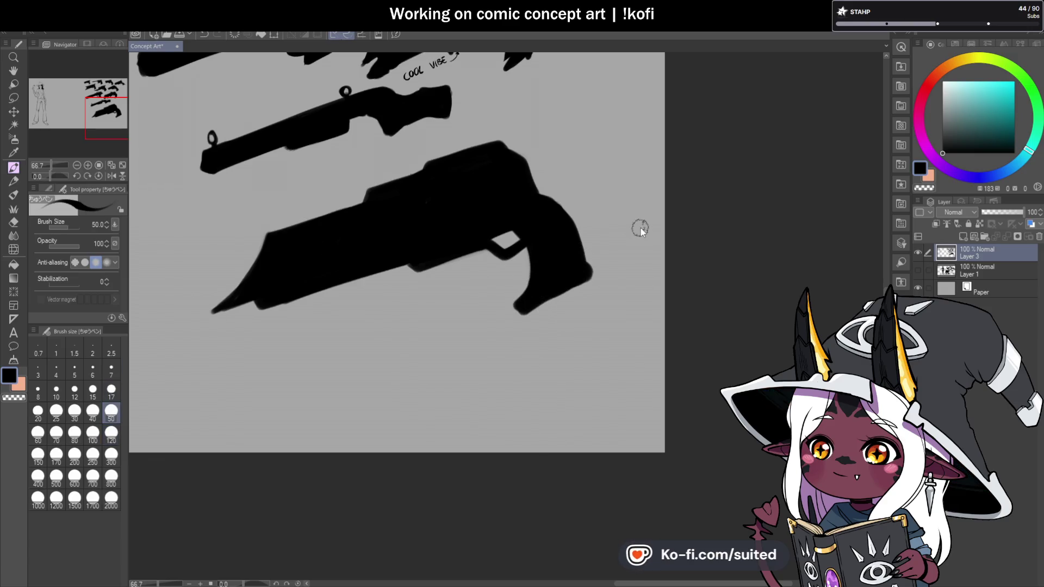
pyautogui.scroll(-2, 598, 246)
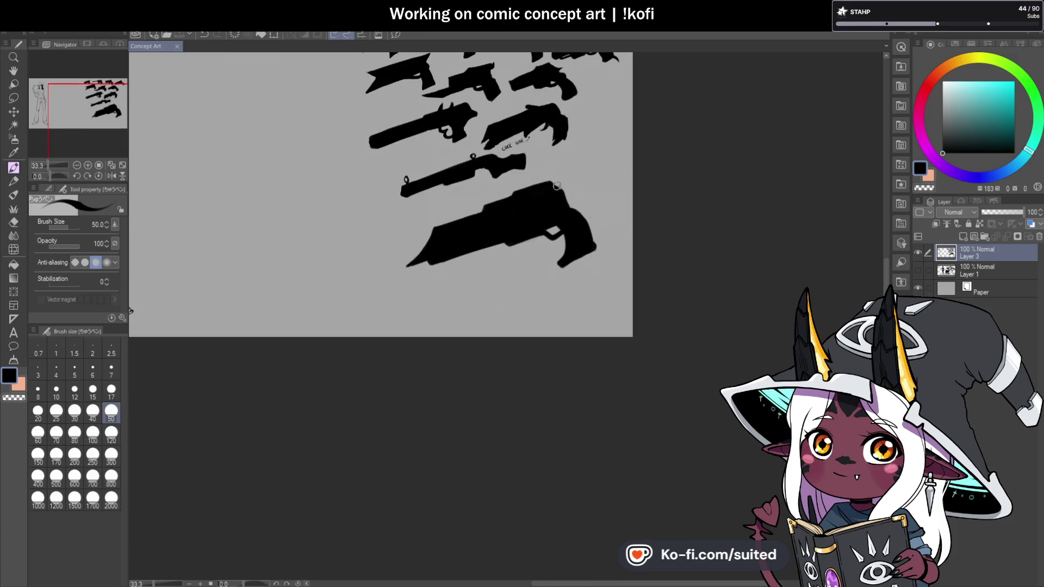
pyautogui.scroll(3, 557, 186)
pyautogui.moveTo(460, 204)
pyautogui.mouseDown()
pyautogui.moveTo(566, 174)
pyautogui.moveTo(616, 246)
pyautogui.mouseUp()
pyautogui.scroll(-1, 594, 198)
pyautogui.scroll(1, 587, 185)
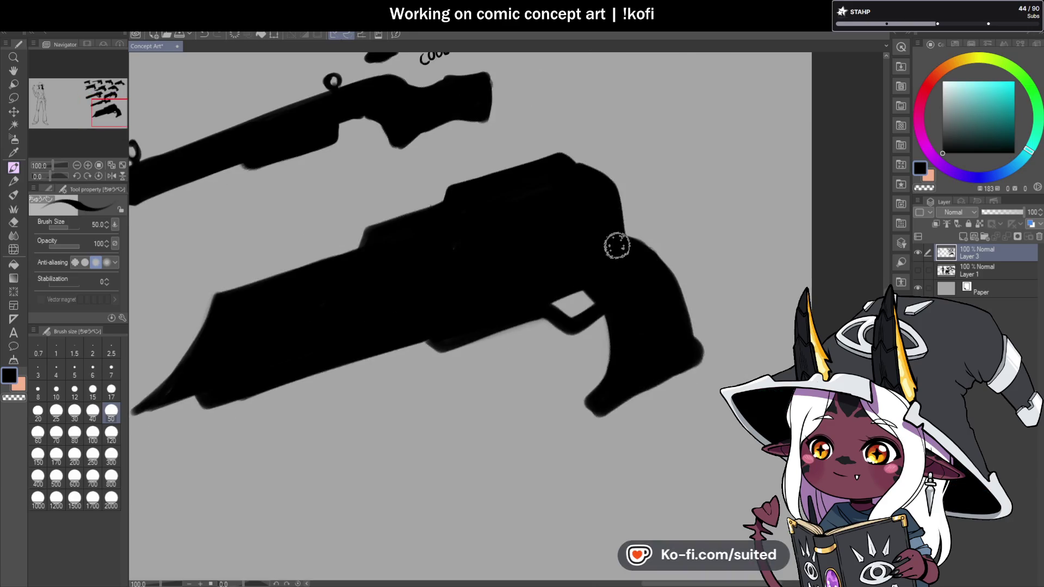
# Fill out the upper-right edge, cover the grey grip notch, and straighten the grip's lower-right edge in black
pyautogui.moveTo(598, 190); pyautogui.dragTo(622, 190)
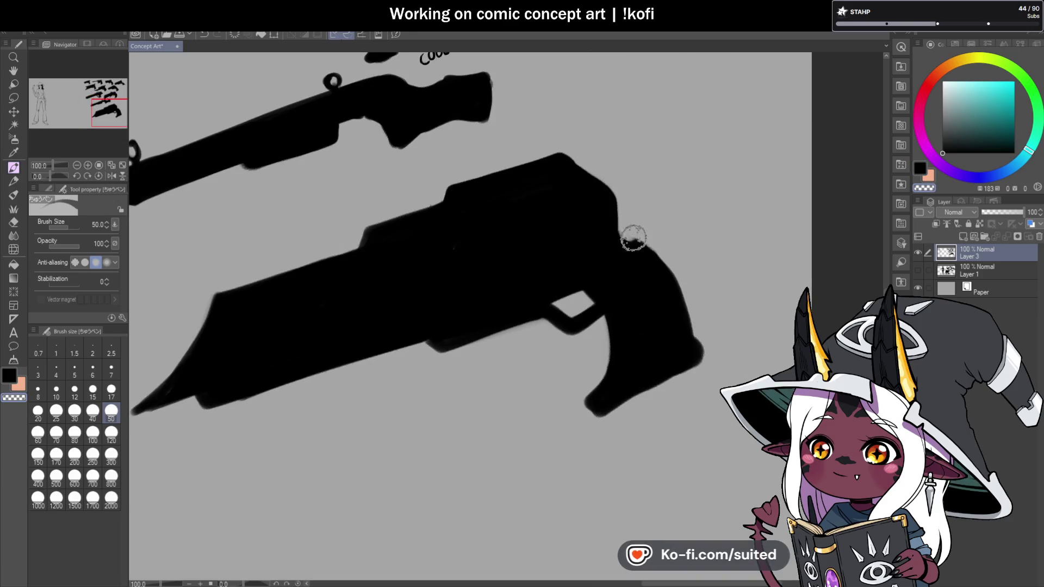
pyautogui.scroll(-3, 683, 271)
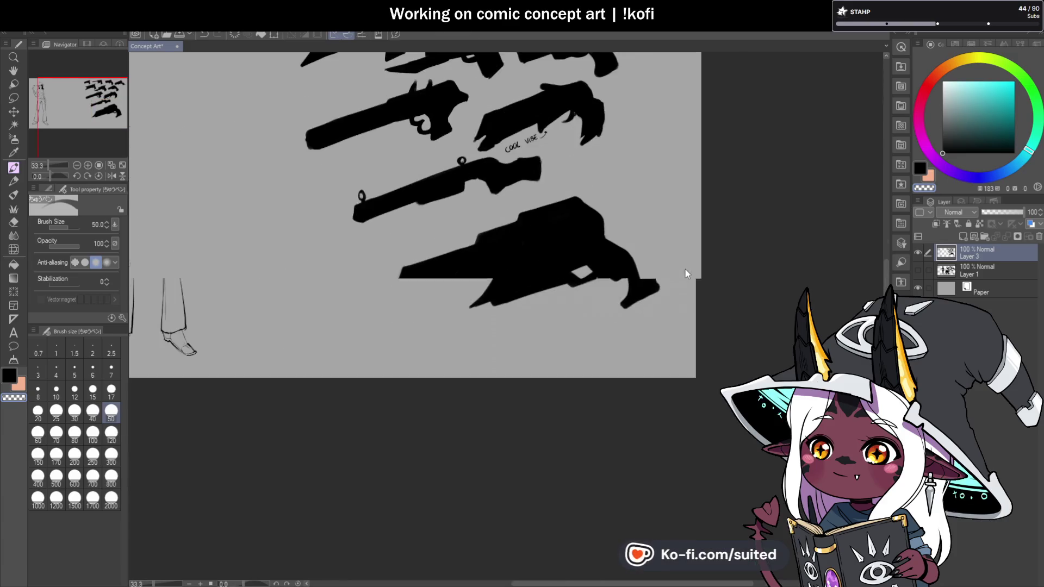
pyautogui.scroll(3, 685, 271)
pyautogui.moveTo(597, 262)
pyautogui.mouseDown()
pyautogui.moveTo(567, 241)
pyautogui.moveTo(597, 265)
pyautogui.mouseUp()
pyautogui.scroll(-3, 627, 304)
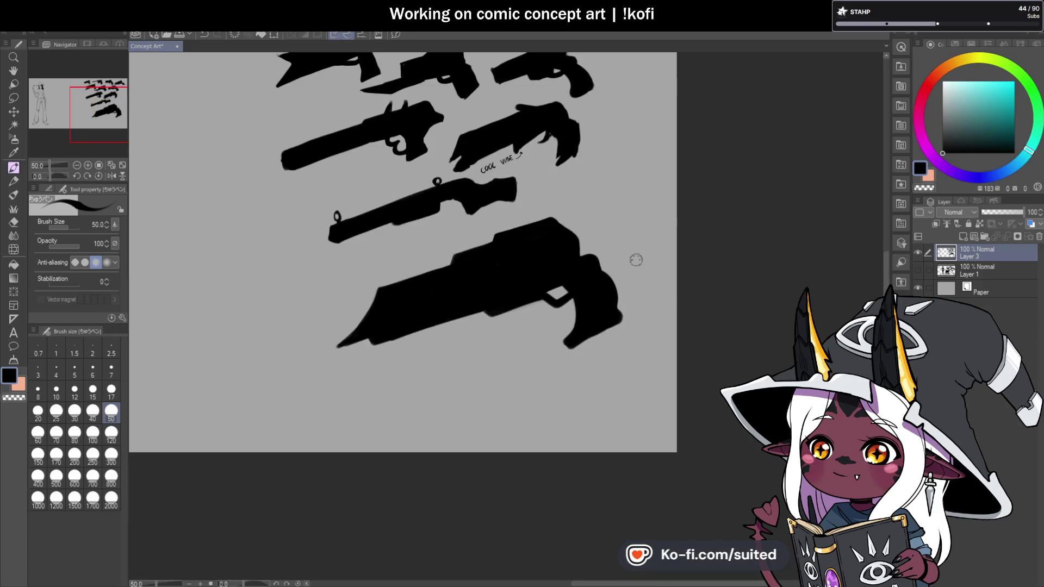
pyautogui.scroll(1, 629, 272)
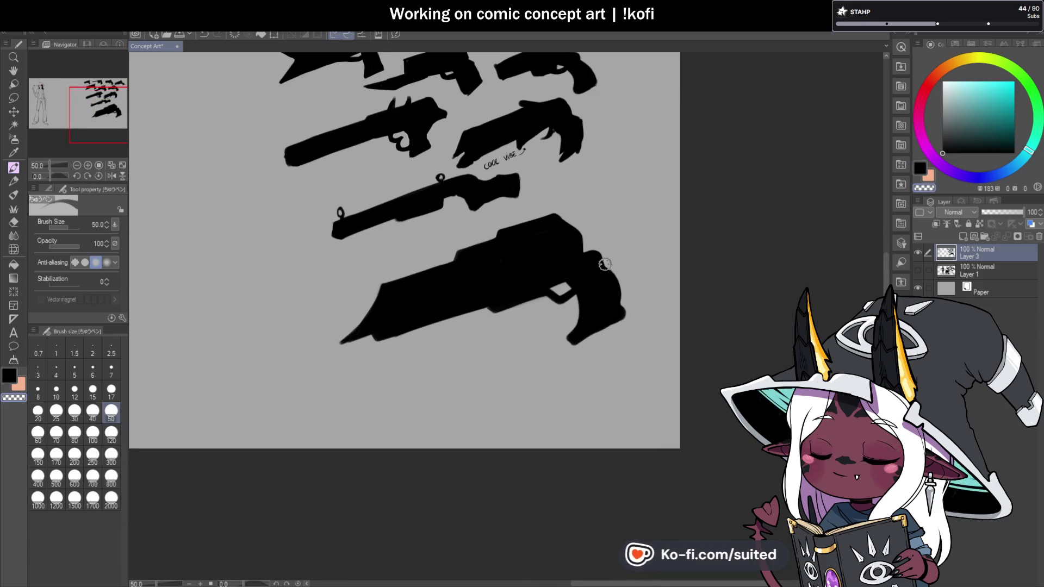
pyautogui.moveTo(620, 314); pyautogui.dragTo(579, 335)
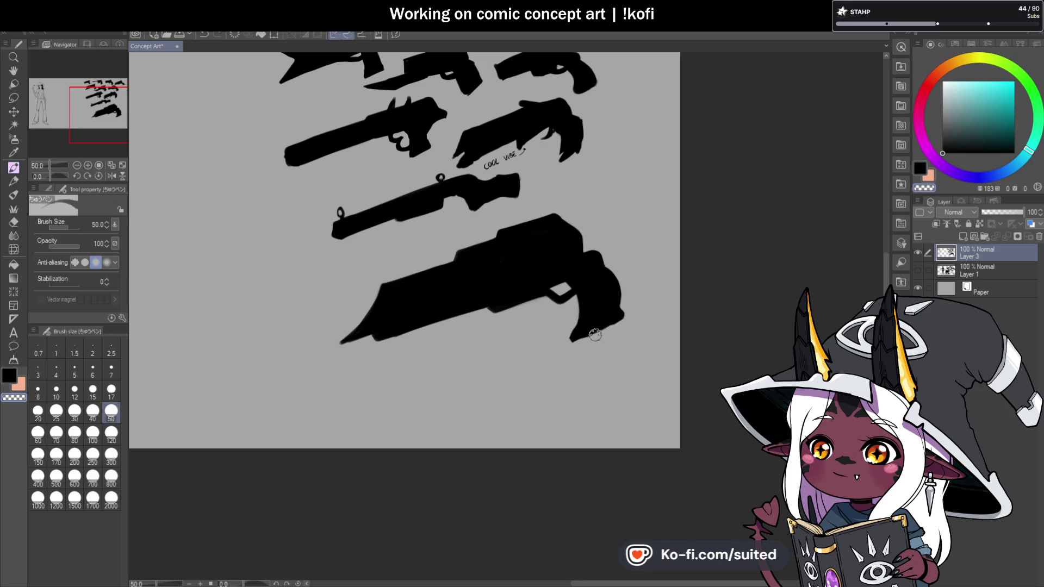
pyautogui.scroll(-1, 651, 316)
pyautogui.scroll(1, 650, 326)
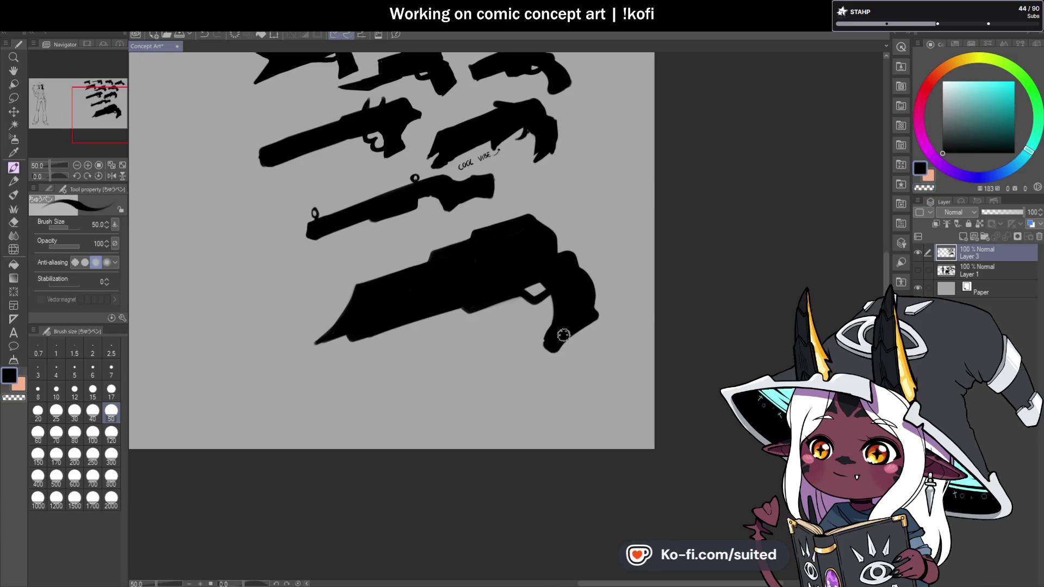
pyautogui.scroll(-1, 602, 295)
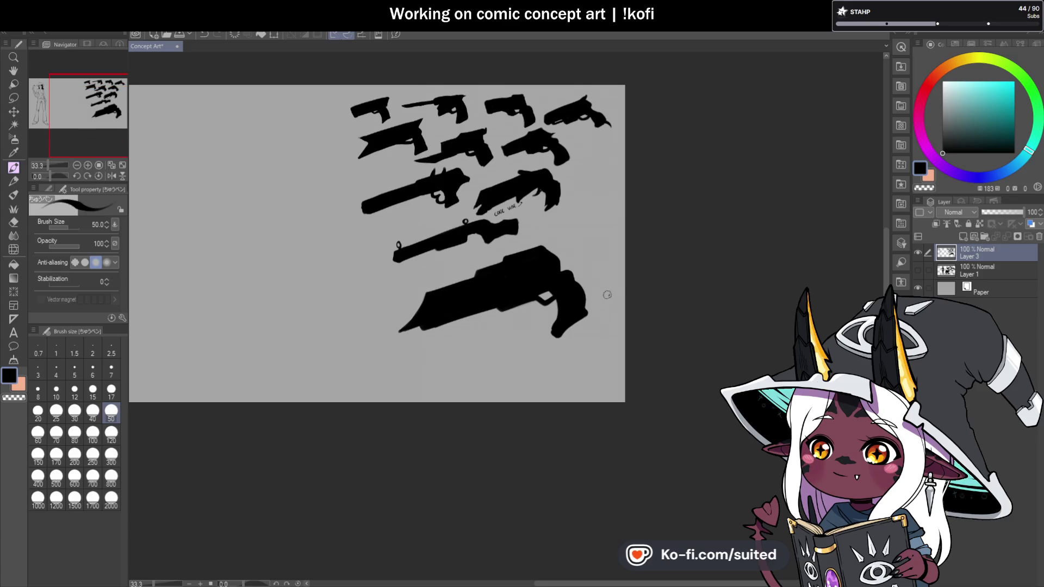
pyautogui.scroll(2, 562, 266)
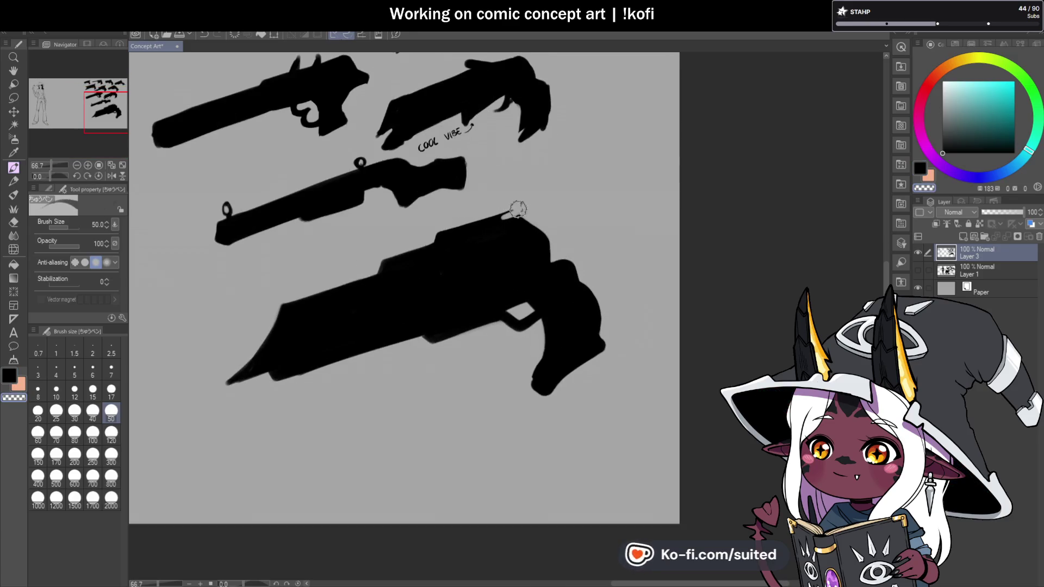
pyautogui.click(515, 211)
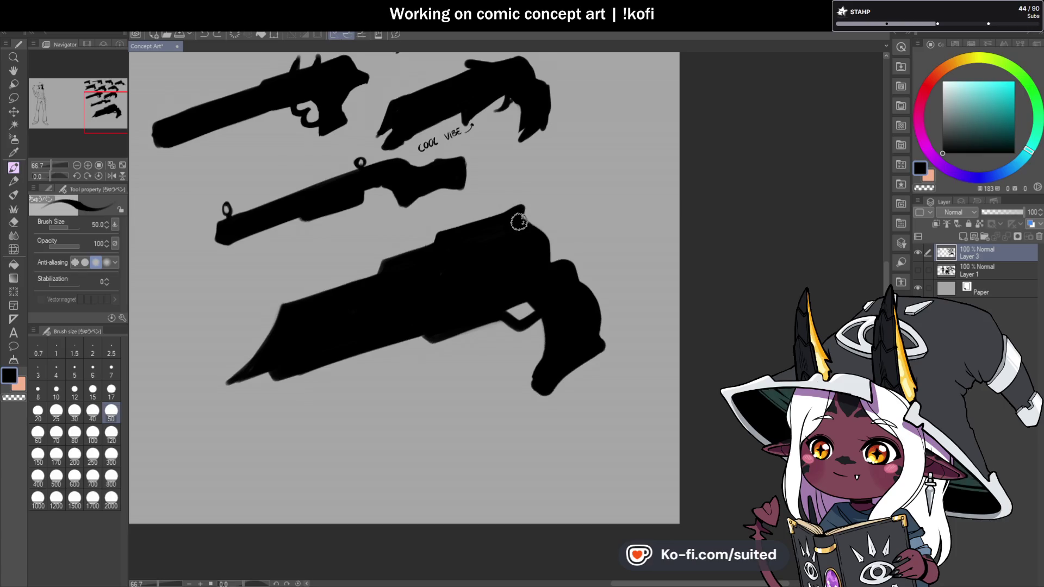
# Switch to transparent colour and check the silhouette in a mirrored canvas view, then restore it
pyautogui.press('c')
pyautogui.press('c')
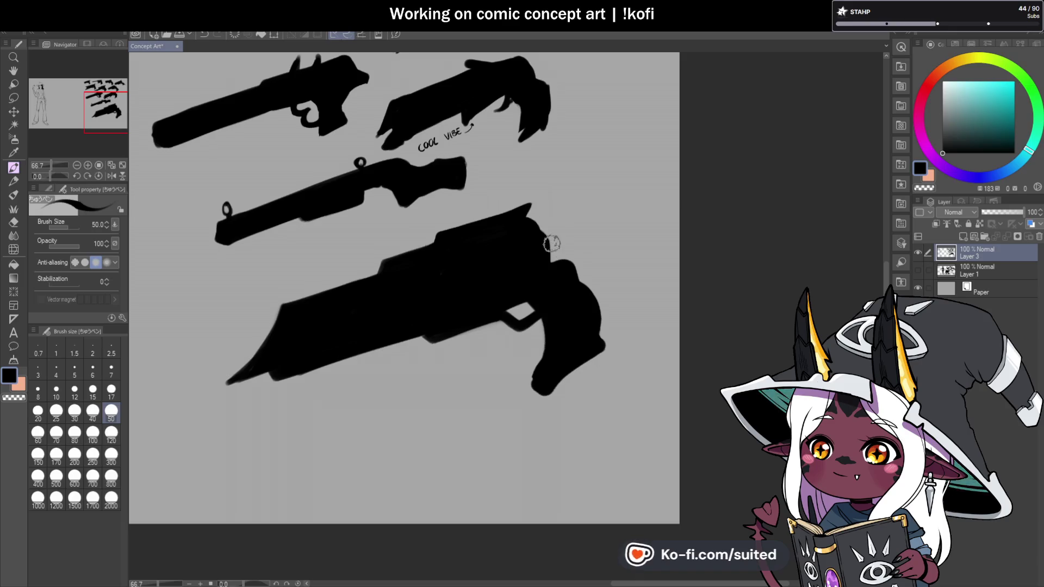
pyautogui.scroll(-2, 576, 232)
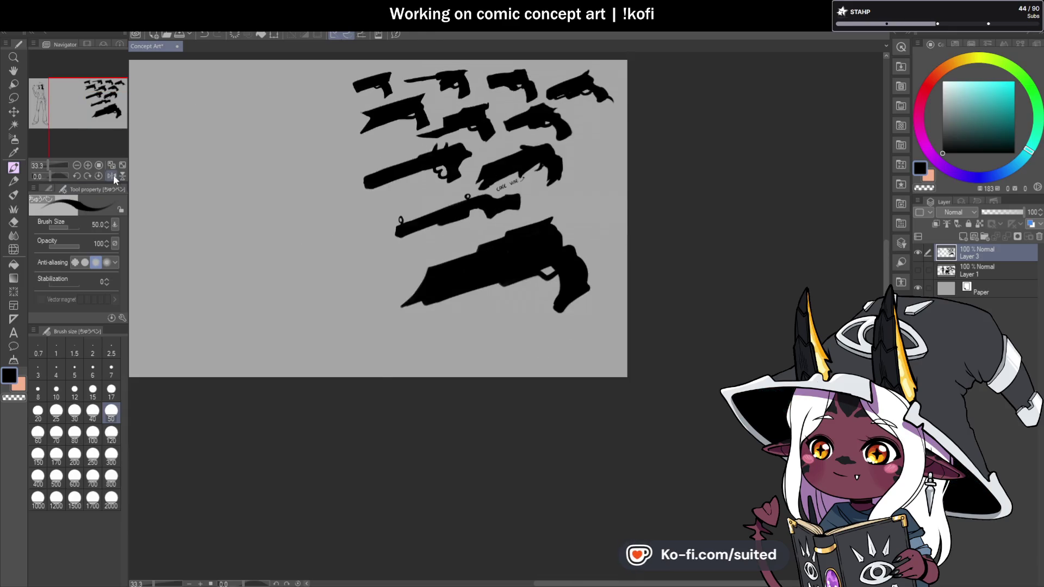
pyautogui.click(112, 176)
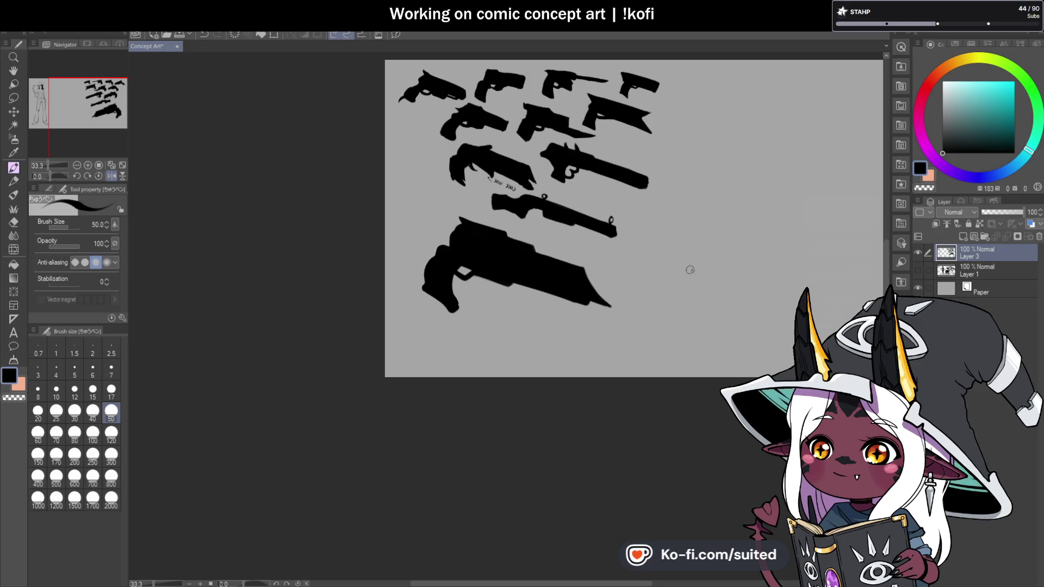
pyautogui.click(112, 175)
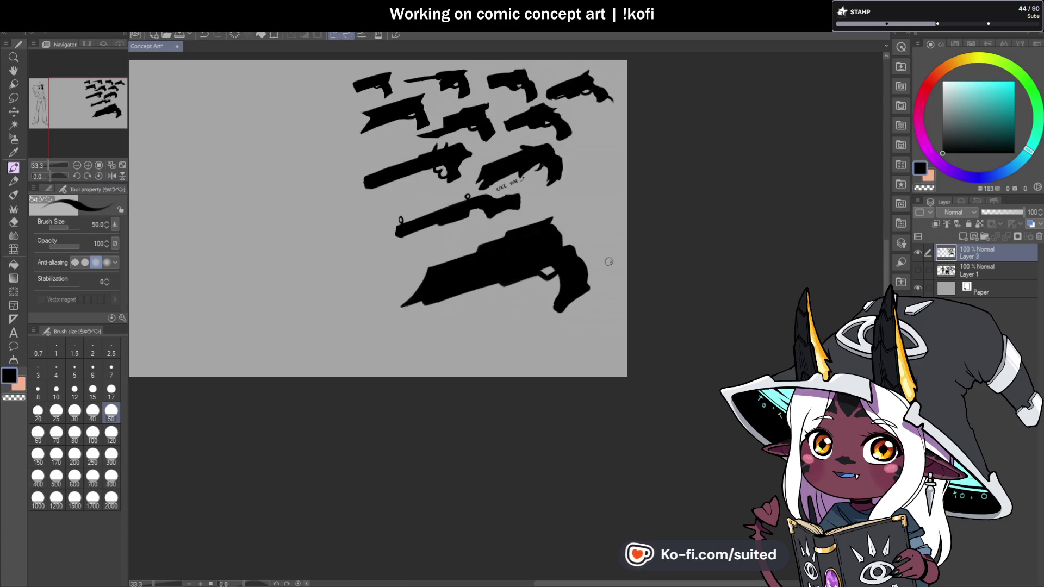
pyautogui.scroll(3, 448, 311)
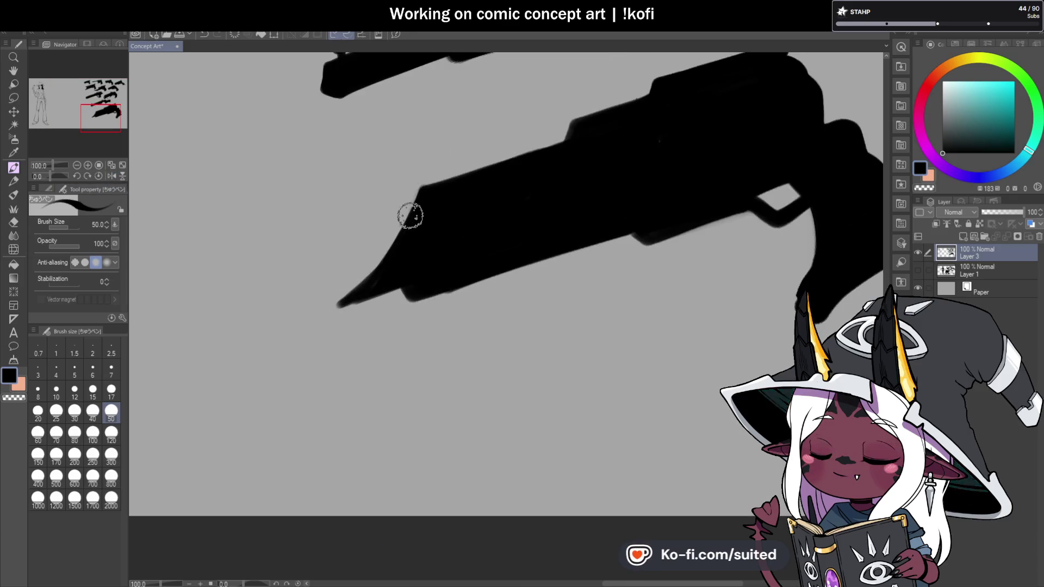
# Fill in the big gun's blade tip in black
pyautogui.moveTo(384, 289); pyautogui.dragTo(358, 299)
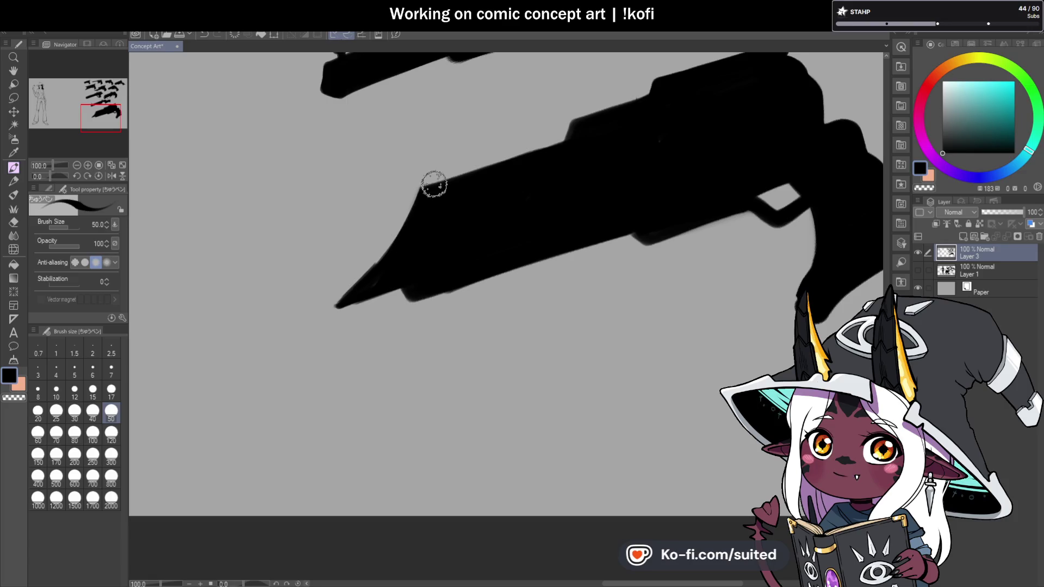
pyautogui.scroll(-4, 471, 252)
pyautogui.scroll(4, 426, 272)
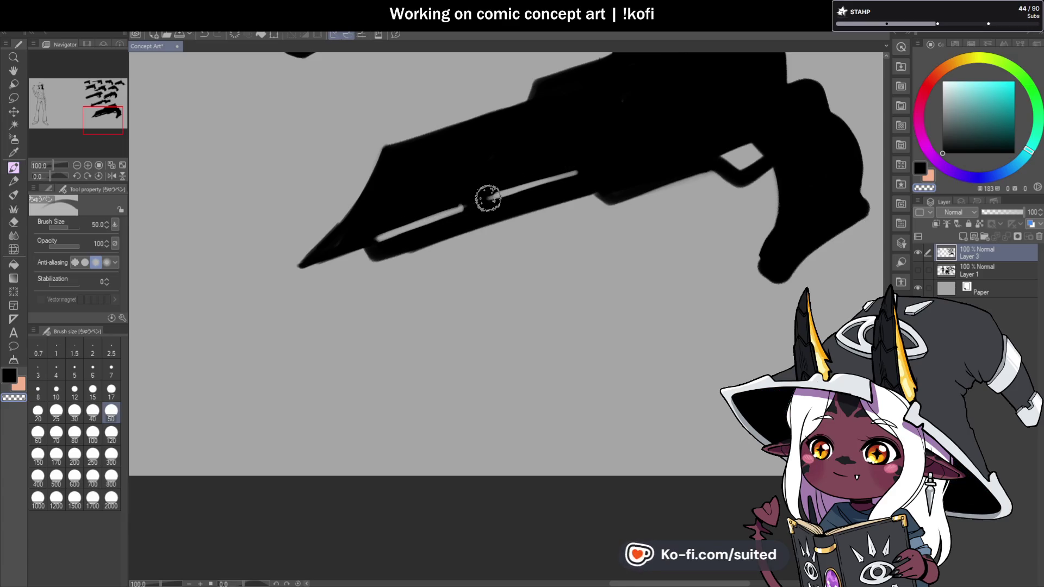
pyautogui.scroll(-3, 539, 238)
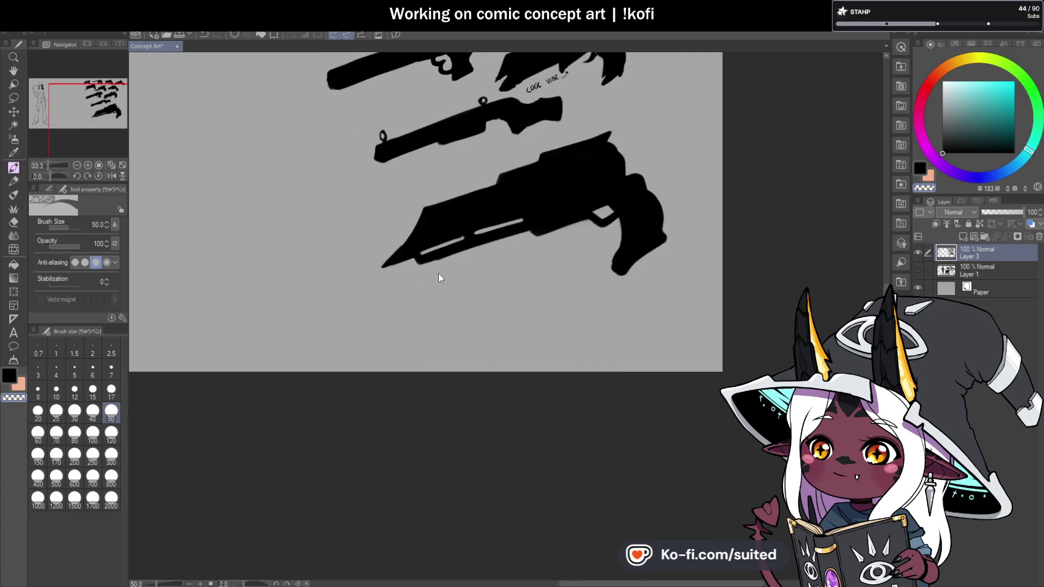
pyautogui.scroll(3, 439, 269)
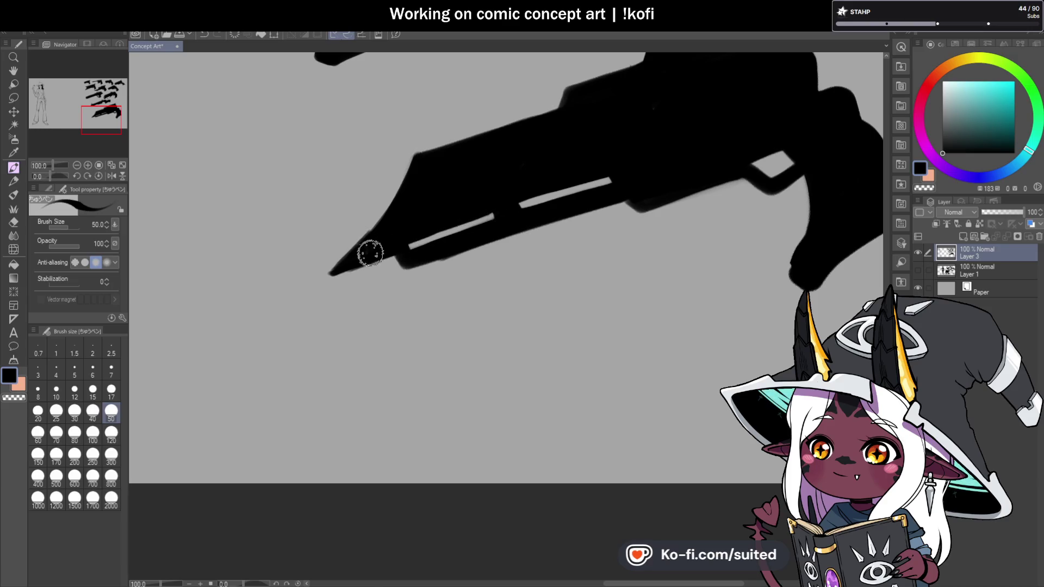
pyautogui.scroll(-3, 559, 186)
pyautogui.scroll(3, 455, 231)
# Paint over the light stripe on the barrel and the thin light line on the gun body
pyautogui.moveTo(481, 221); pyautogui.dragTo(505, 212)
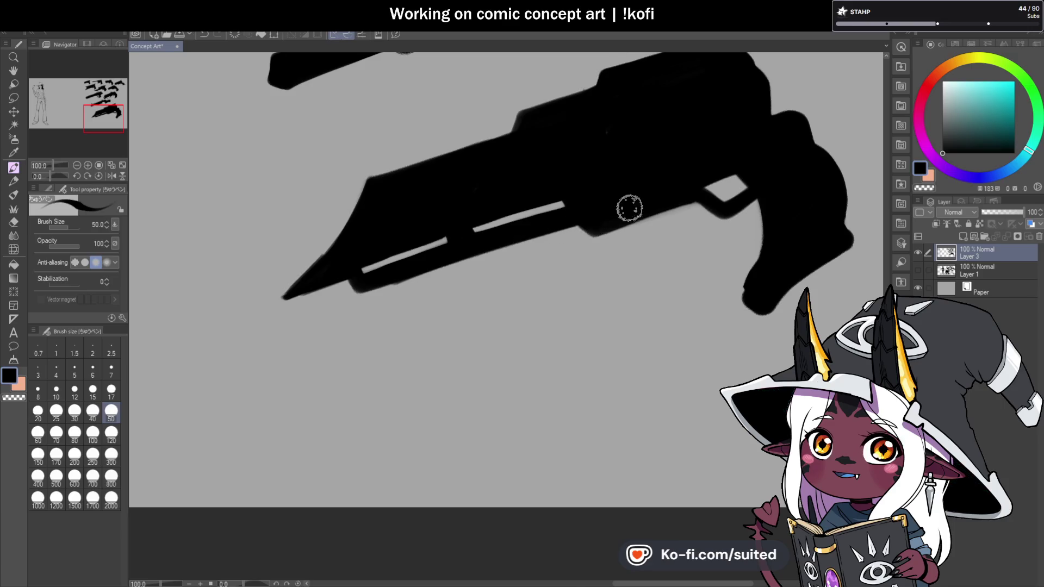
pyautogui.scroll(-3, 629, 208)
pyautogui.scroll(3, 611, 237)
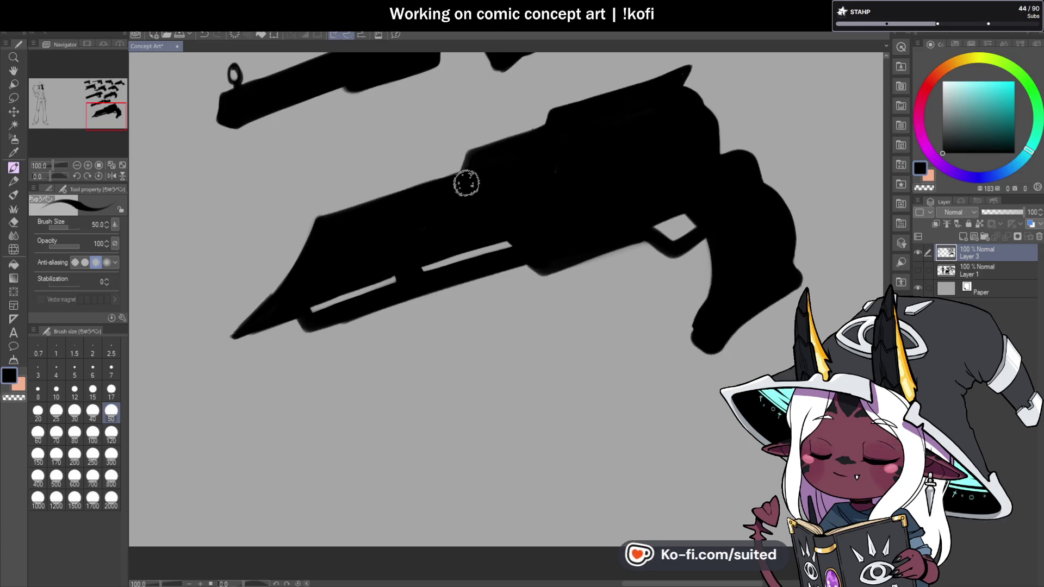
pyautogui.moveTo(471, 187); pyautogui.dragTo(521, 250)
pyautogui.scroll(-3, 479, 206)
pyautogui.scroll(1, 492, 216)
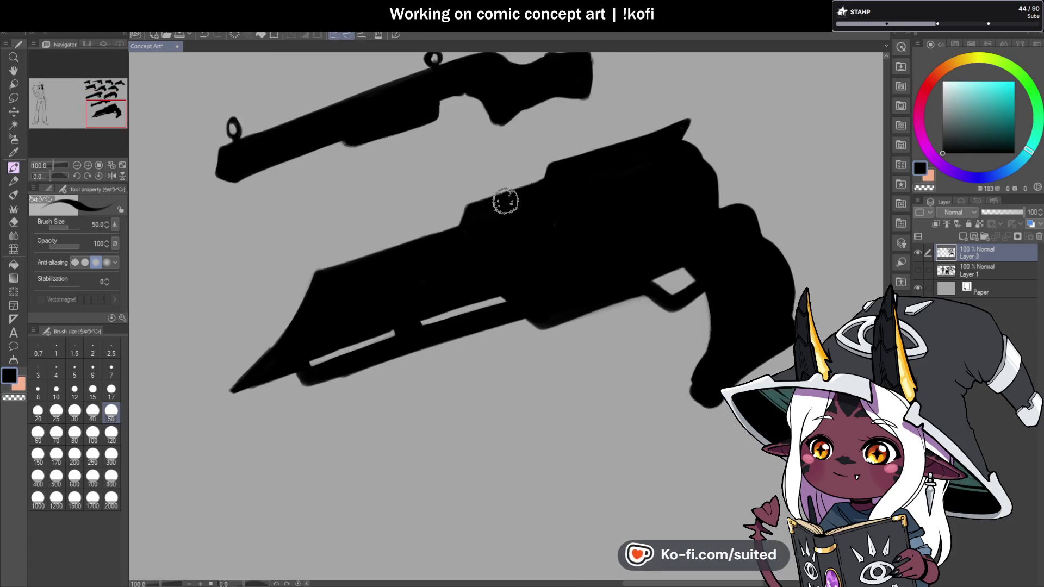
pyautogui.scroll(-3, 450, 263)
pyautogui.scroll(-1, 450, 263)
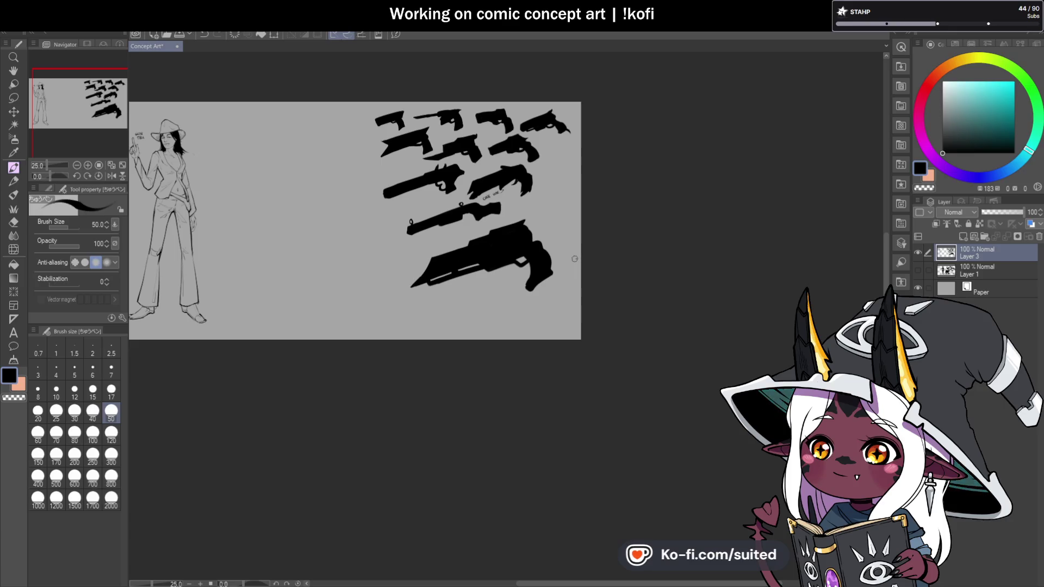
# Widen and smooth the gun's top-right edge and extend its lower edge in black
pyautogui.scroll(2, 514, 299)
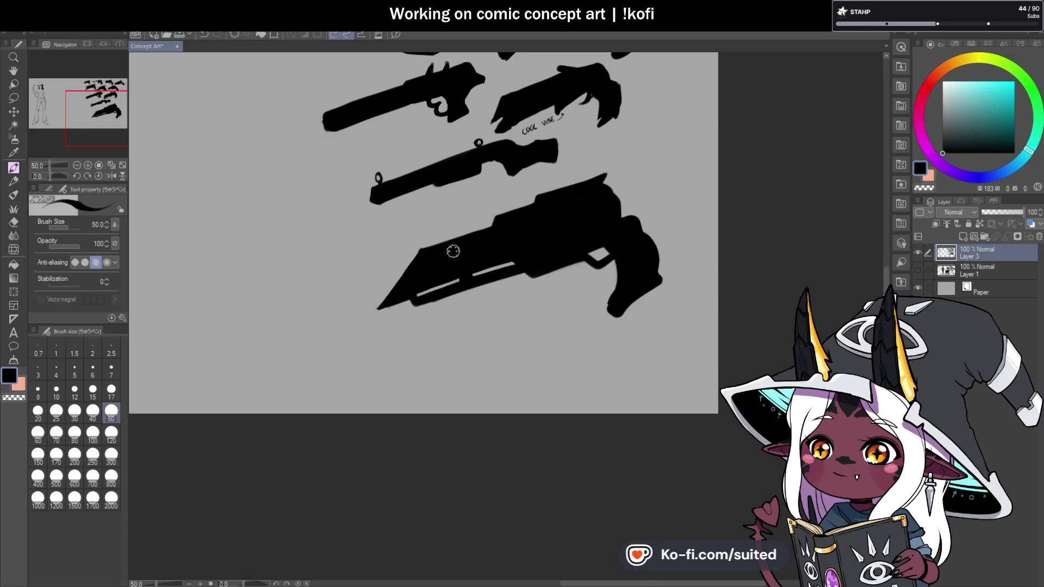
pyautogui.scroll(-1, 486, 261)
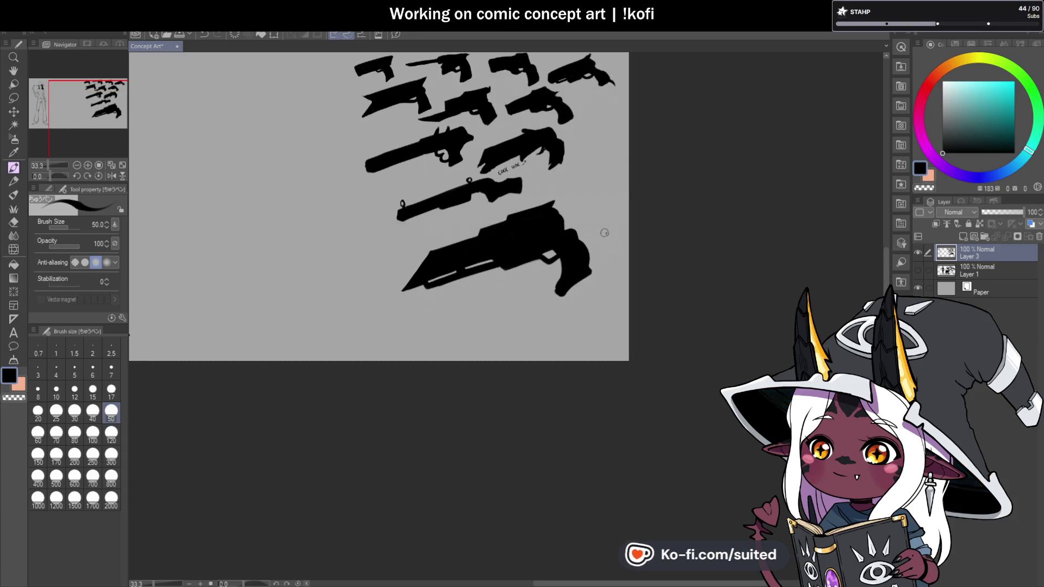
pyautogui.scroll(2, 571, 302)
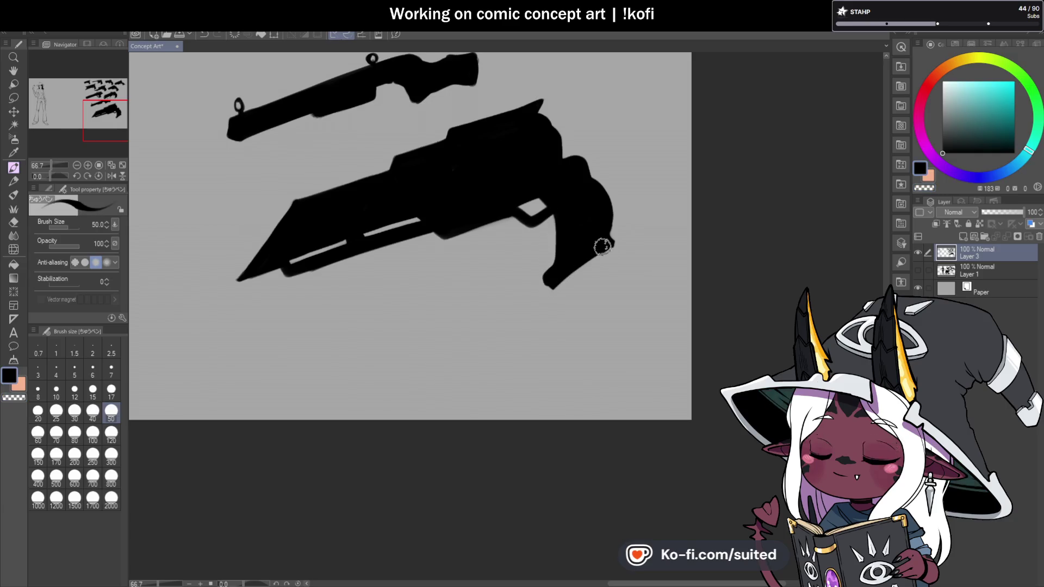
pyautogui.scroll(-2, 543, 305)
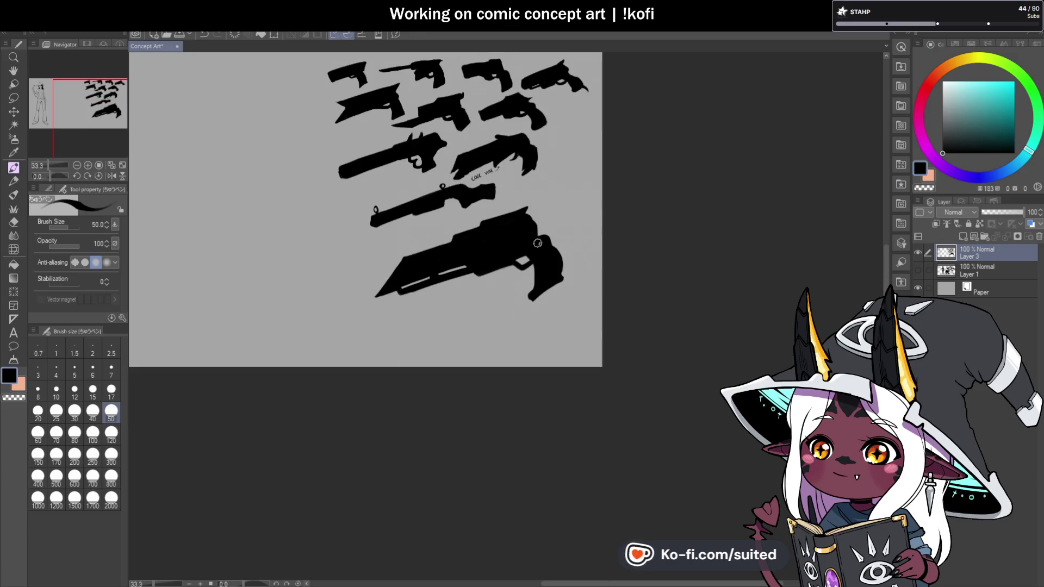
pyautogui.scroll(2, 537, 225)
pyautogui.moveTo(522, 219); pyautogui.dragTo(529, 252)
pyautogui.moveTo(521, 201); pyautogui.dragTo(534, 224)
pyautogui.scroll(-2, 530, 252)
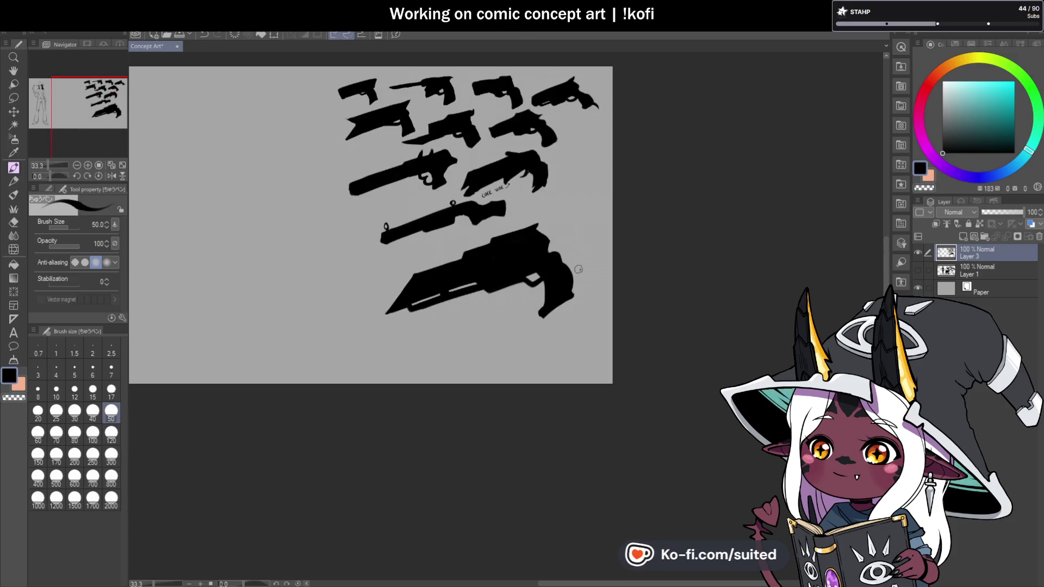
pyautogui.scroll(3, 574, 264)
pyautogui.moveTo(498, 202)
pyautogui.mouseDown()
pyautogui.moveTo(523, 228)
pyautogui.moveTo(517, 270)
pyautogui.mouseUp()
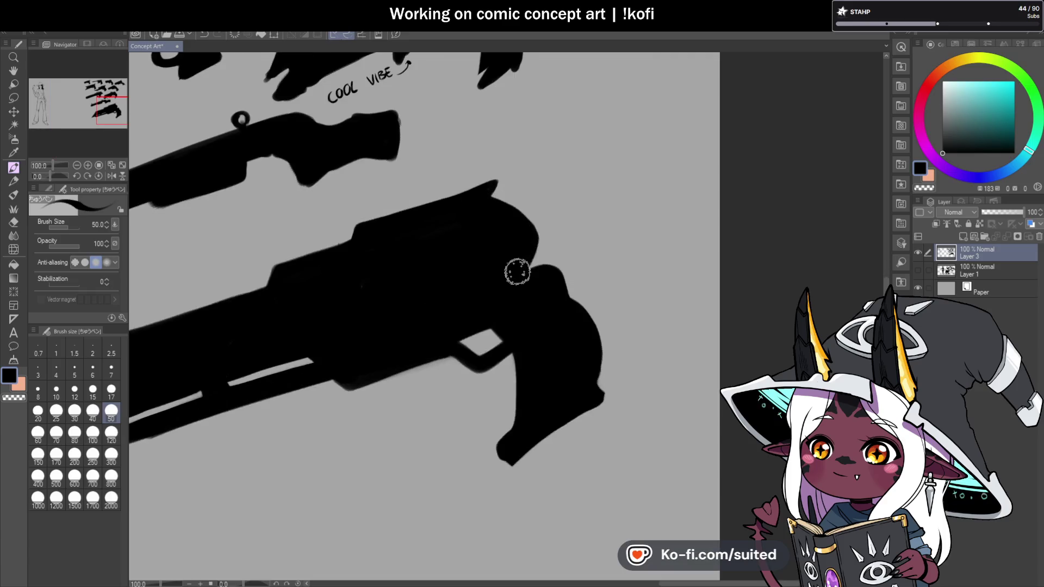
pyautogui.scroll(-2, 574, 261)
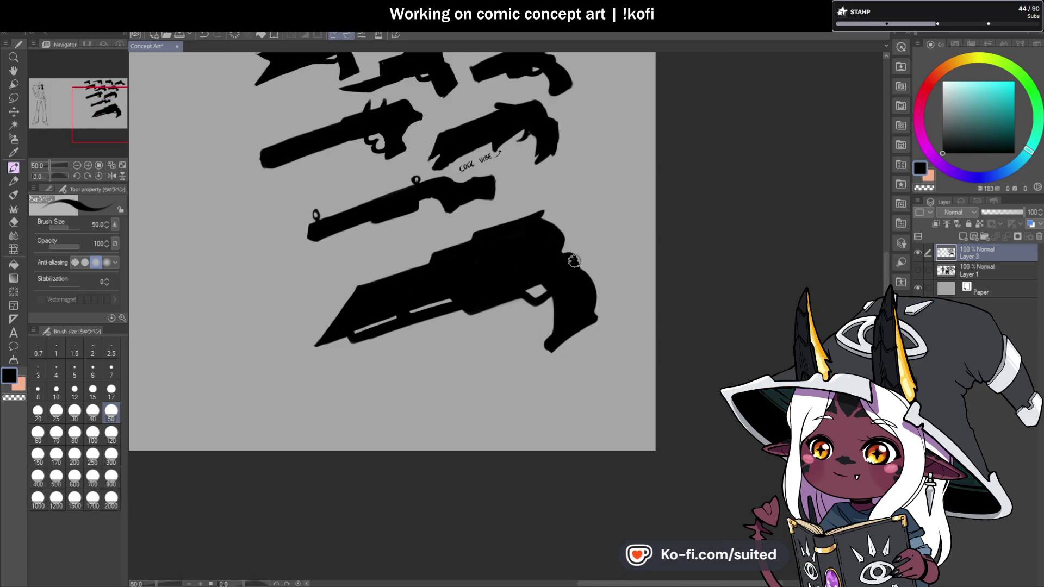
pyautogui.scroll(1, 575, 261)
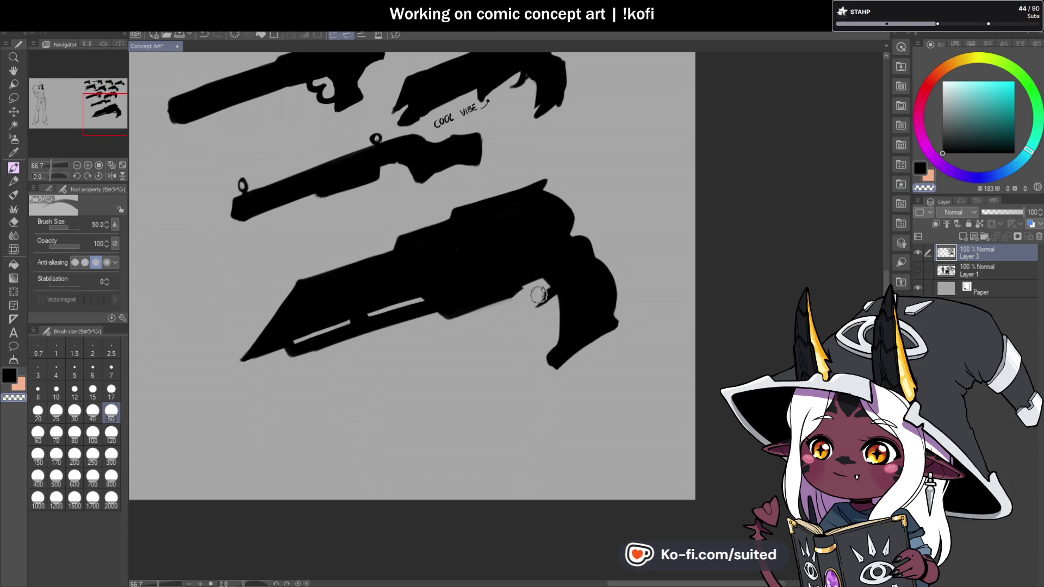
pyautogui.moveTo(523, 292); pyautogui.dragTo(450, 317)
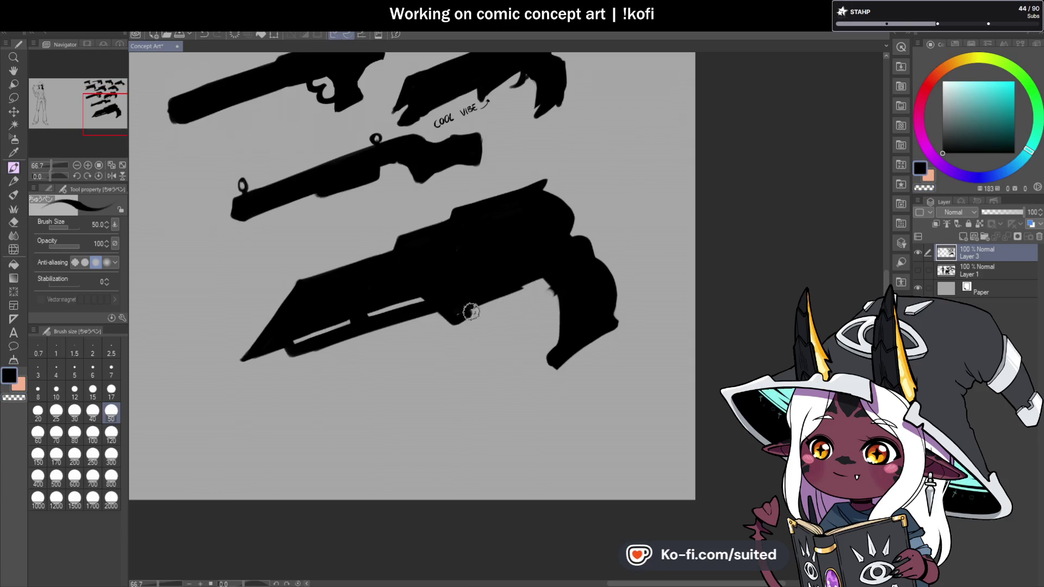
# With transparent colour, cut a trigger-guard opening, checking mirrored, then return to black and normal view
pyautogui.press('c')
pyautogui.press('c')
pyautogui.scroll(-2, 500, 298)
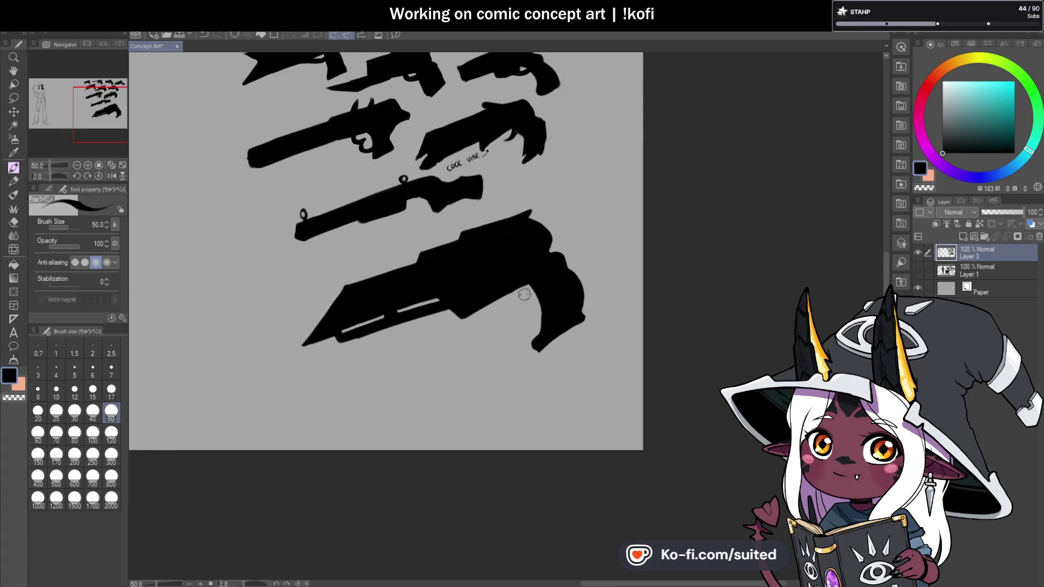
pyautogui.scroll(2, 517, 293)
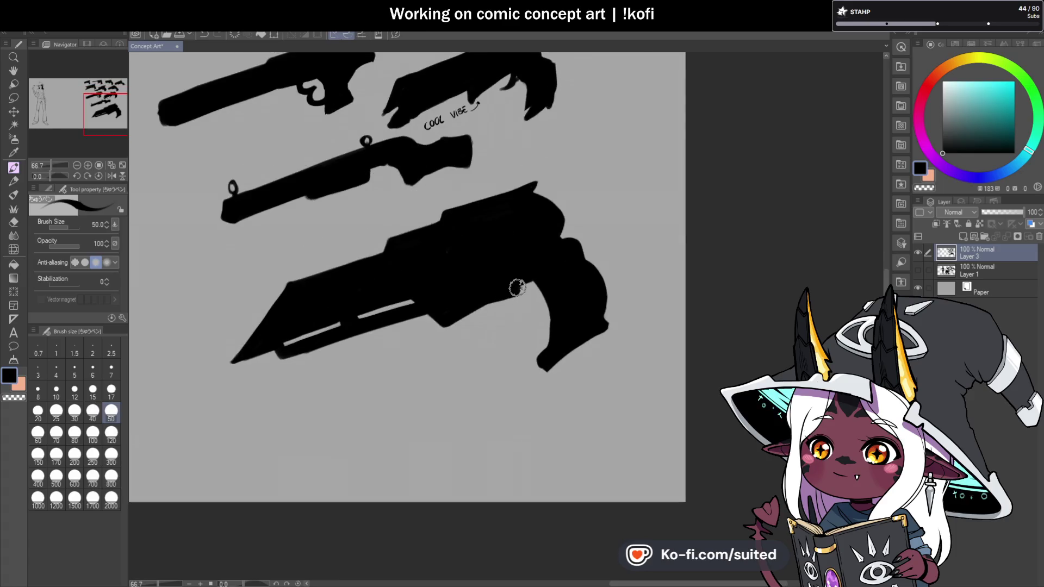
pyautogui.moveTo(511, 290)
pyautogui.mouseDown()
pyautogui.moveTo(547, 292)
pyautogui.moveTo(521, 299)
pyautogui.mouseUp()
pyautogui.scroll(-3, 544, 278)
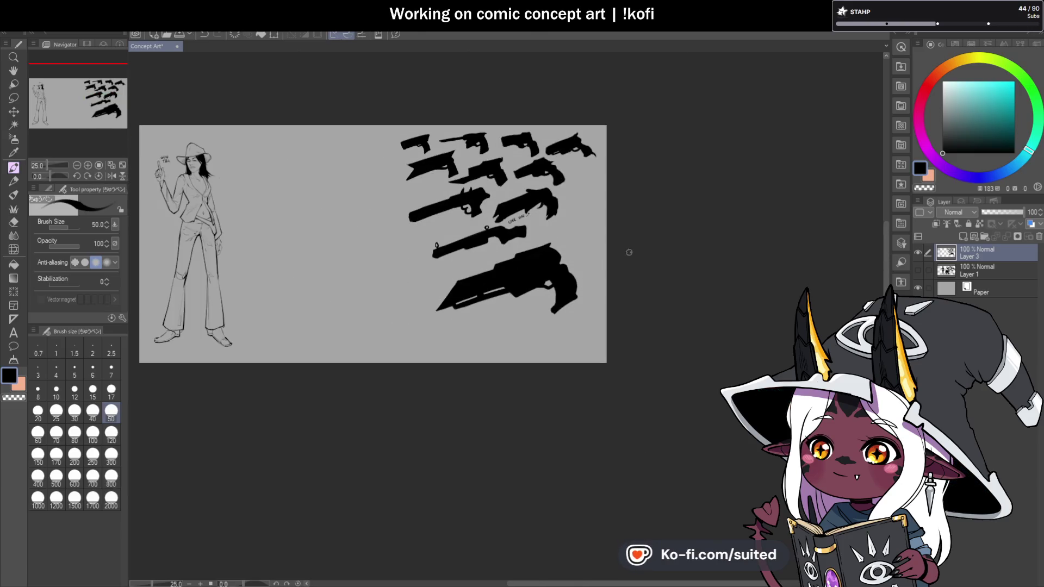
pyautogui.click(111, 175)
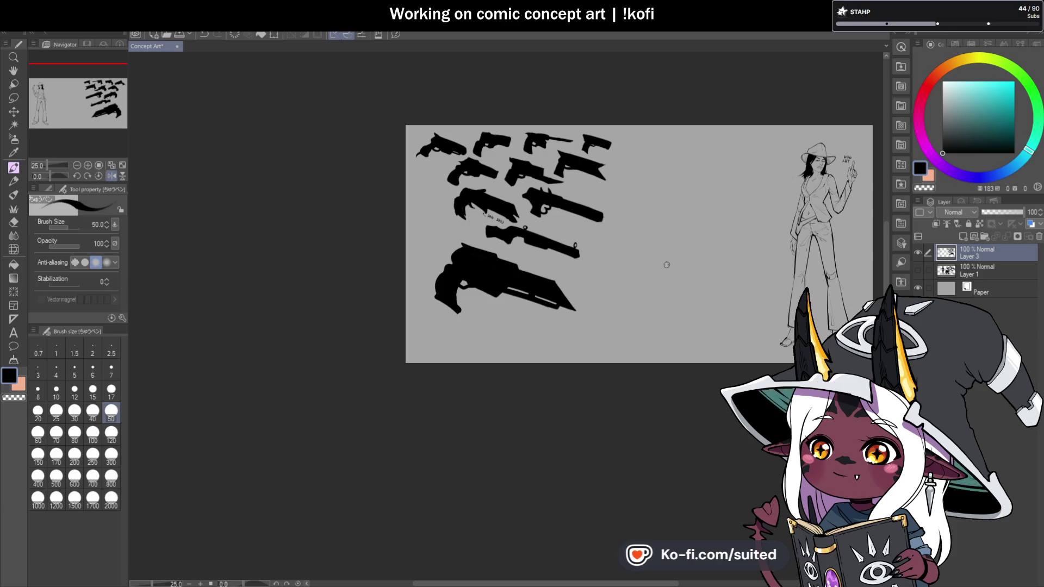
pyautogui.scroll(-2, 628, 266)
pyautogui.scroll(3, 566, 272)
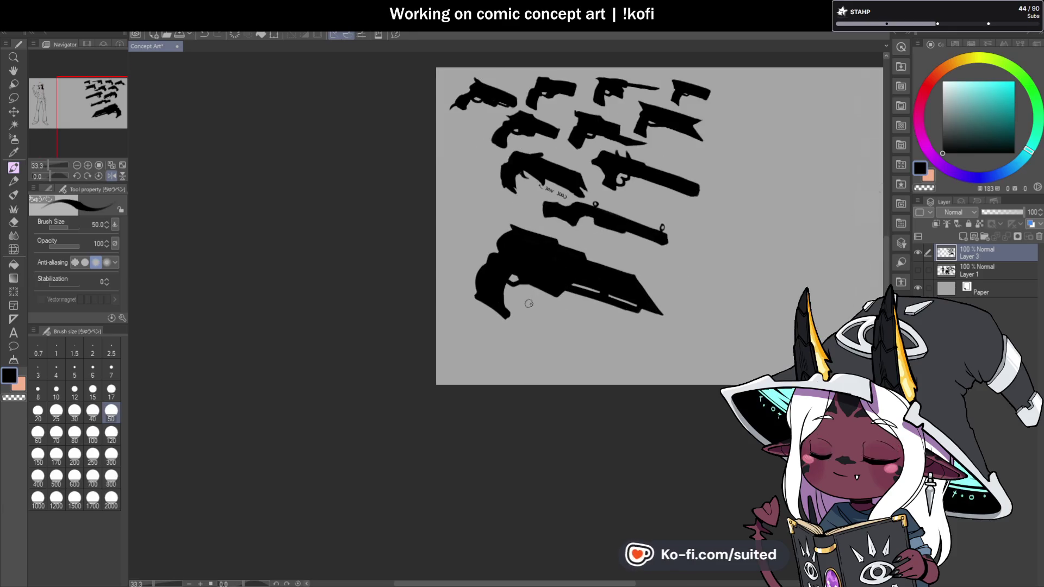
pyautogui.scroll(3, 528, 303)
pyautogui.moveTo(514, 280)
pyautogui.mouseDown()
pyautogui.moveTo(536, 272)
pyautogui.moveTo(463, 263)
pyautogui.moveTo(527, 275)
pyautogui.moveTo(502, 255)
pyautogui.mouseUp()
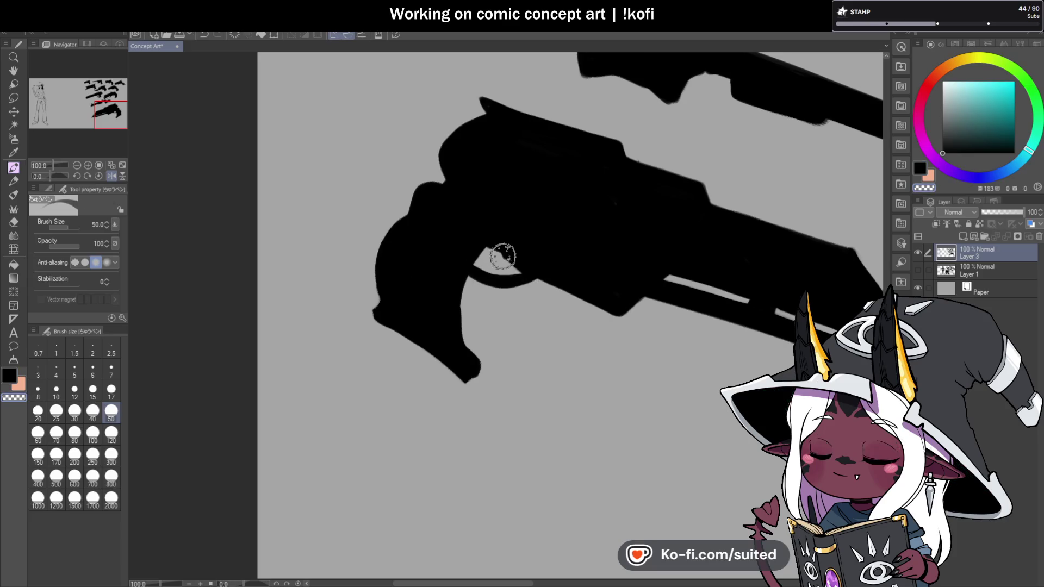
pyautogui.press('c')
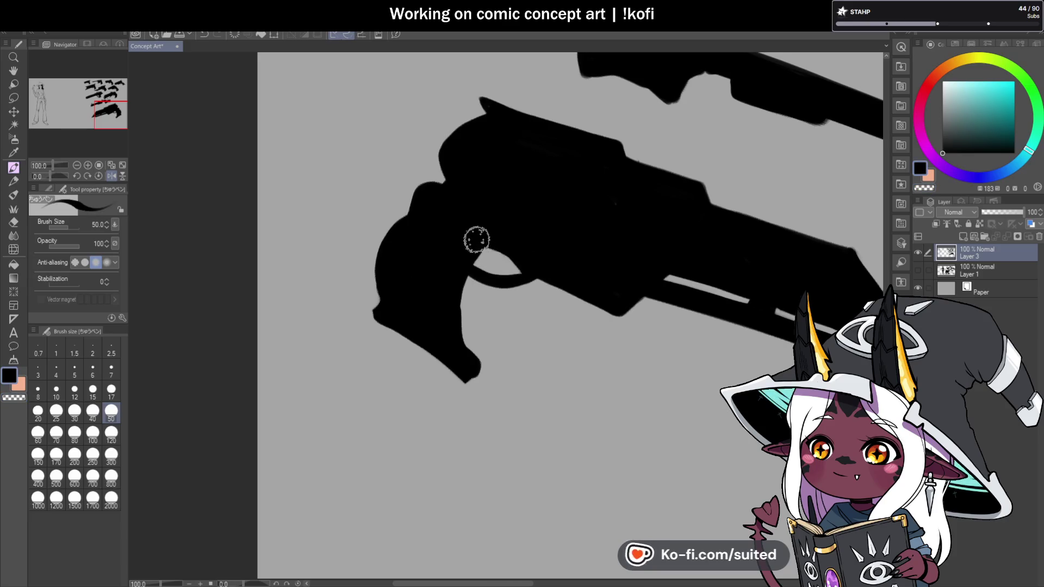
pyautogui.scroll(-3, 477, 239)
pyautogui.click(111, 175)
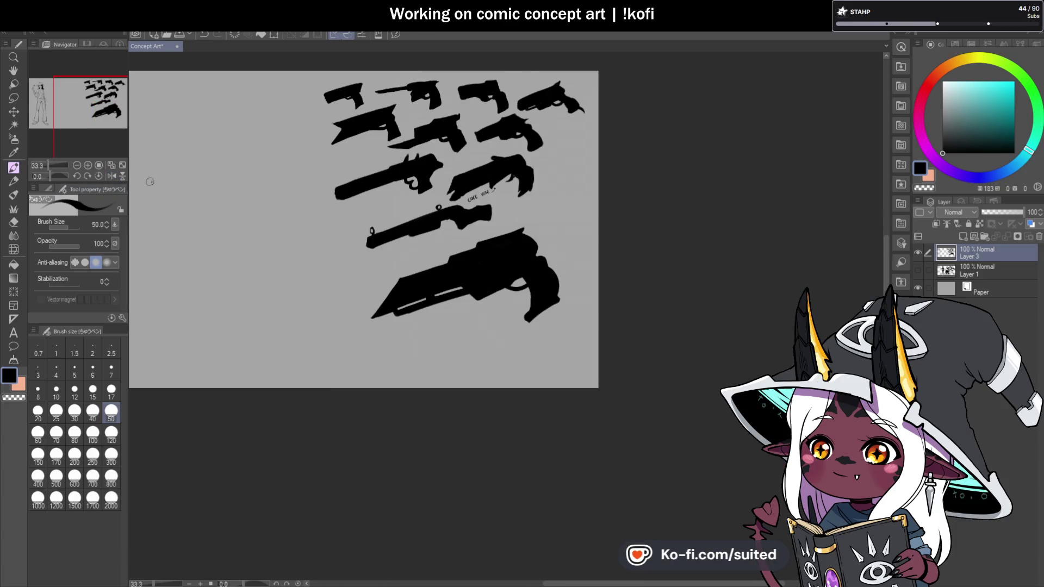
# Build up black along the revolver's lower edge toward the trigger guard
pyautogui.scroll(-1, 583, 245)
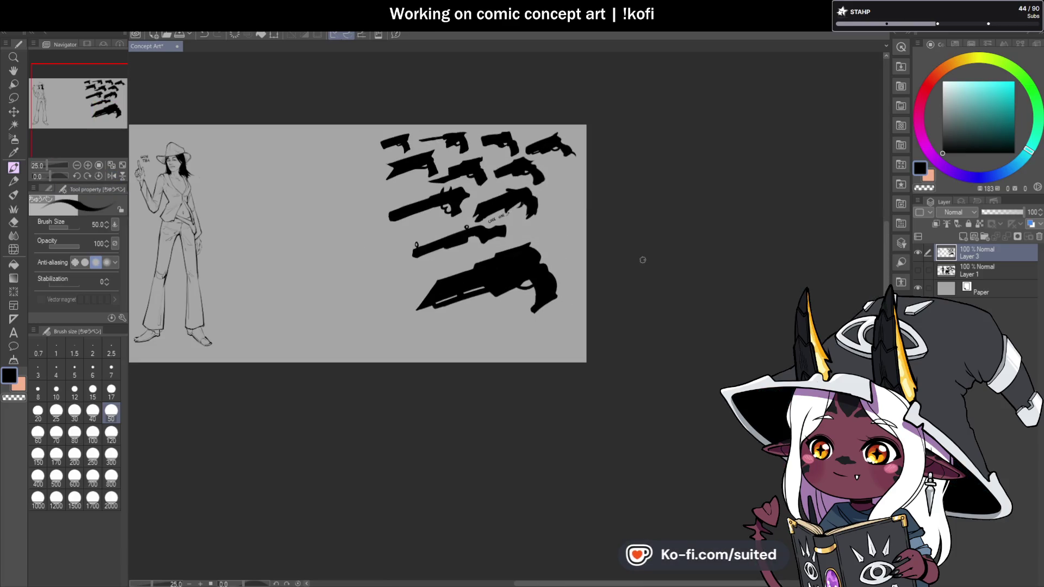
pyautogui.scroll(3, 413, 240)
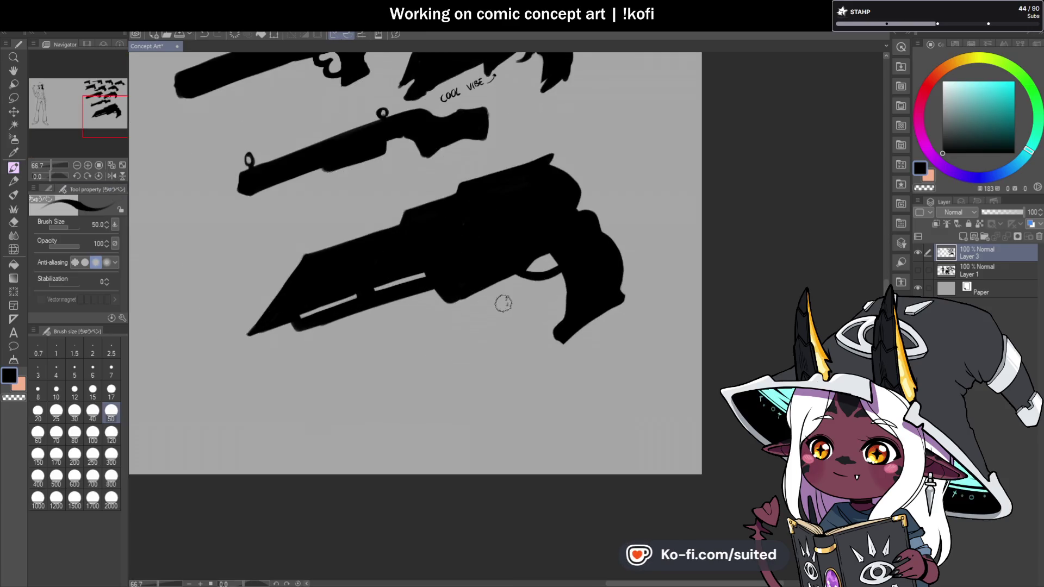
pyautogui.scroll(-2, 560, 261)
pyautogui.scroll(3, 586, 266)
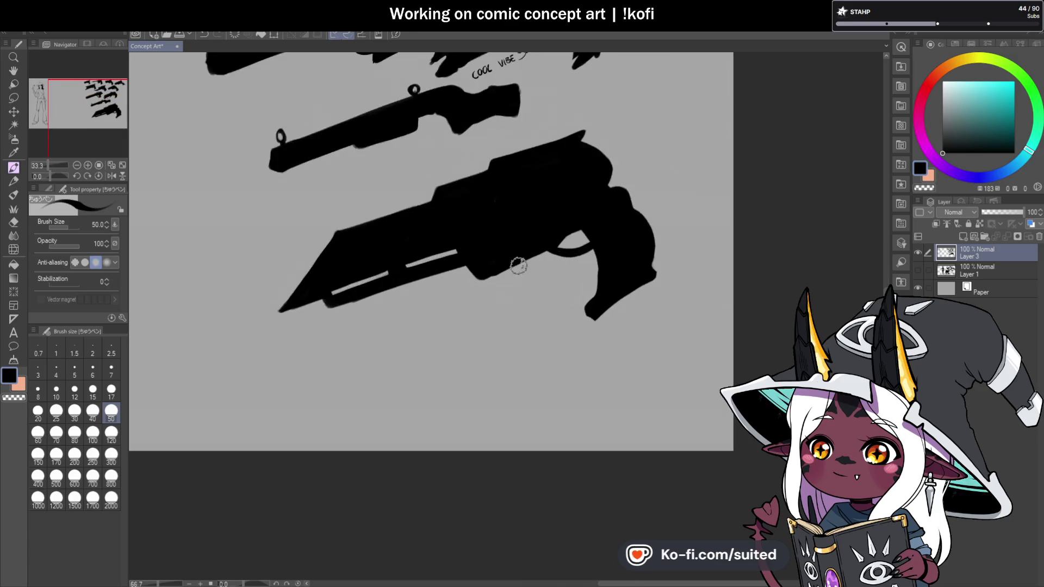
pyautogui.moveTo(433, 275); pyautogui.dragTo(559, 240)
pyautogui.moveTo(454, 276)
pyautogui.mouseDown()
pyautogui.moveTo(562, 243)
pyautogui.moveTo(471, 277)
pyautogui.moveTo(442, 271)
pyautogui.moveTo(566, 242)
pyautogui.mouseUp()
pyautogui.scroll(-3, 565, 242)
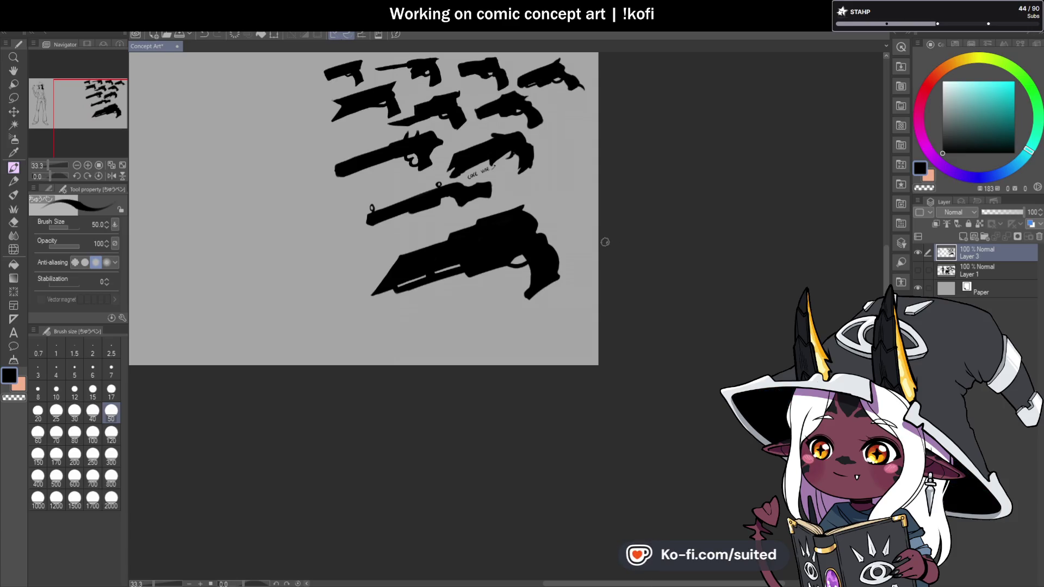
pyautogui.scroll(2, 394, 267)
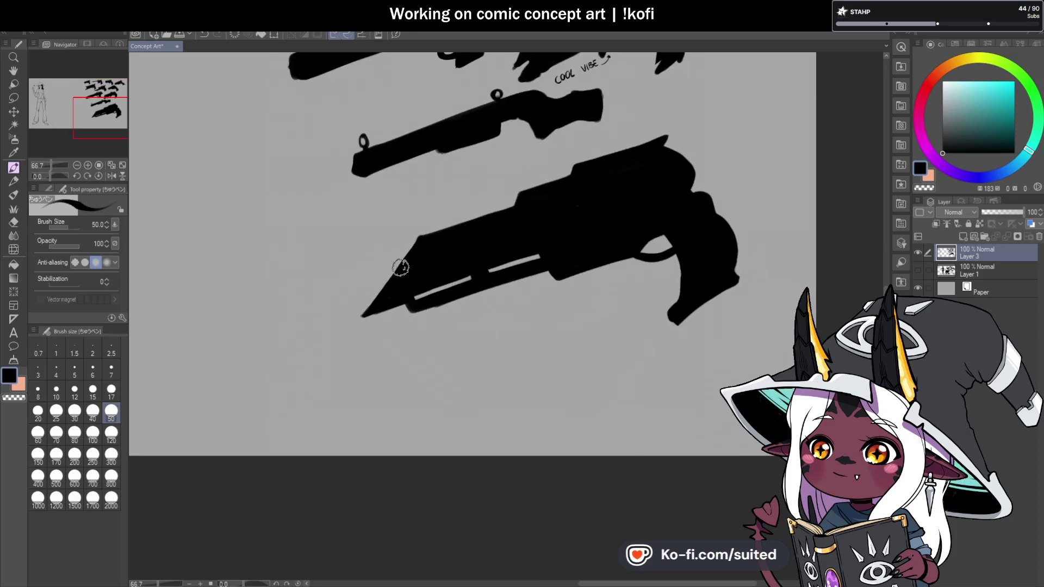
# Clean up the gun's left and top edges and carve a thin line along its lower edge
pyautogui.moveTo(383, 290)
pyautogui.mouseDown()
pyautogui.moveTo(400, 249)
pyautogui.moveTo(459, 226)
pyautogui.moveTo(409, 250)
pyautogui.mouseUp()
pyautogui.scroll(-3, 587, 245)
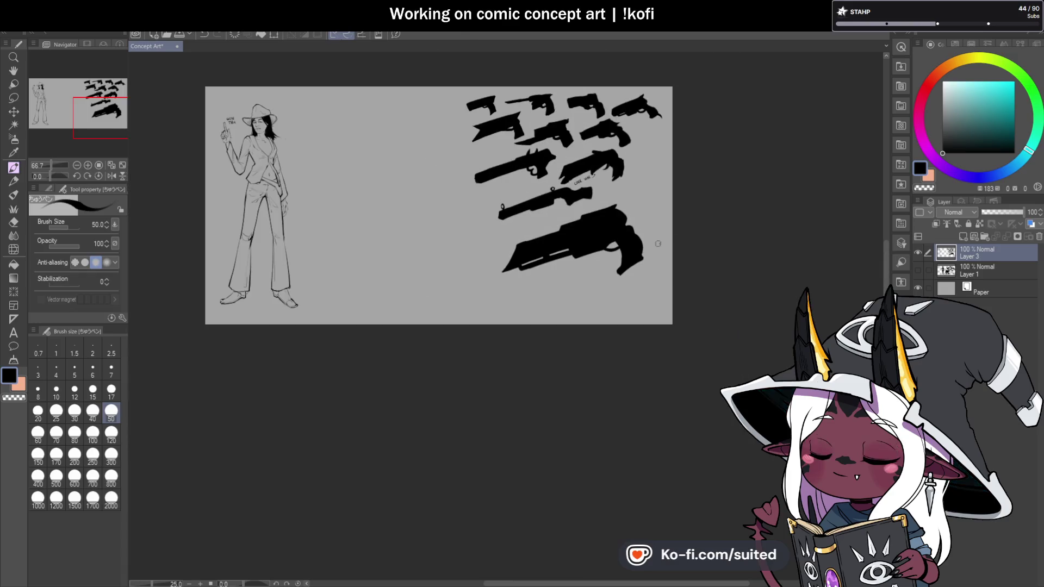
pyautogui.scroll(3, 572, 269)
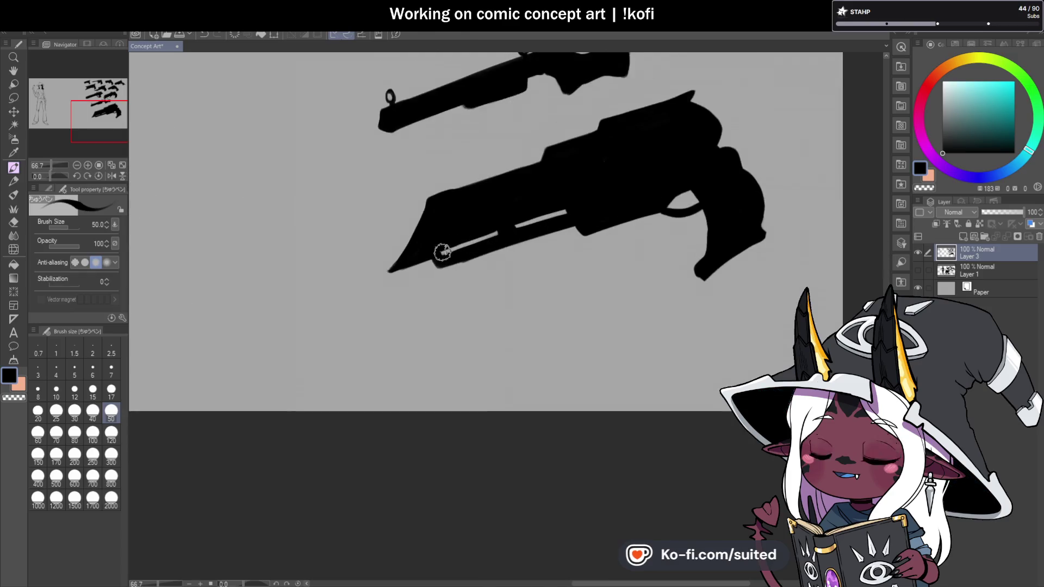
pyautogui.moveTo(440, 258); pyautogui.dragTo(478, 245)
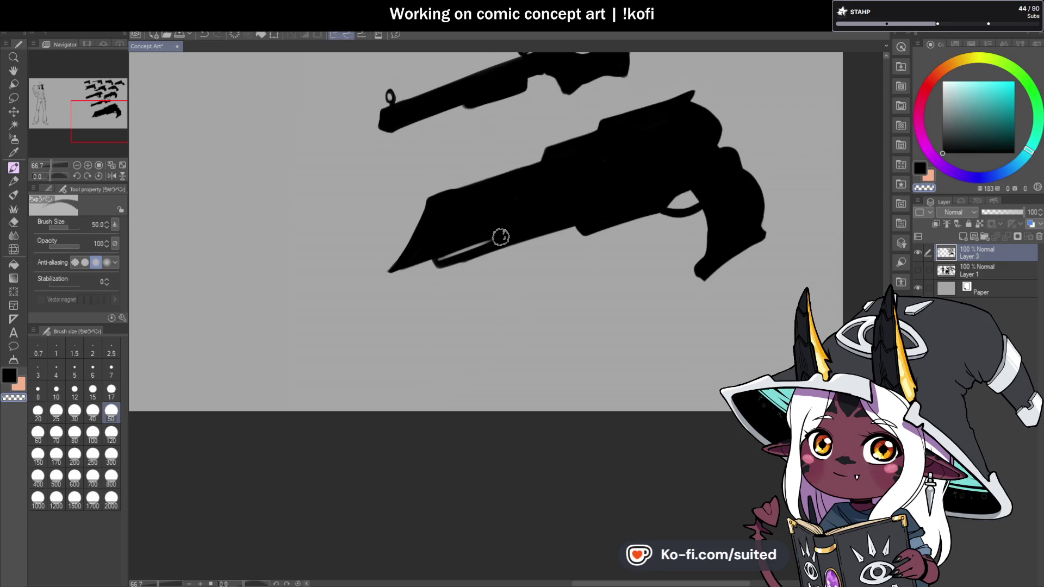
pyautogui.scroll(-3, 506, 255)
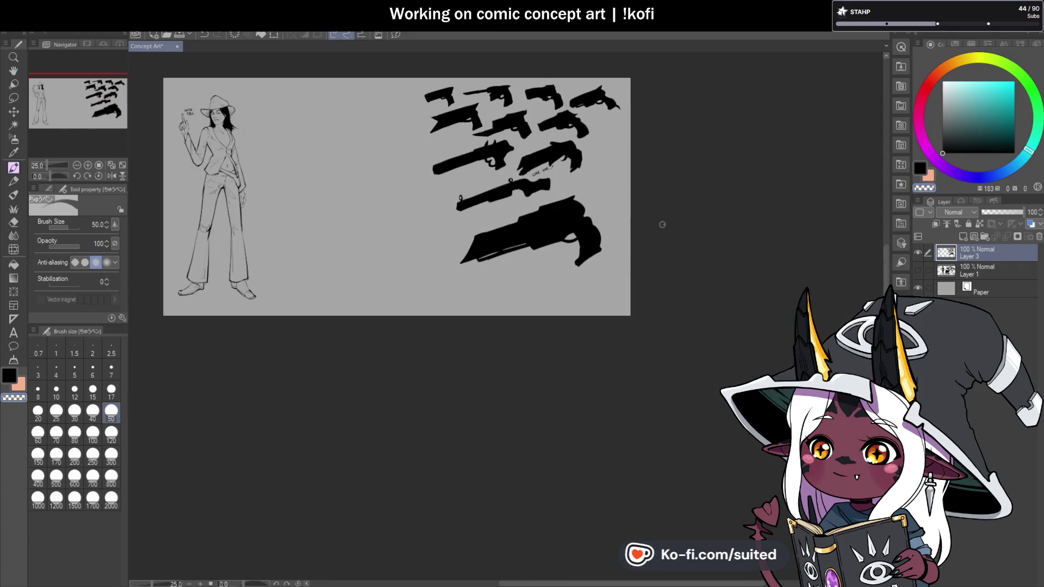
pyautogui.scroll(4, 593, 264)
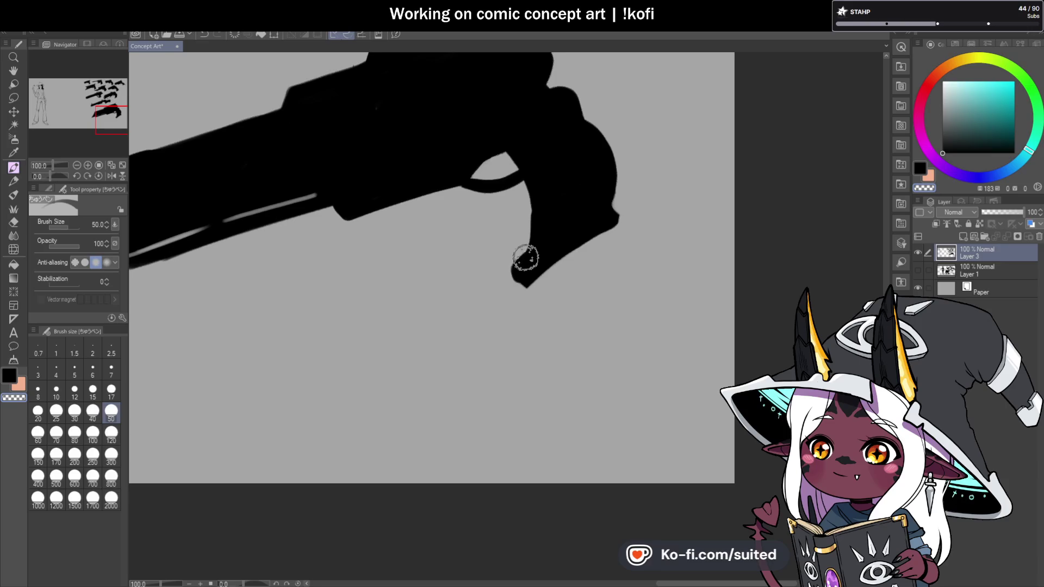
# Extend the grip bottom into a longer rounded butt and smooth its lower-left edge
pyautogui.moveTo(531, 240)
pyautogui.mouseDown()
pyautogui.moveTo(521, 293)
pyautogui.moveTo(606, 221)
pyautogui.moveTo(533, 294)
pyautogui.moveTo(513, 267)
pyautogui.mouseUp()
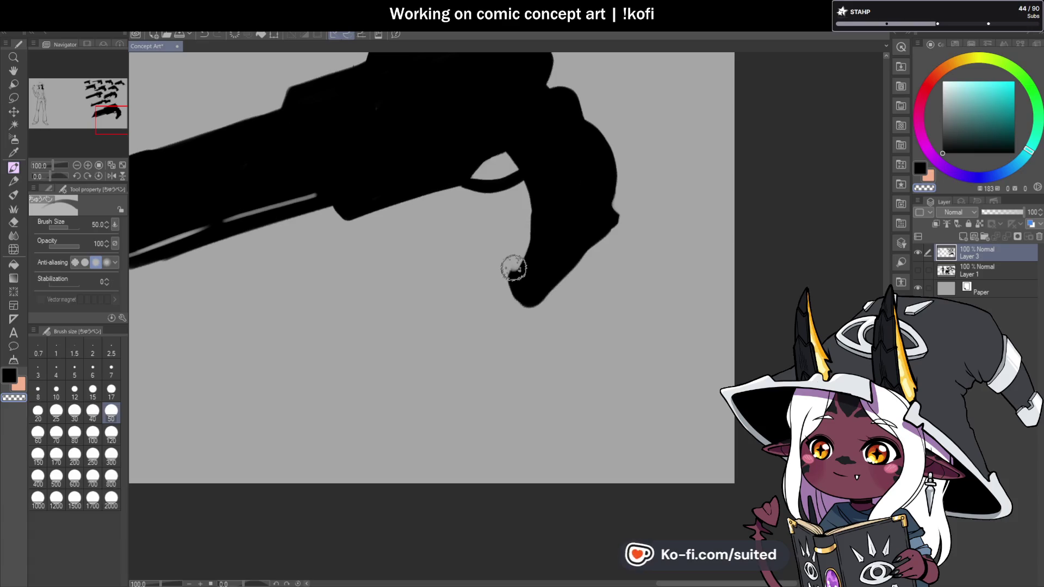
pyautogui.moveTo(531, 210)
pyautogui.mouseDown()
pyautogui.moveTo(514, 292)
pyautogui.moveTo(560, 270)
pyautogui.moveTo(611, 217)
pyautogui.moveTo(535, 299)
pyautogui.mouseUp()
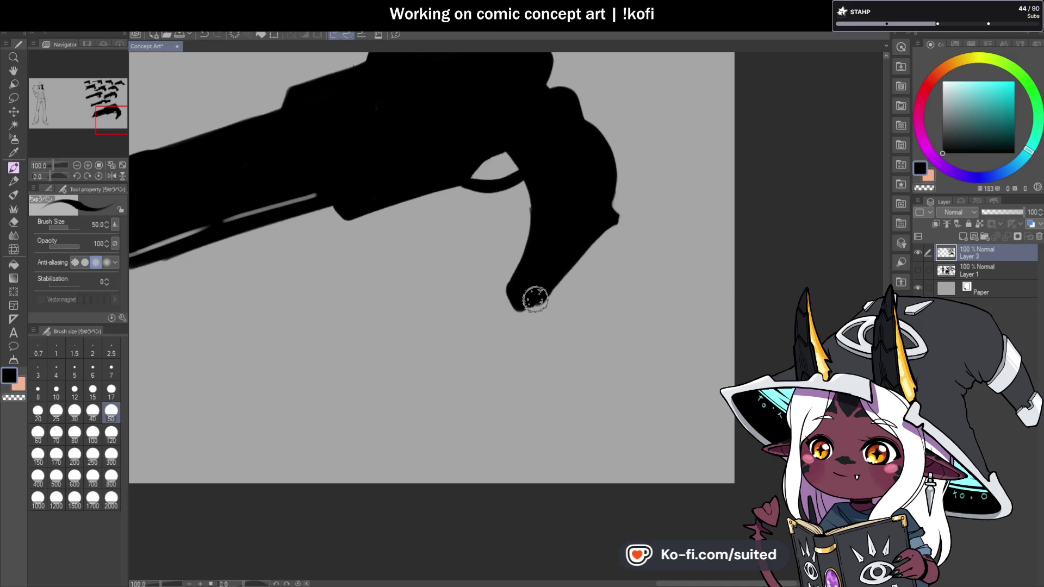
pyautogui.scroll(-3, 535, 299)
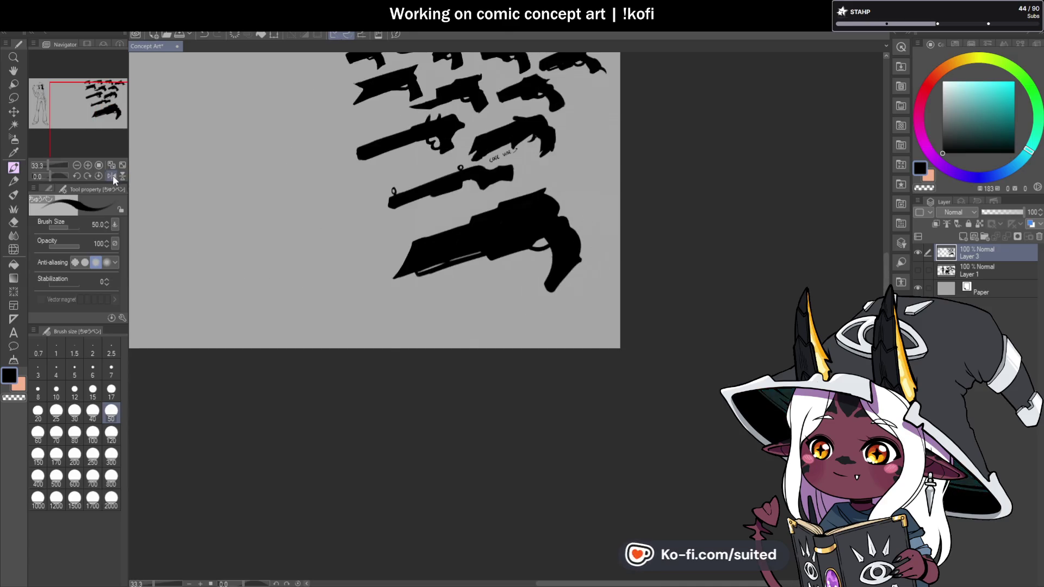
# Touch up the grip's edge in the mirrored view, then flip the canvas back to normal
pyautogui.click(113, 175)
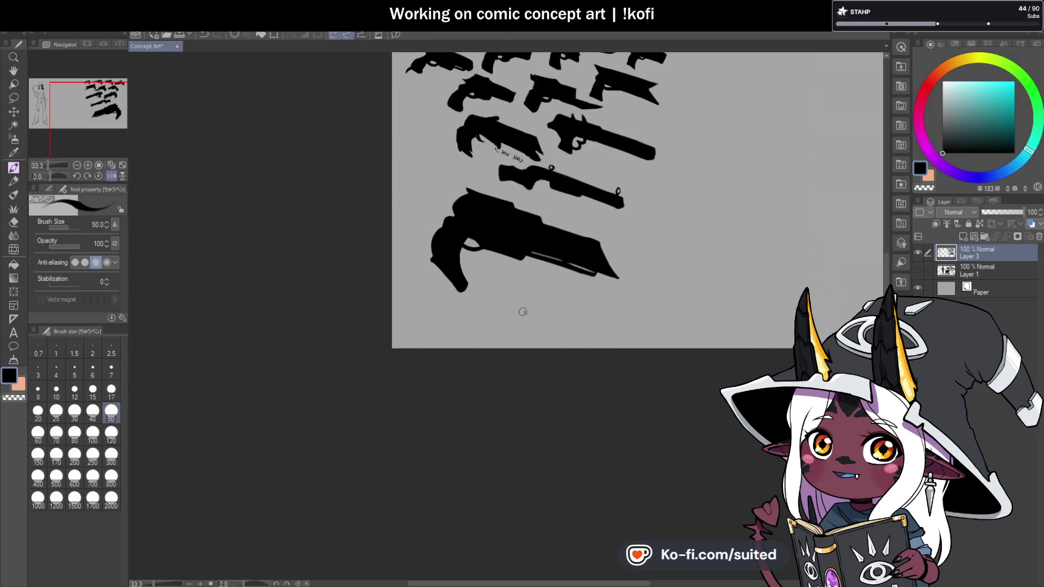
pyautogui.scroll(3, 429, 266)
pyautogui.moveTo(427, 273)
pyautogui.mouseDown()
pyautogui.moveTo(422, 286)
pyautogui.moveTo(513, 372)
pyautogui.moveTo(517, 350)
pyautogui.mouseUp()
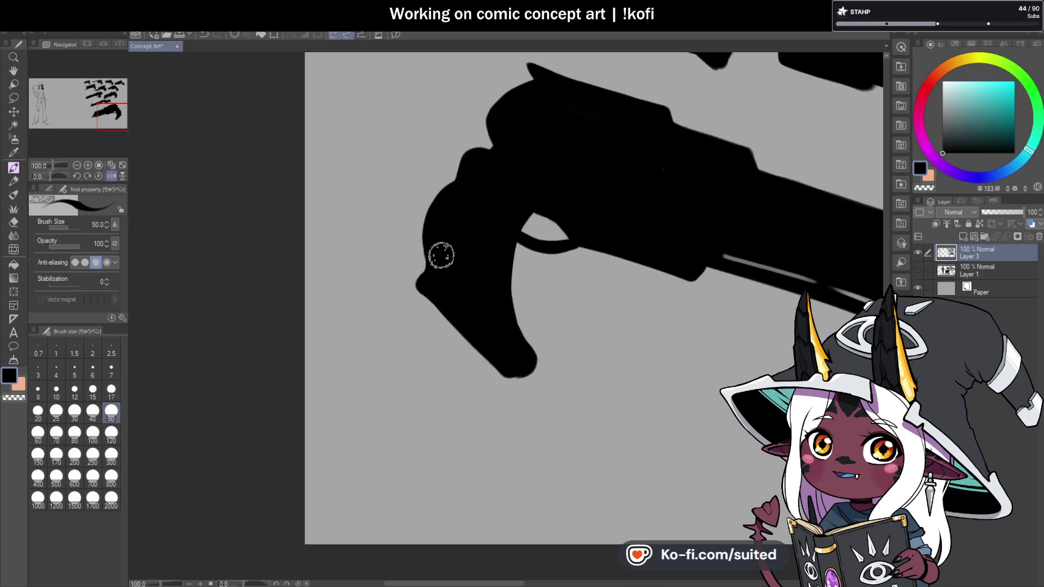
pyautogui.click(111, 176)
pyautogui.scroll(-3, 485, 233)
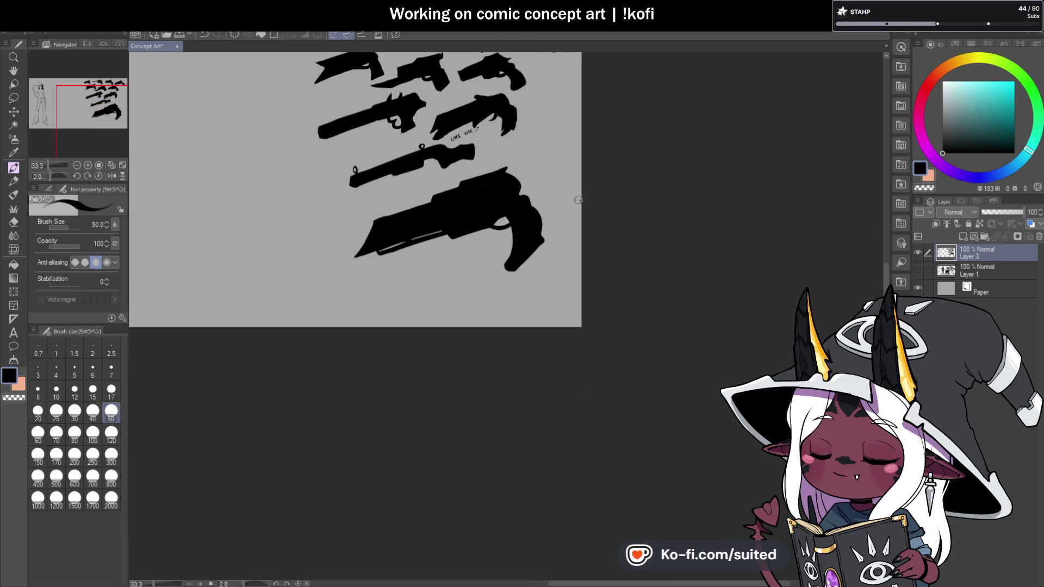
pyautogui.scroll(3, 411, 215)
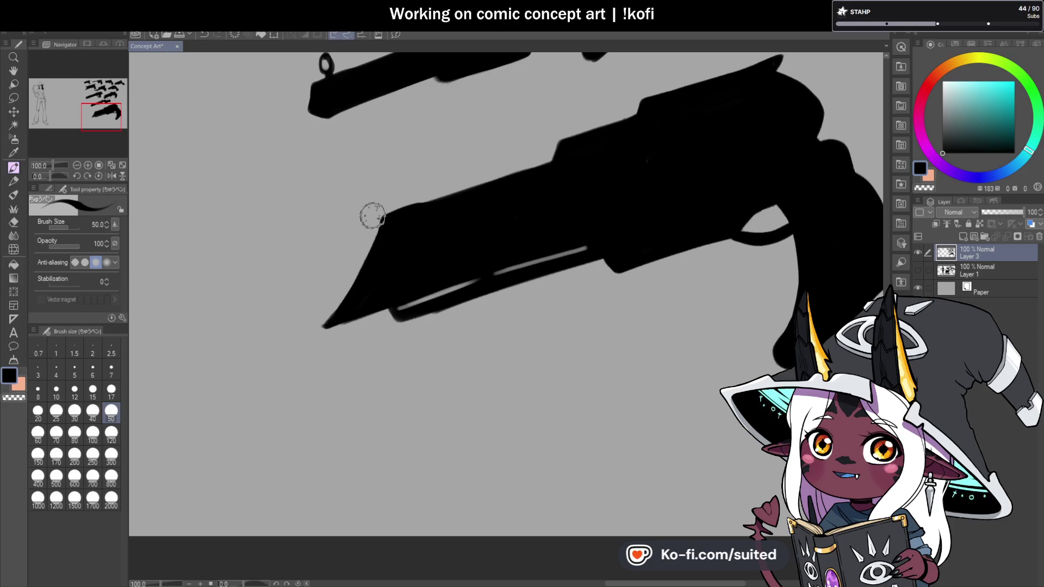
# Thicken the barrel's top-left edge in black, then switch to transparent colour
pyautogui.moveTo(431, 205); pyautogui.dragTo(384, 210)
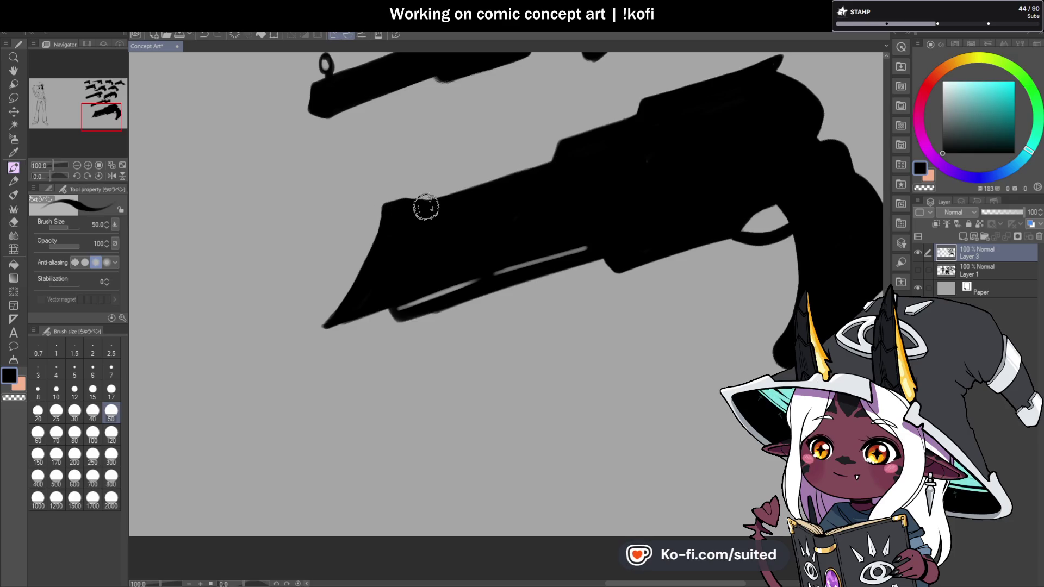
pyautogui.scroll(-4, 384, 206)
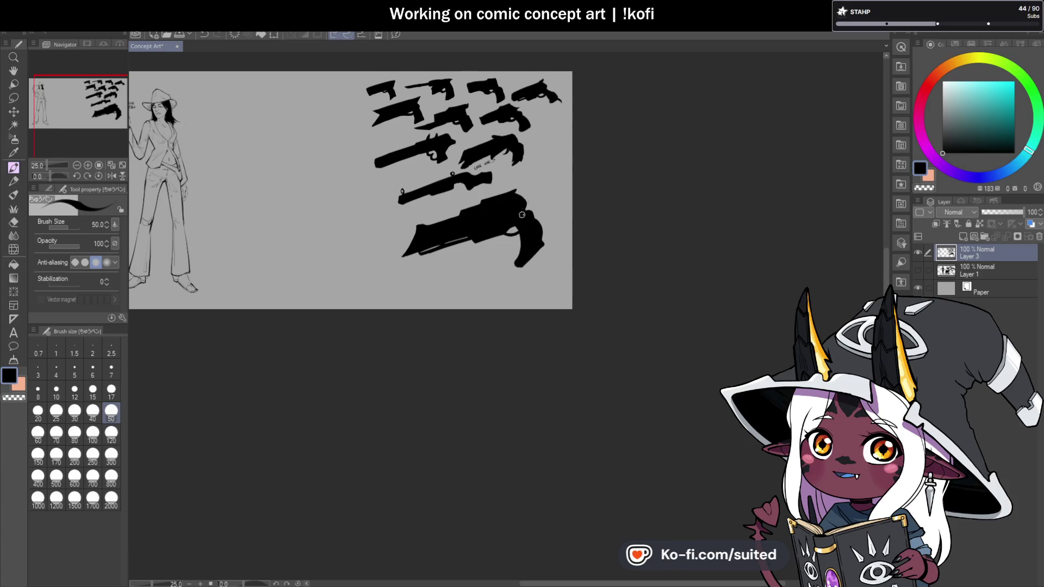
pyautogui.scroll(1, 522, 215)
pyautogui.scroll(3, 482, 247)
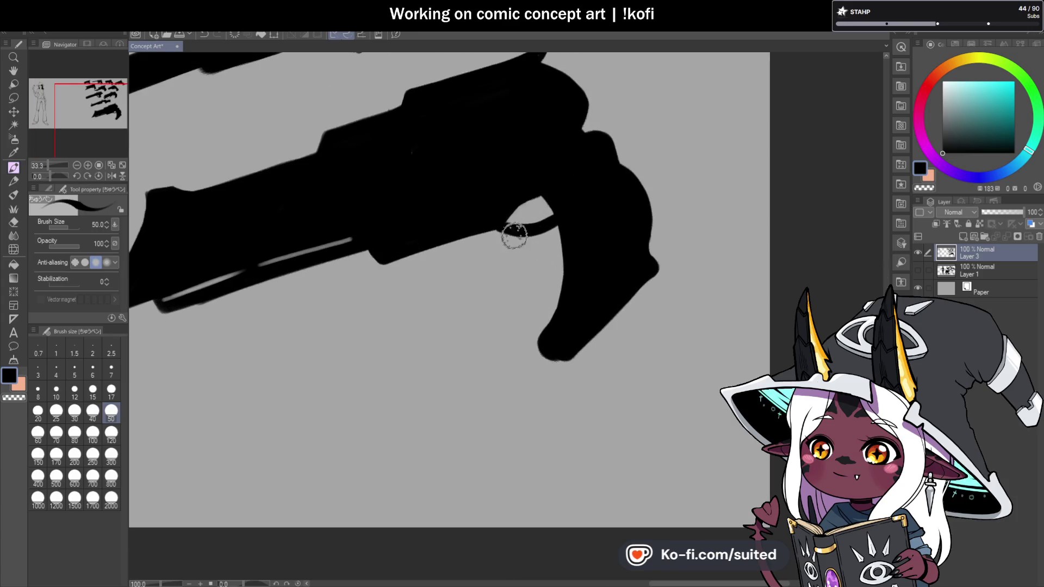
pyautogui.press('c')
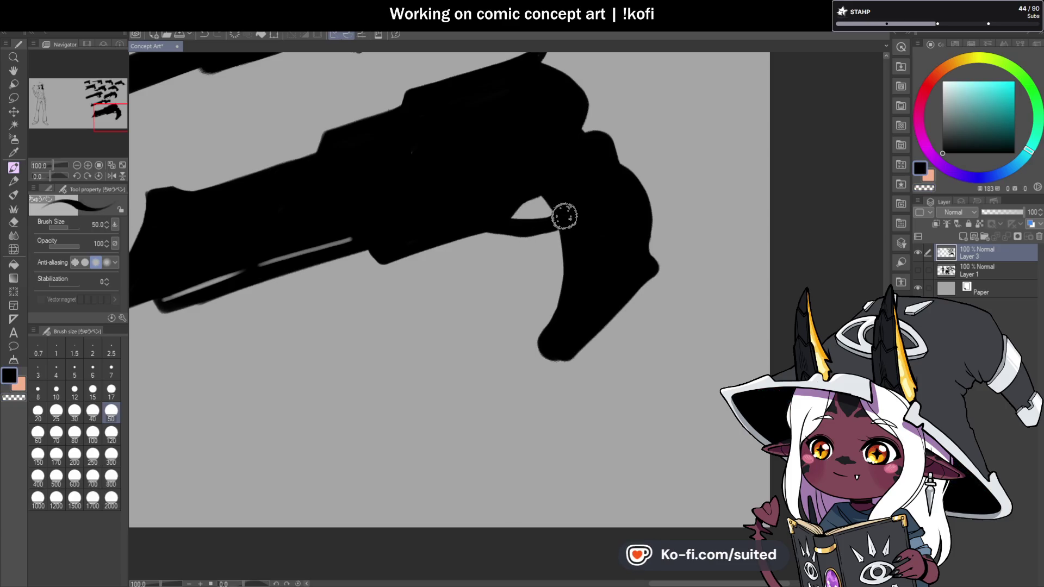
pyautogui.scroll(-3, 540, 242)
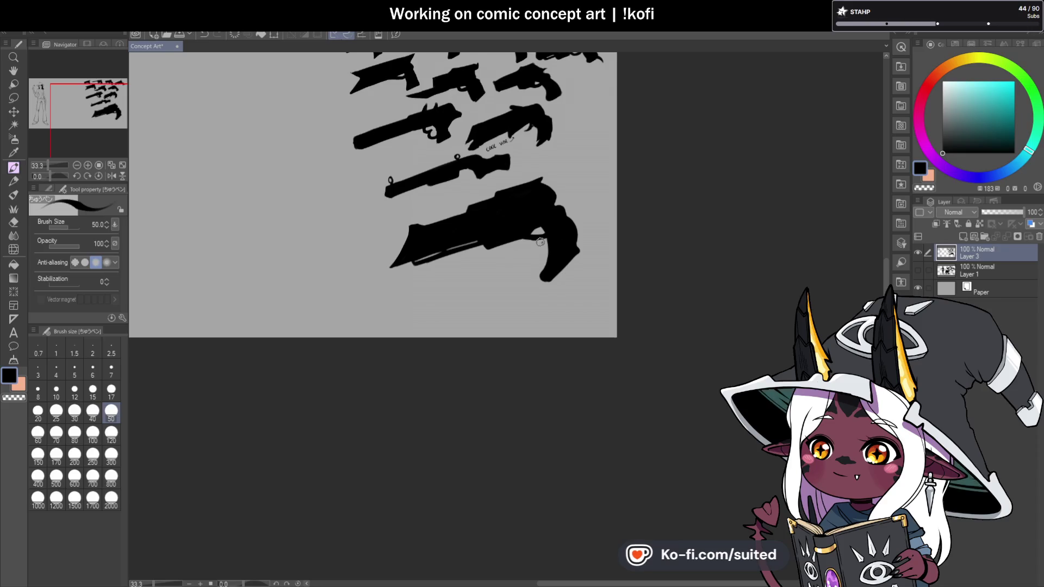
pyautogui.scroll(-2, 539, 241)
pyautogui.scroll(2, 529, 209)
# Lasso the large gun, copy-paste it, and move the full-size copy left beside the woman
pyautogui.press('m')
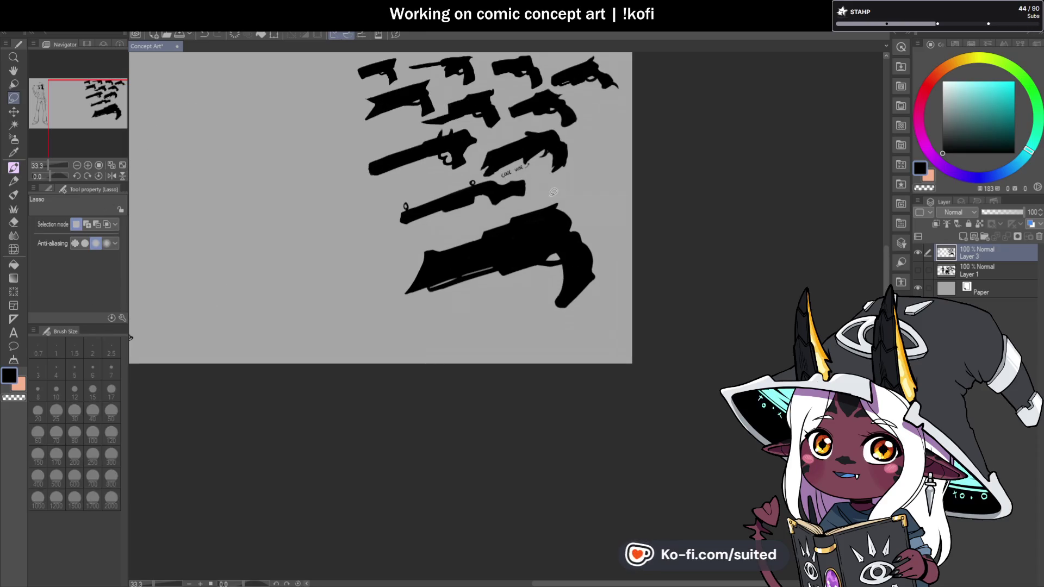
pyautogui.moveTo(441, 232)
pyautogui.mouseDown()
pyautogui.moveTo(543, 329)
pyautogui.moveTo(611, 195)
pyautogui.mouseUp()
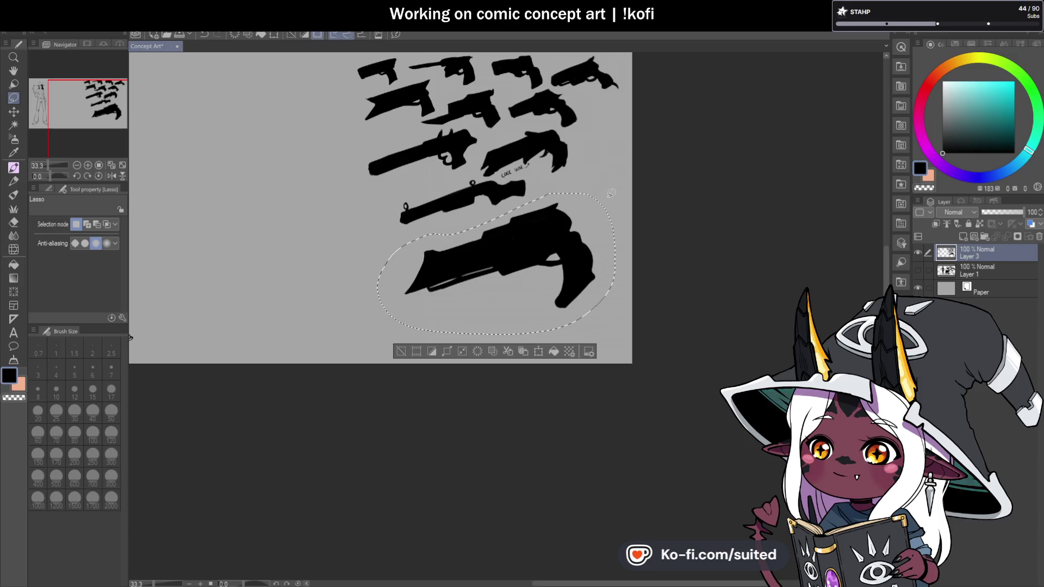
pyautogui.hotkey('ctrl', 'c')
pyautogui.hotkey('ctrl', 'v')
pyautogui.hotkey('ctrl', 't')
pyautogui.moveTo(586, 267)
pyautogui.mouseDown()
pyautogui.moveTo(316, 246)
pyautogui.moveTo(338, 235)
pyautogui.mouseUp()
pyautogui.press('Return')
# Scale the original gun on Layer 3 to 53% and move it up-right to end the grid's bottom row
pyautogui.moveTo(557, 191)
pyautogui.mouseDown()
pyautogui.moveTo(405, 231)
pyautogui.moveTo(609, 218)
pyautogui.mouseUp()
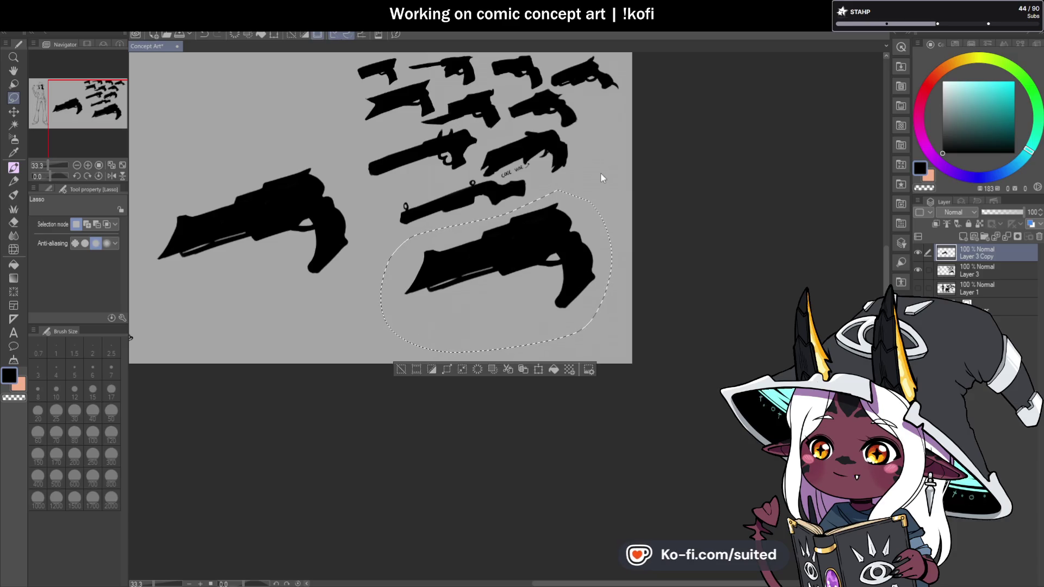
pyautogui.click(976, 270)
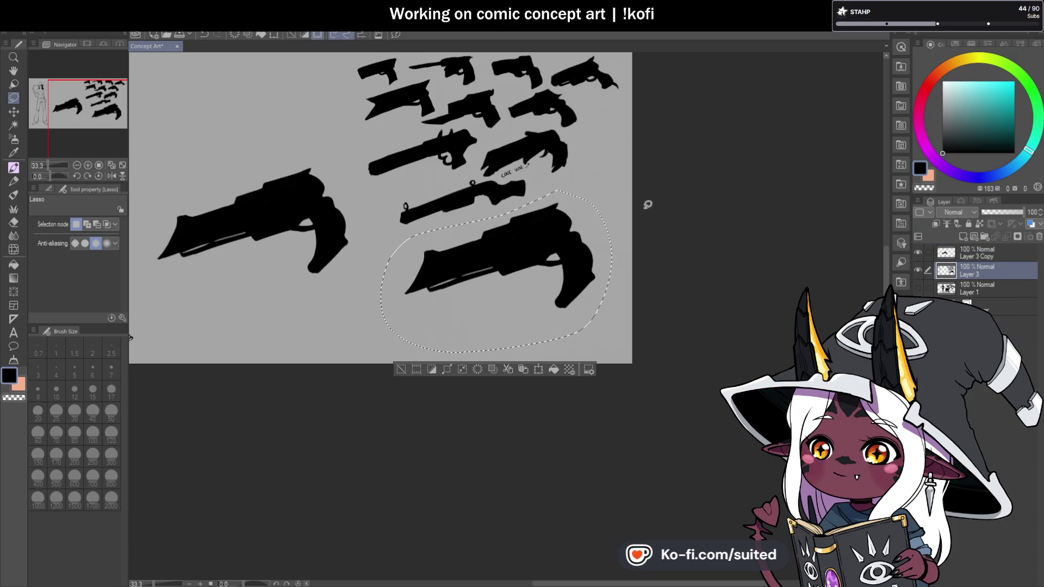
pyautogui.hotkey('ctrl', 't')
pyautogui.moveTo(610, 193)
pyautogui.mouseDown()
pyautogui.moveTo(557, 209)
pyautogui.moveTo(535, 244)
pyautogui.mouseUp()
pyautogui.moveTo(509, 290); pyautogui.dragTo(588, 239)
pyautogui.moveTo(614, 192); pyautogui.dragTo(582, 211)
pyautogui.moveTo(577, 249); pyautogui.dragTo(610, 200)
pyautogui.moveTo(634, 156); pyautogui.dragTo(631, 154)
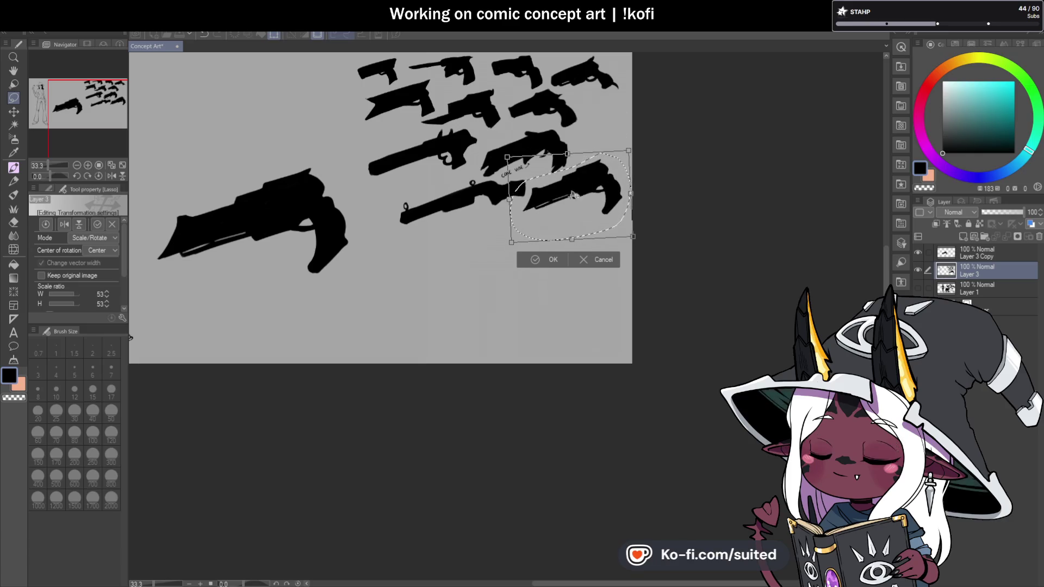
pyautogui.click(551, 258)
pyautogui.scroll(-1, 640, 318)
pyautogui.scroll(3, 251, 237)
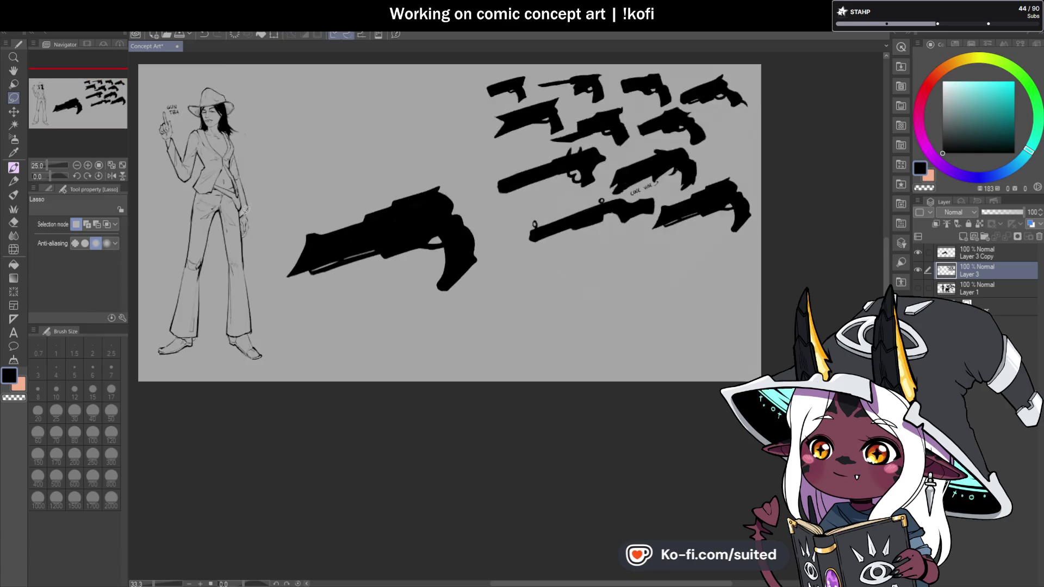
# Set Layer 3 Copy's opacity to 35%, move it below Layer 3, and reactivate Layer 3
pyautogui.click(980, 251)
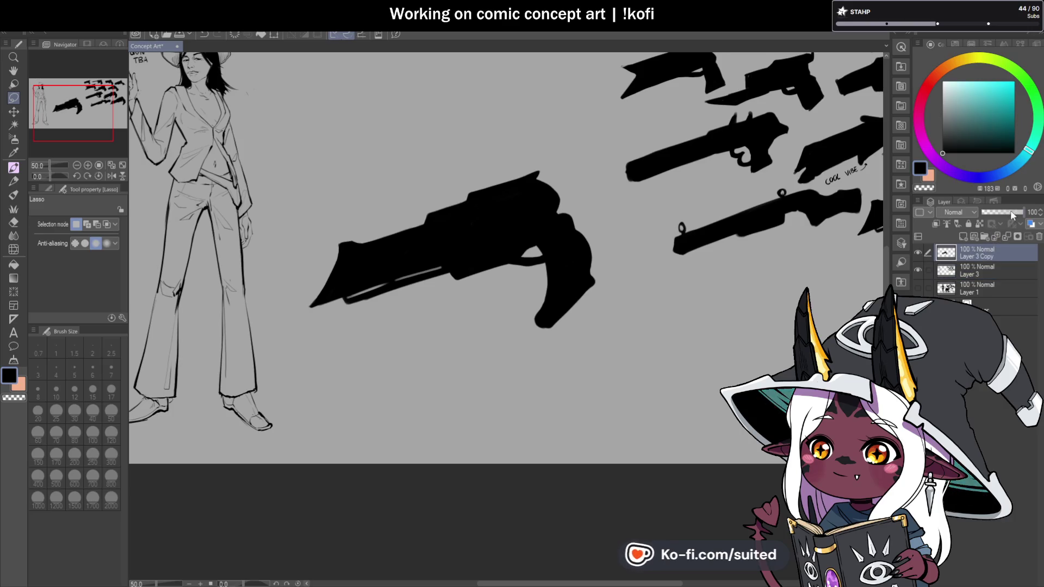
pyautogui.moveTo(1012, 214); pyautogui.dragTo(998, 214)
pyautogui.moveTo(967, 249); pyautogui.dragTo(967, 274)
pyautogui.click(976, 249)
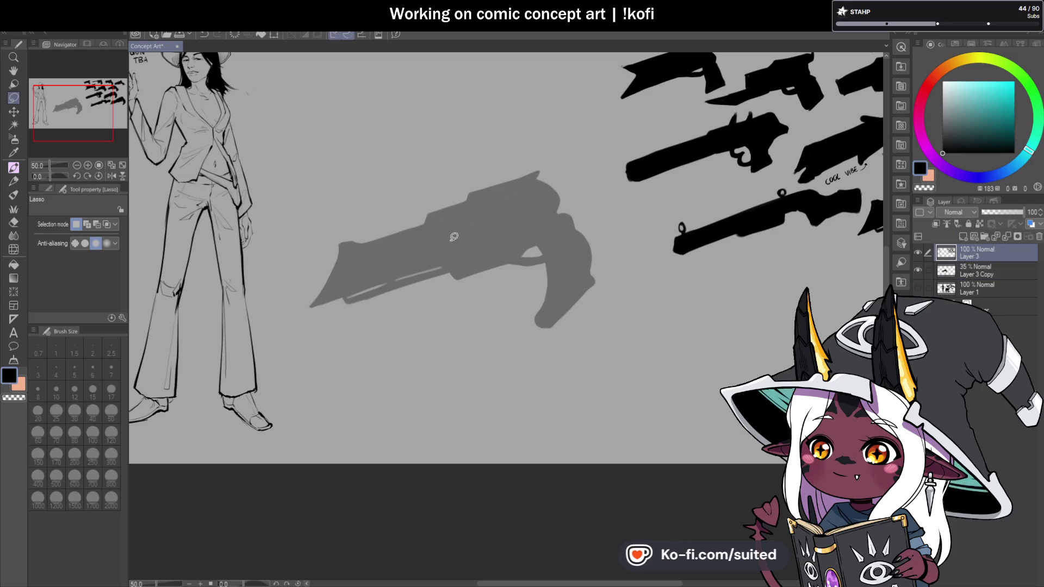
pyautogui.press('p')
pyautogui.scroll(-1, 472, 225)
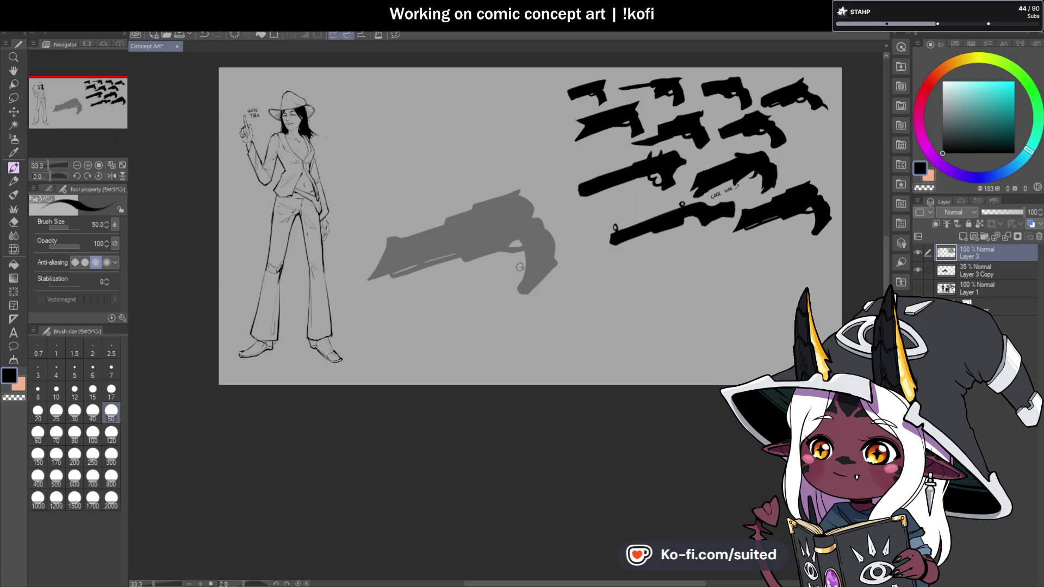
pyautogui.scroll(2, 476, 244)
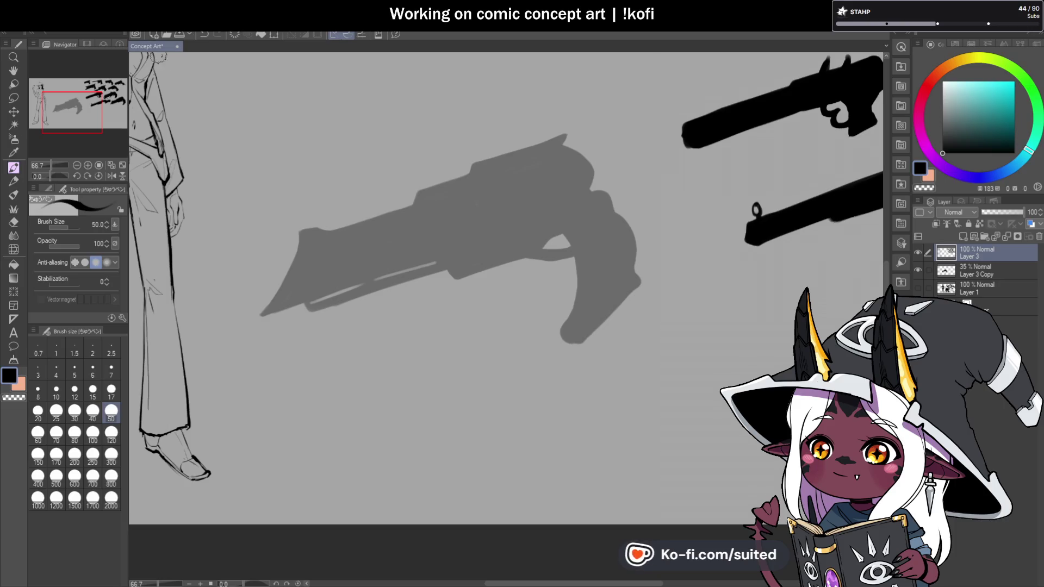
# Set the pen to brush size 12 and zoom in on the gray revolver
pyautogui.scroll(-1, 505, 237)
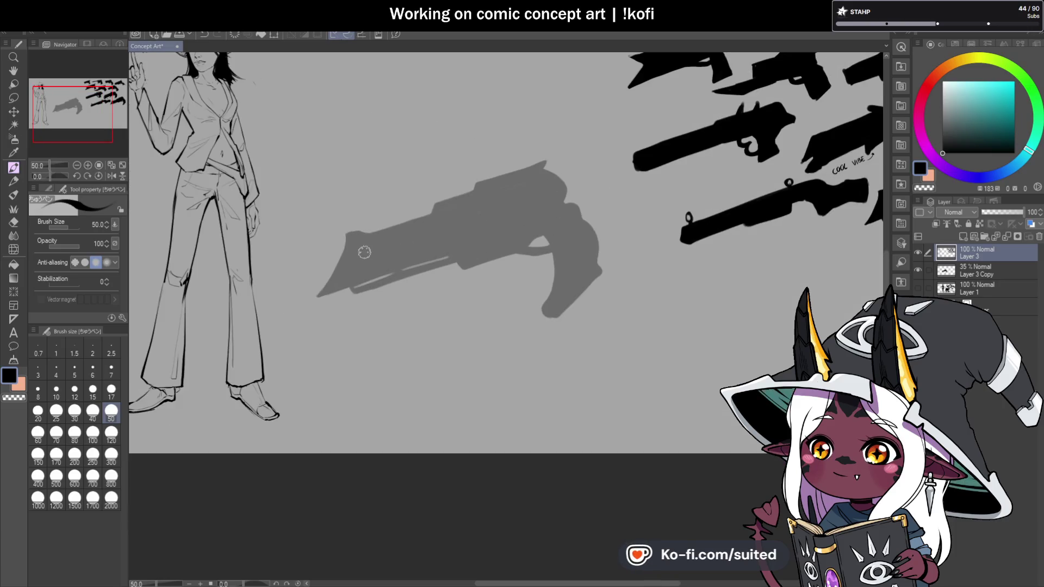
pyautogui.scroll(-1, 363, 259)
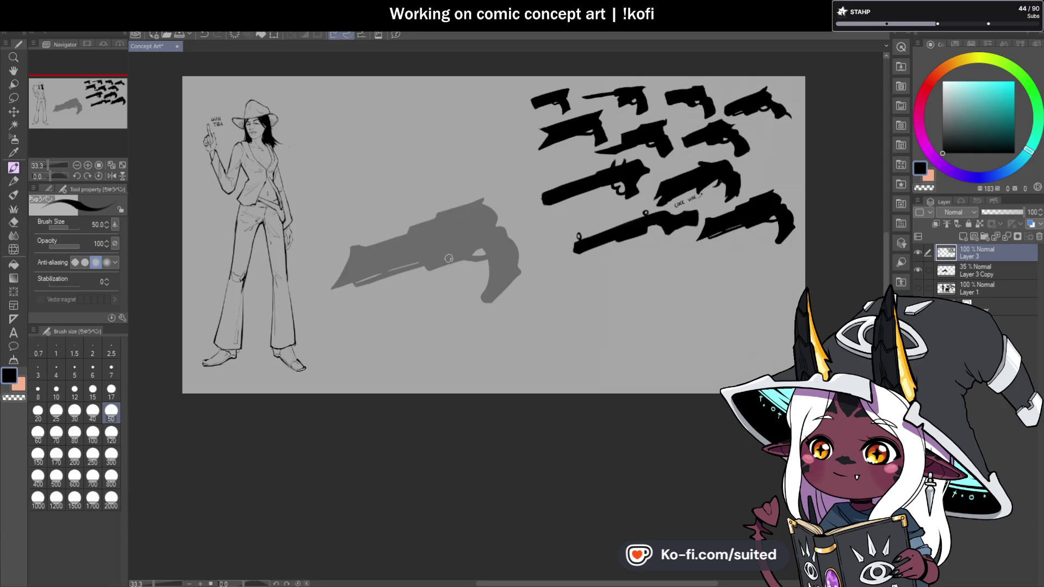
pyautogui.scroll(2, 449, 259)
pyautogui.click(75, 390)
pyautogui.scroll(3, 364, 183)
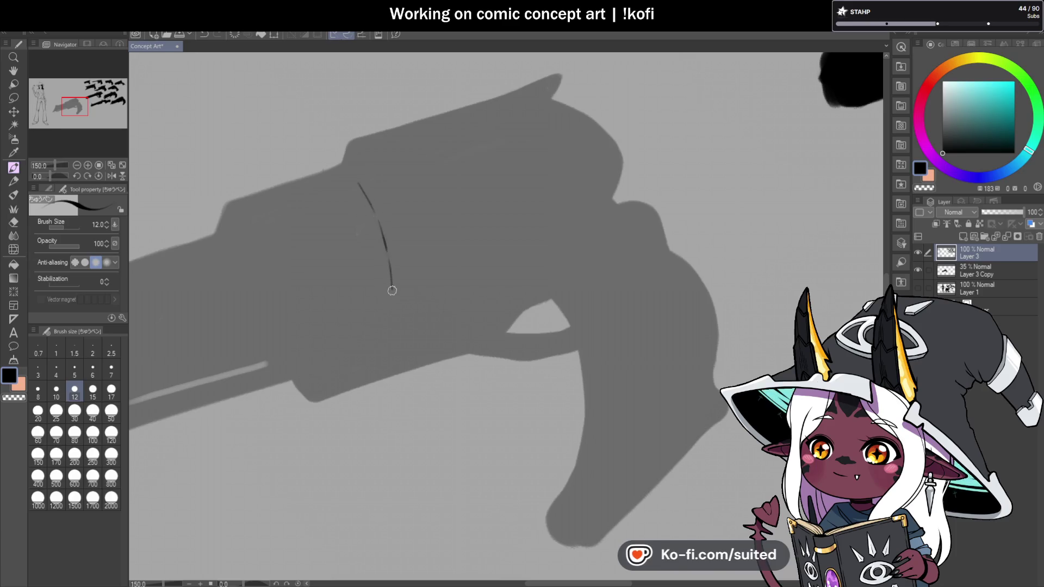
pyautogui.scroll(-1, 471, 266)
pyautogui.scroll(1, 405, 209)
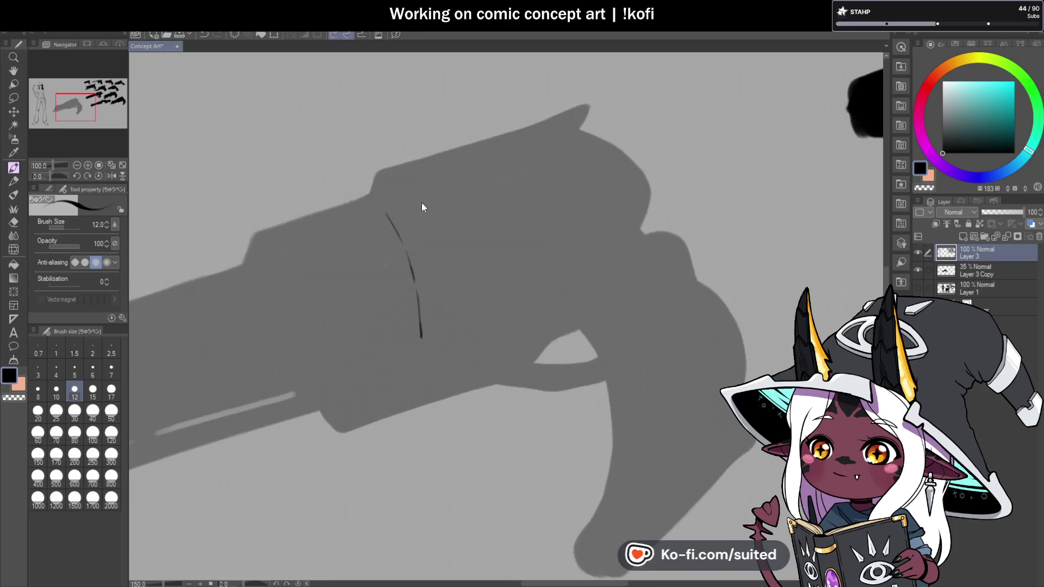
# Ink the cylinder's first edge, top-right corner and lower edge in black
pyautogui.moveTo(385, 212); pyautogui.dragTo(545, 165)
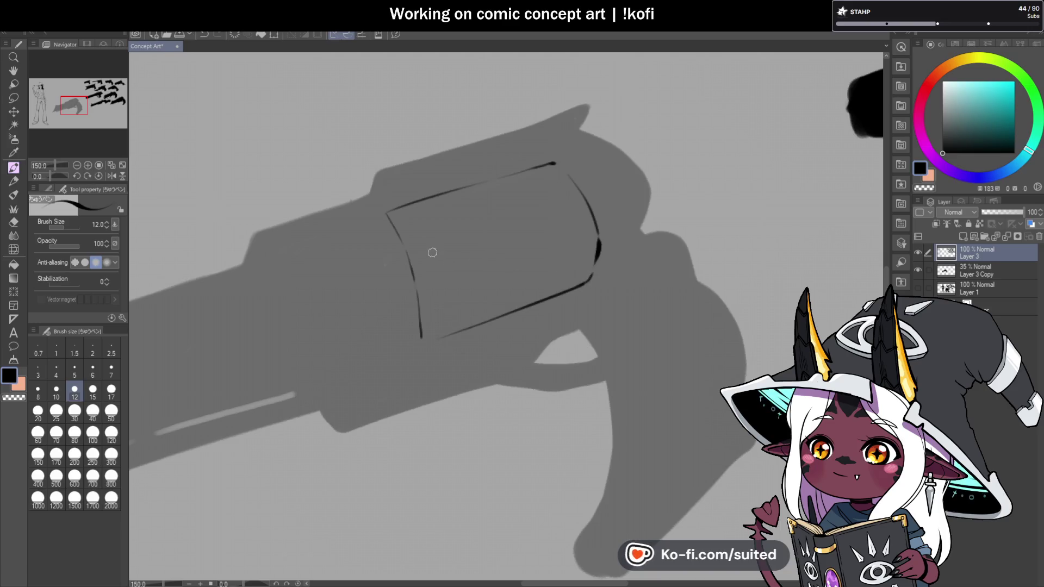
pyautogui.moveTo(566, 170); pyautogui.dragTo(555, 164)
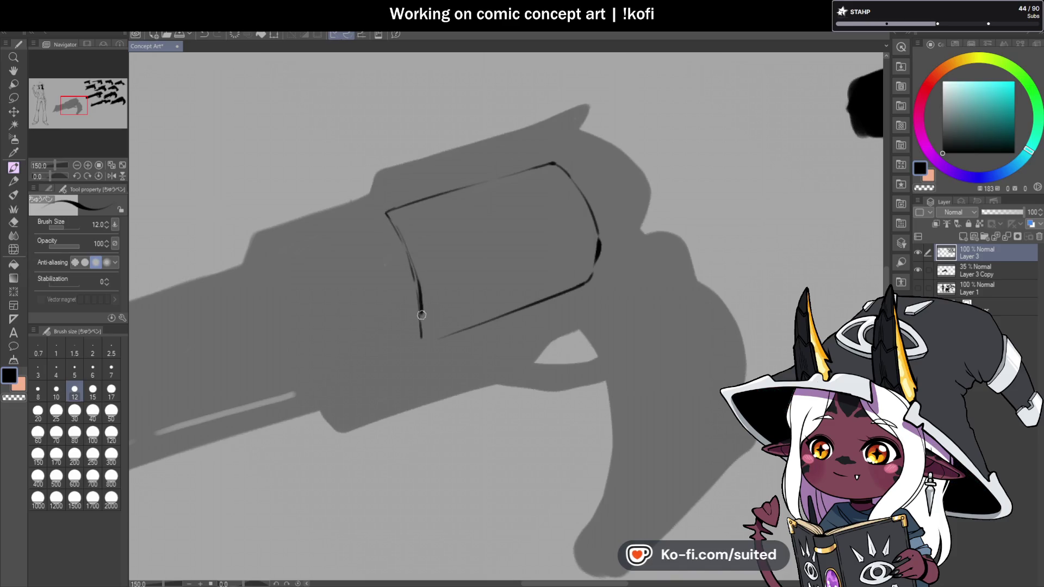
pyautogui.moveTo(541, 300); pyautogui.dragTo(584, 281)
pyautogui.scroll(-3, 596, 265)
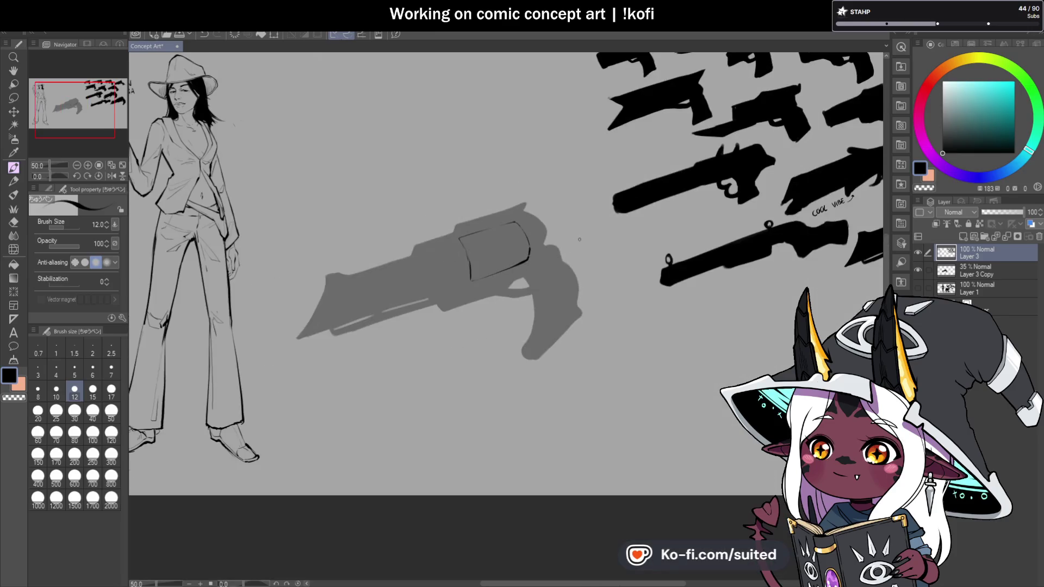
pyautogui.click(111, 176)
# Mirror the canvas to check the cylinder, then return to normal orientation
pyautogui.scroll(-1, 680, 287)
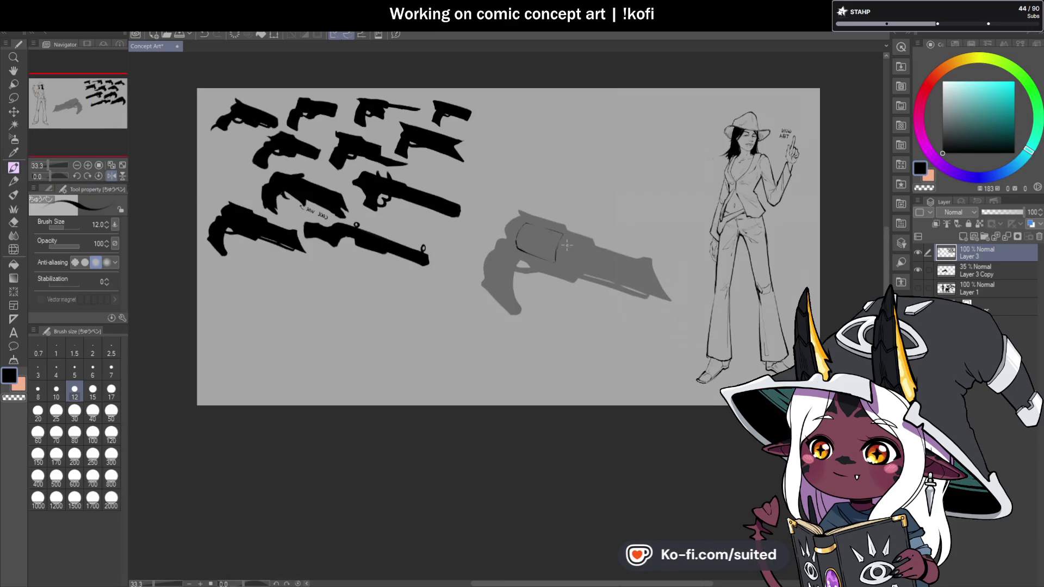
pyautogui.scroll(4, 567, 246)
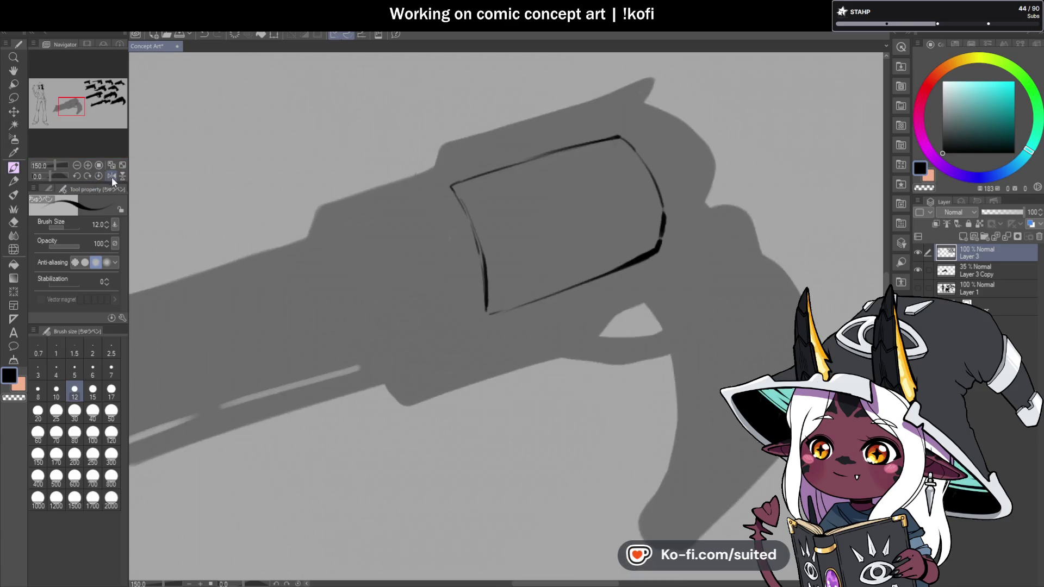
pyautogui.click(111, 176)
pyautogui.scroll(-2, 482, 252)
pyautogui.scroll(2, 348, 184)
# Re-ink the cylinder's top and right edges more darkly
pyautogui.moveTo(309, 186); pyautogui.dragTo(424, 147)
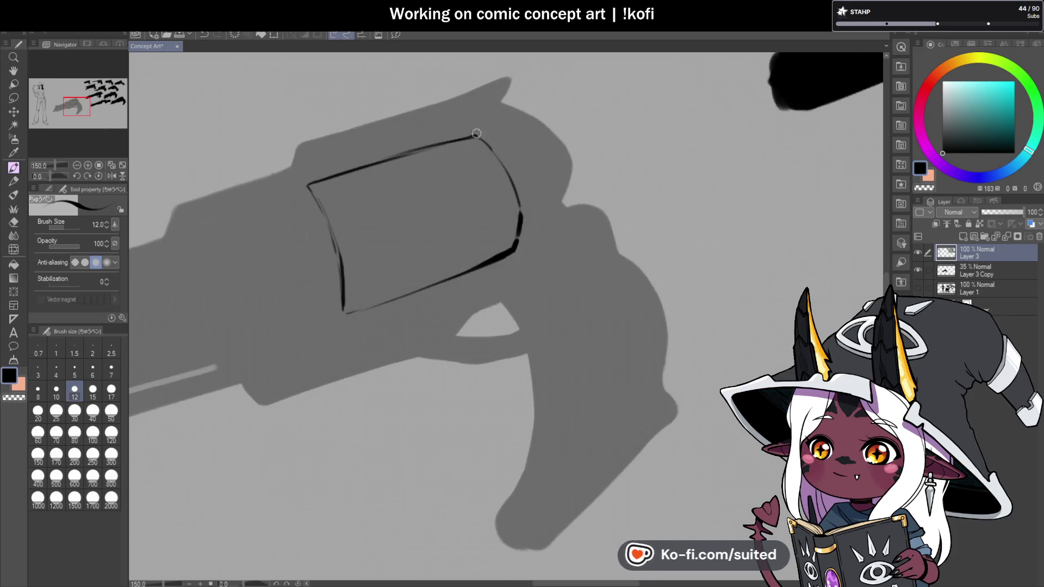
pyautogui.scroll(-3, 500, 101)
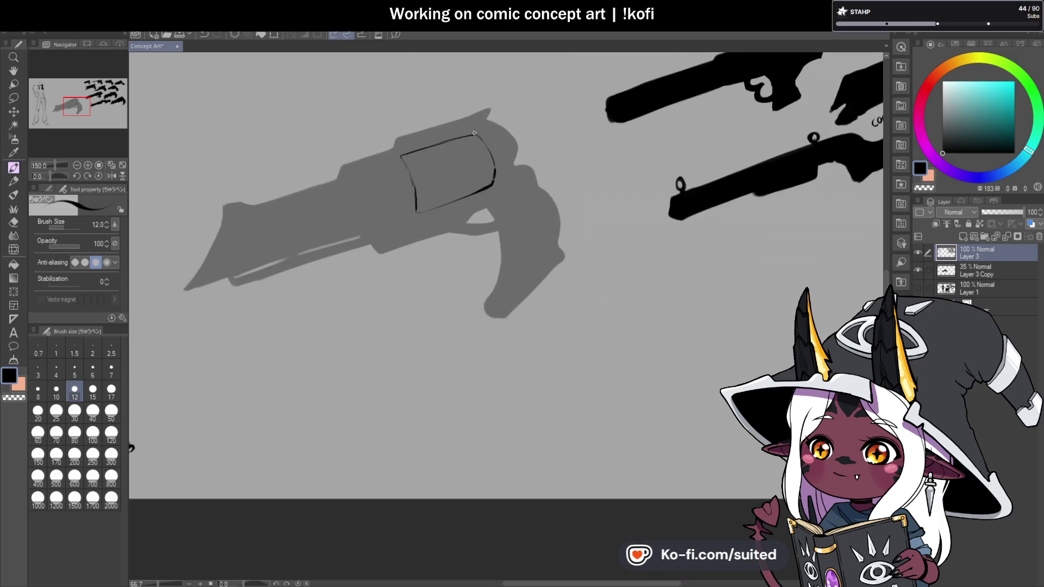
pyautogui.scroll(3, 493, 178)
pyautogui.moveTo(473, 115)
pyautogui.mouseDown()
pyautogui.moveTo(492, 187)
pyautogui.moveTo(324, 262)
pyautogui.moveTo(468, 206)
pyautogui.mouseUp()
# Redo the cylinder's lower edge until solid, then thicken its left edge
pyautogui.hotkey('ctrl', 'z')
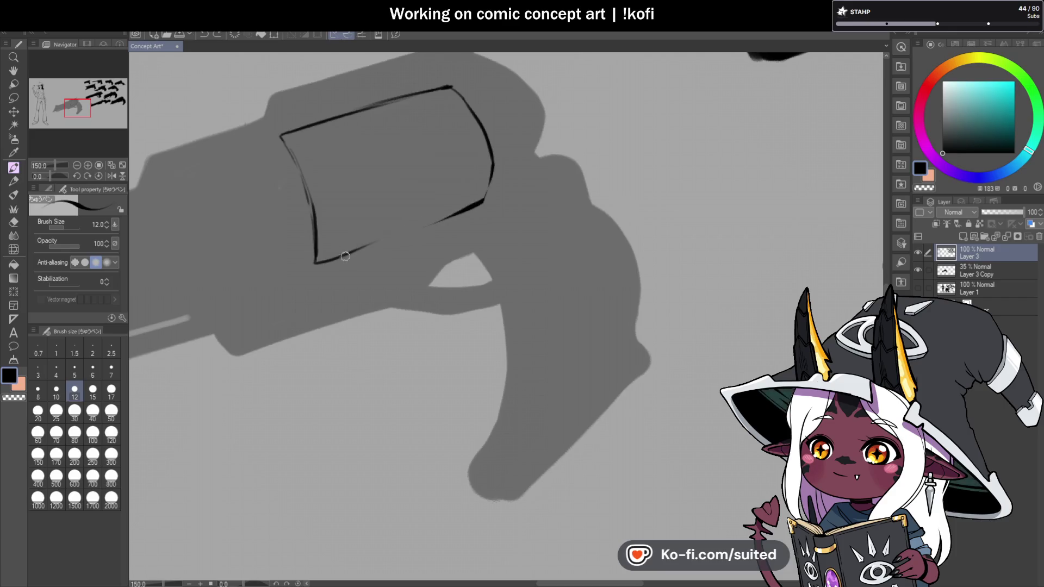
pyautogui.moveTo(366, 244); pyautogui.dragTo(484, 203)
pyautogui.hotkey('ctrl', 'z')
pyautogui.moveTo(402, 232); pyautogui.dragTo(483, 200)
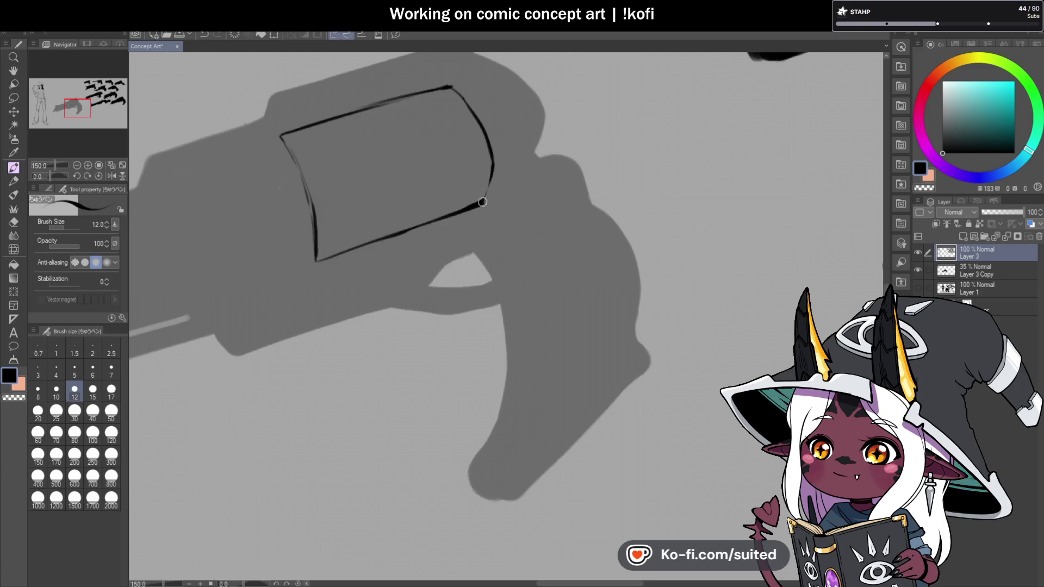
pyautogui.moveTo(282, 140); pyautogui.dragTo(316, 238)
pyautogui.scroll(-3, 457, 275)
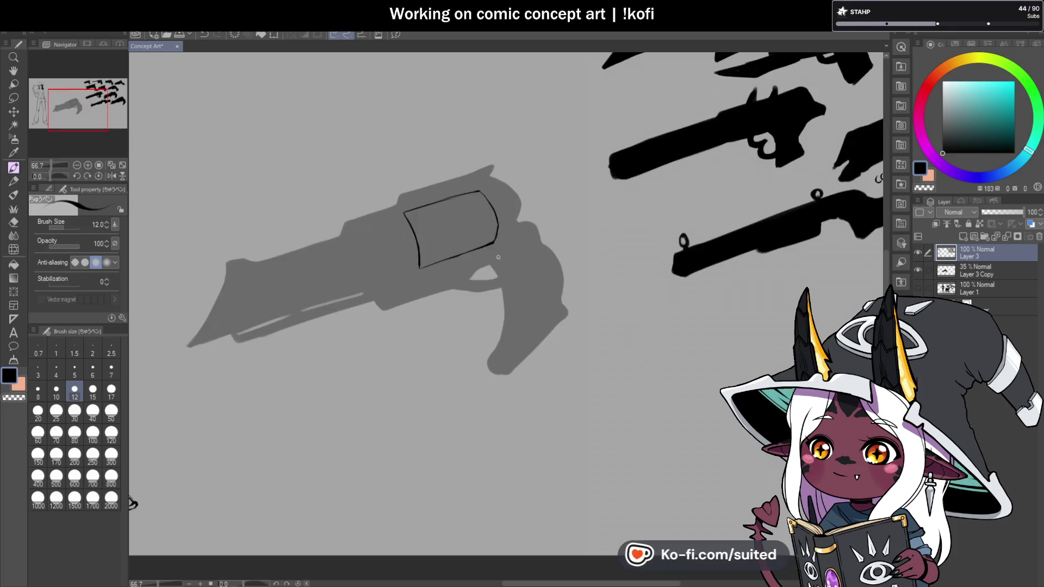
# Thicken the cylinder's top edge, discarding a trial thin inner top line
pyautogui.scroll(5, 442, 194)
pyautogui.moveTo(370, 182); pyautogui.dragTo(515, 147)
pyautogui.moveTo(375, 179); pyautogui.dragTo(493, 144)
pyautogui.scroll(-5, 409, 248)
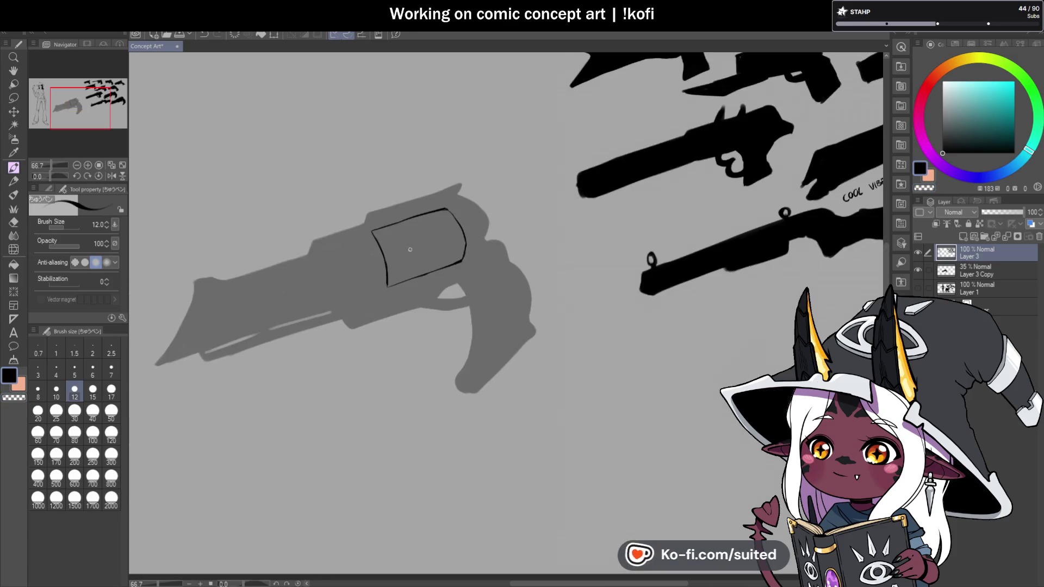
pyautogui.scroll(4, 407, 271)
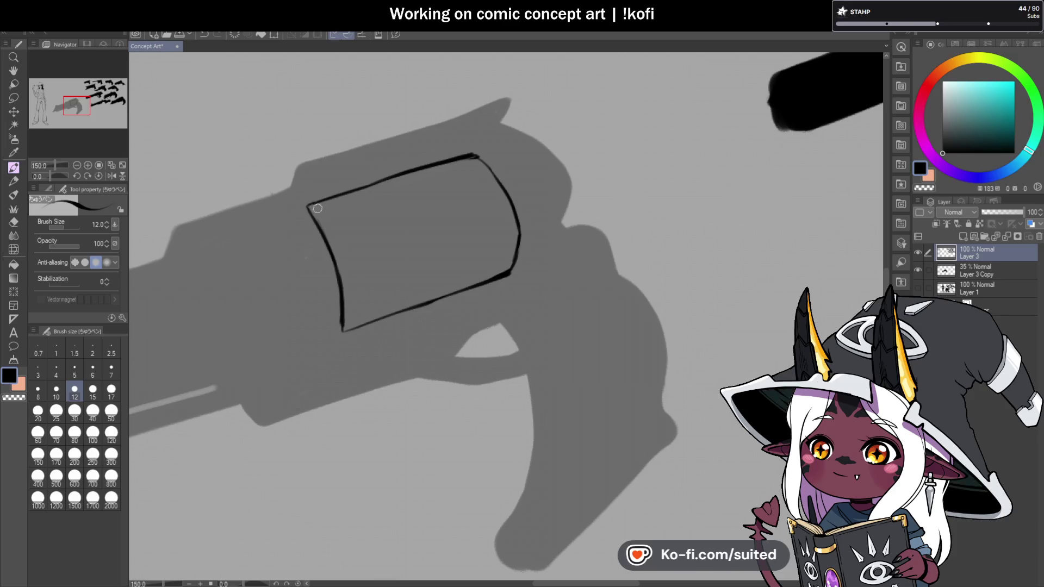
pyautogui.moveTo(354, 194); pyautogui.dragTo(439, 171)
pyautogui.hotkey('ctrl', 'z')
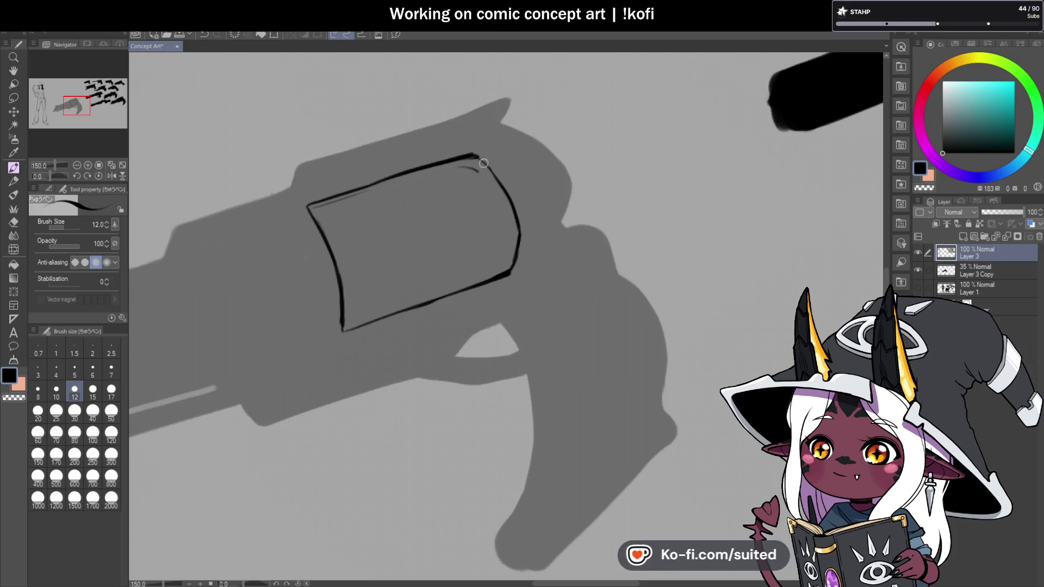
pyautogui.hotkey('ctrl', 'z')
pyautogui.hotkey('ctrl', 'z')
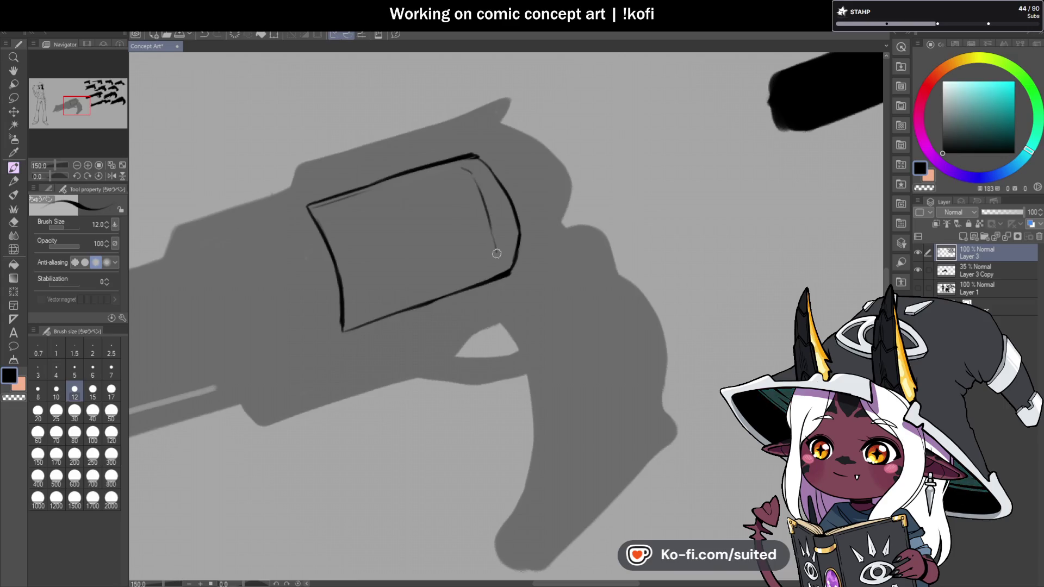
# In a mirrored view, add an inner line along the cylinder's left side
pyautogui.scroll(-3, 550, 169)
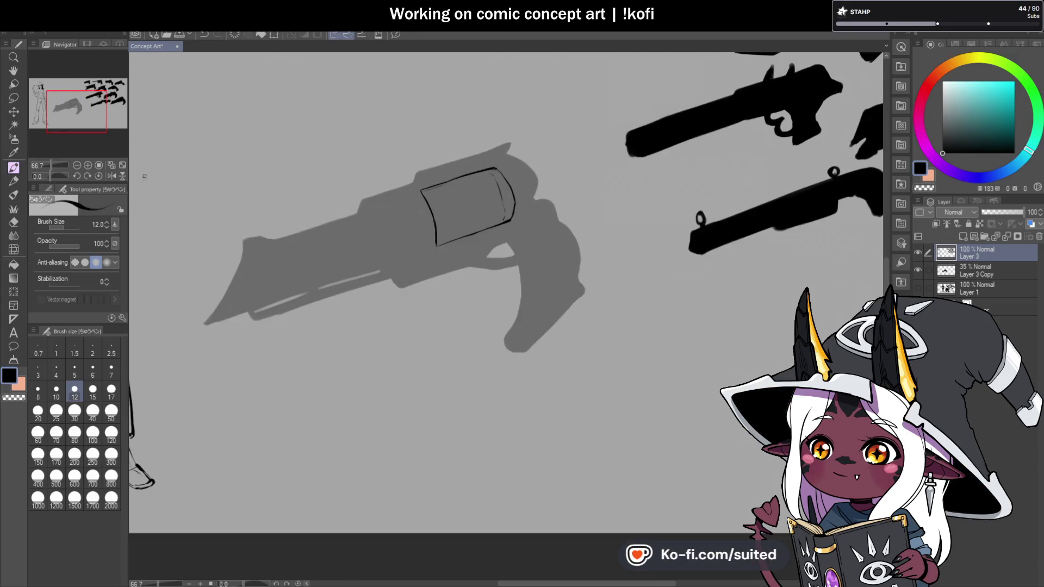
pyautogui.click(112, 176)
pyautogui.scroll(3, 530, 175)
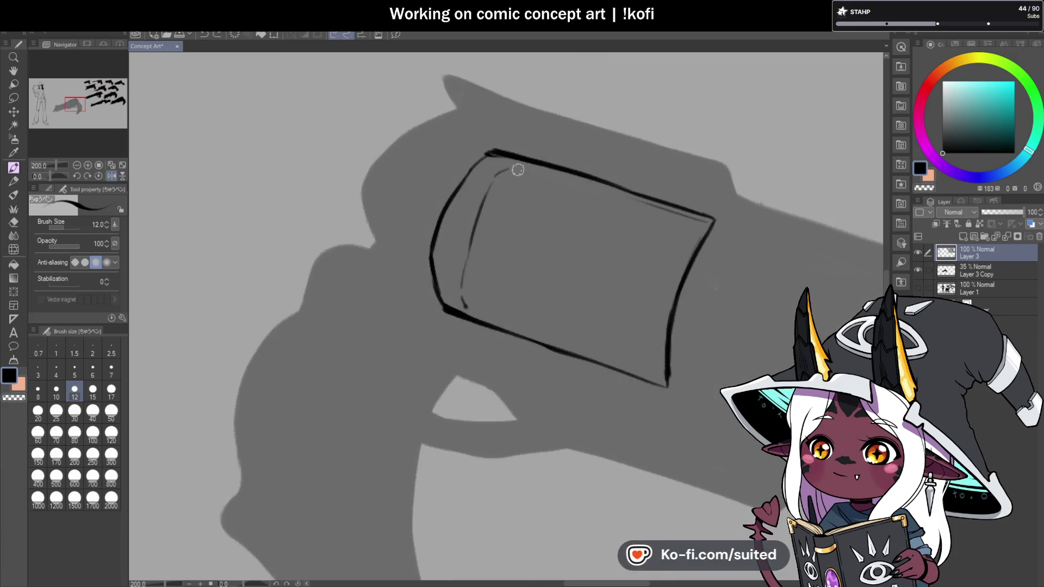
pyautogui.moveTo(485, 197); pyautogui.dragTo(463, 318)
pyautogui.scroll(-1, 469, 301)
pyautogui.scroll(-3, 533, 315)
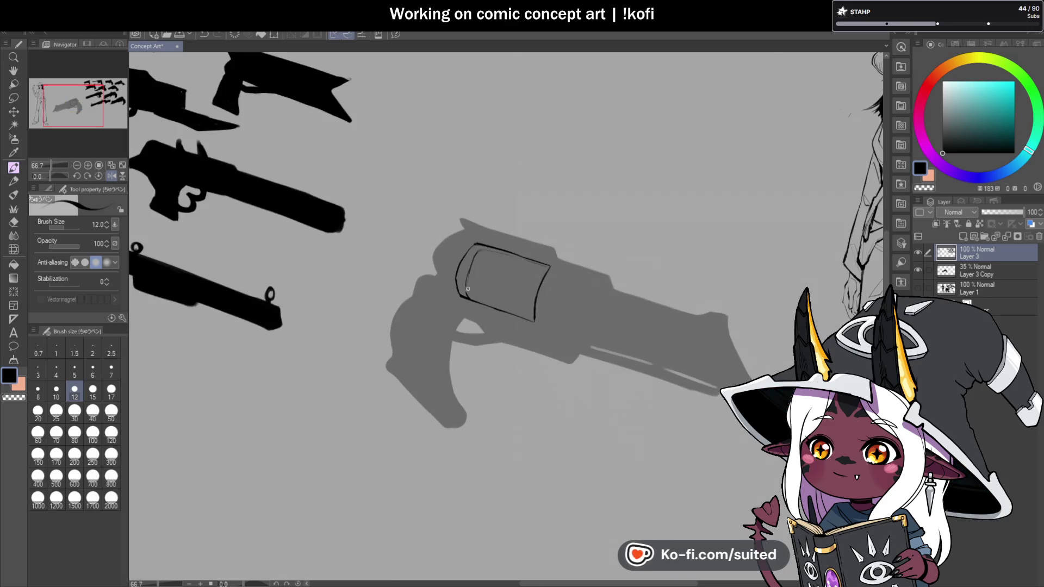
pyautogui.press('h')
pyautogui.scroll(3, 533, 315)
pyautogui.scroll(1, 533, 315)
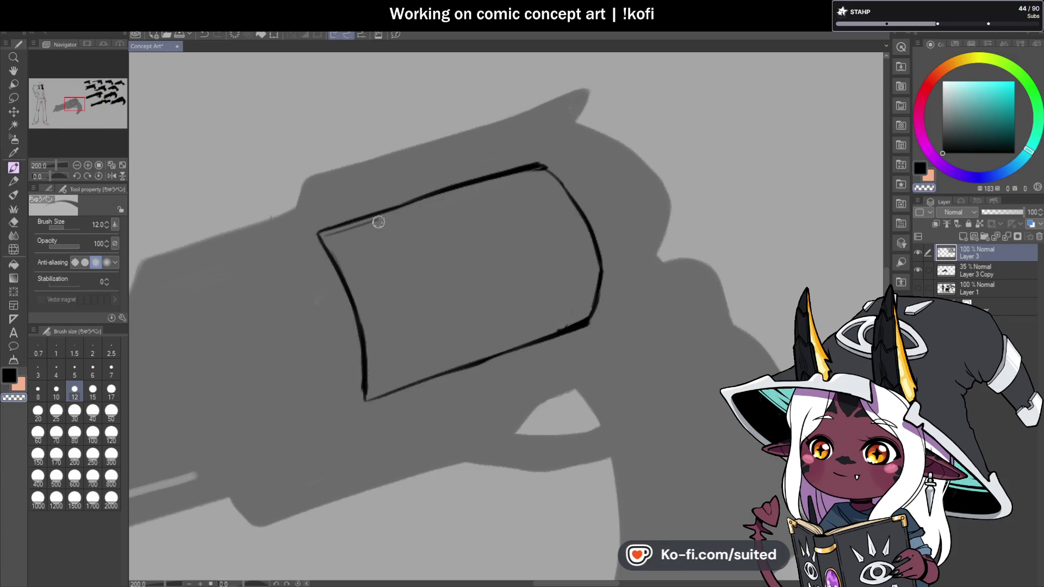
# Save the Concept Art file and delete the inked cylinder outline
pyautogui.hotkey('ctrl', 's')
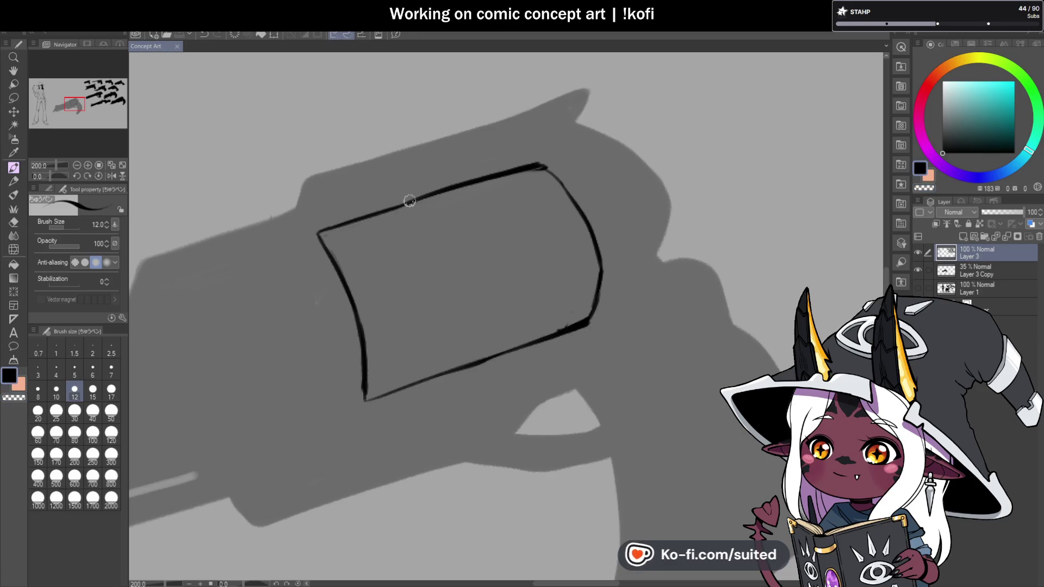
pyautogui.scroll(-4, 418, 204)
pyautogui.press('Delete')
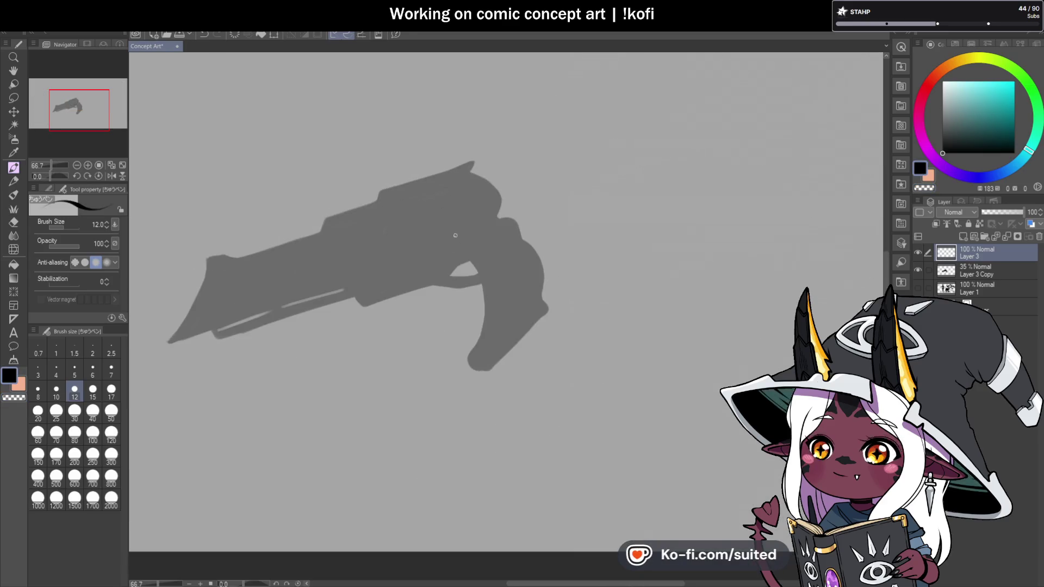
# Lasso-select and delete the old cylinder outline, then return to the pen
pyautogui.hotkey('ctrl', 'z')
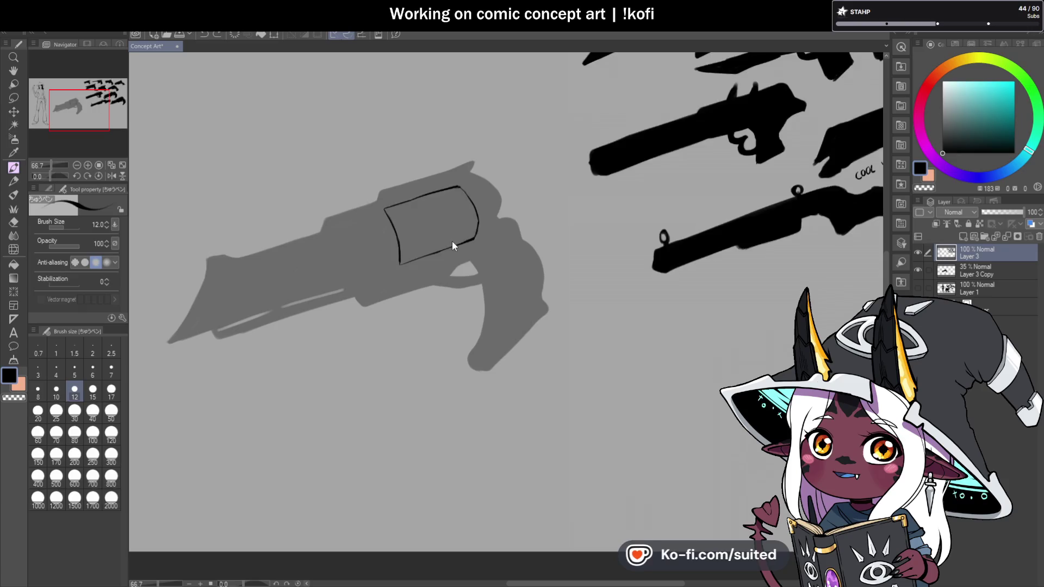
pyautogui.press('l')
pyautogui.moveTo(464, 170)
pyautogui.mouseDown()
pyautogui.moveTo(353, 228)
pyautogui.moveTo(456, 171)
pyautogui.mouseUp()
pyautogui.press('Delete')
pyautogui.hotkey('ctrl', 'd')
pyautogui.press('p')
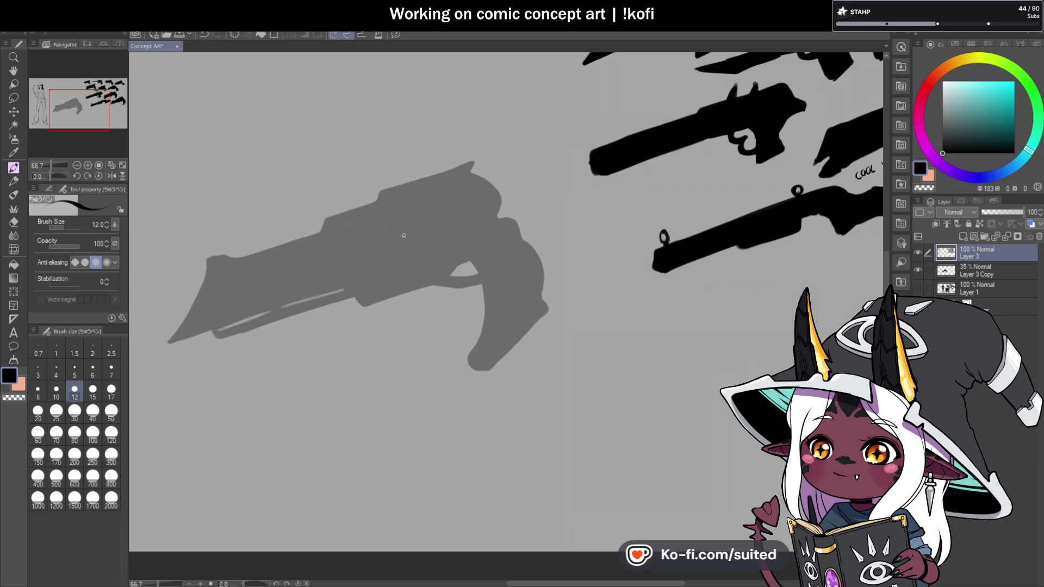
# Ink a new left edge, top edge and curved right edge, then save
pyautogui.scroll(1, 403, 236)
pyautogui.moveTo(386, 185)
pyautogui.mouseDown()
pyautogui.moveTo(415, 226)
pyautogui.moveTo(408, 277)
pyautogui.mouseUp()
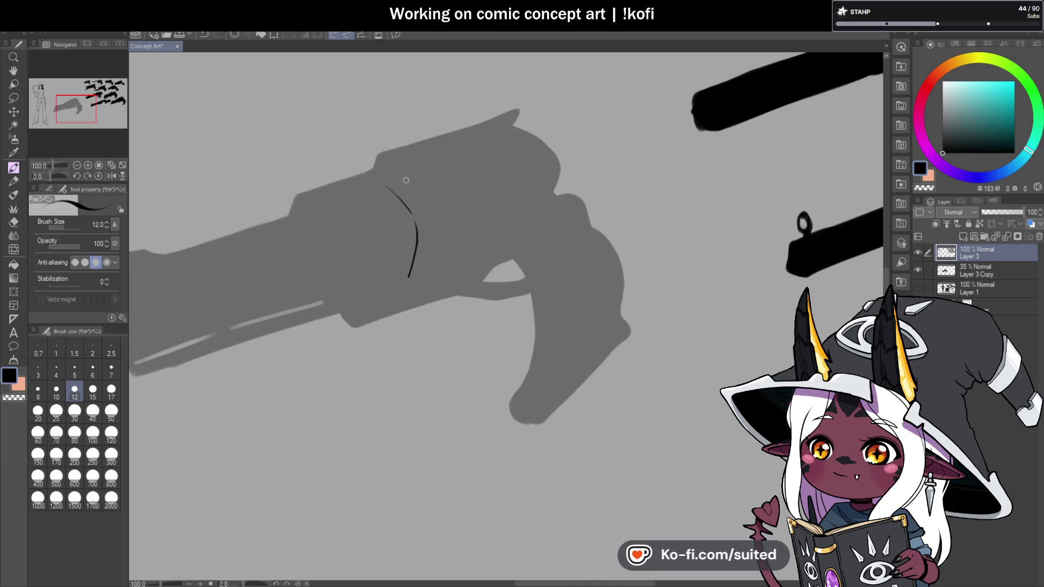
pyautogui.moveTo(388, 183); pyautogui.dragTo(478, 150)
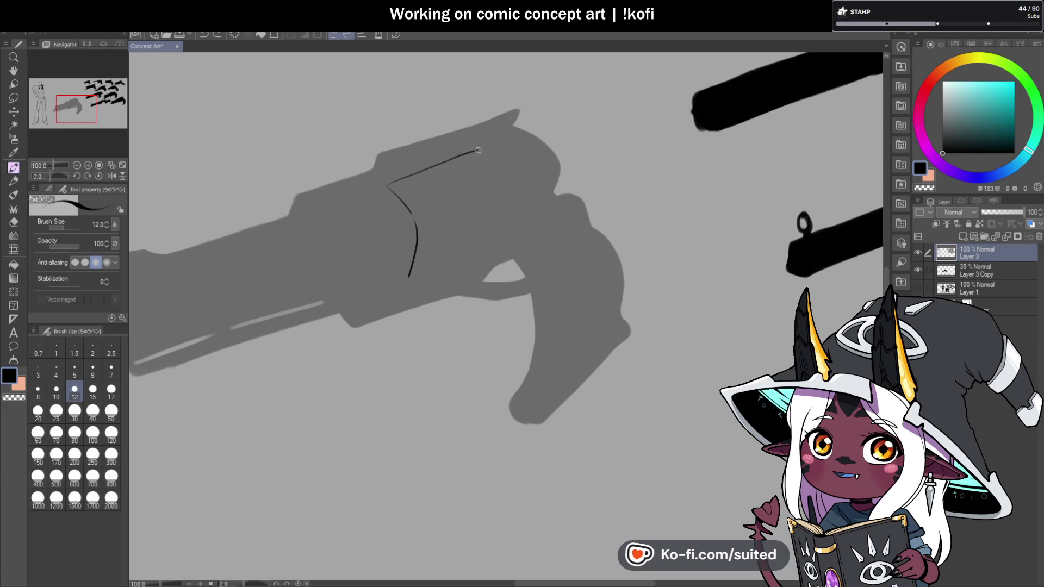
pyautogui.moveTo(522, 197); pyautogui.dragTo(512, 234)
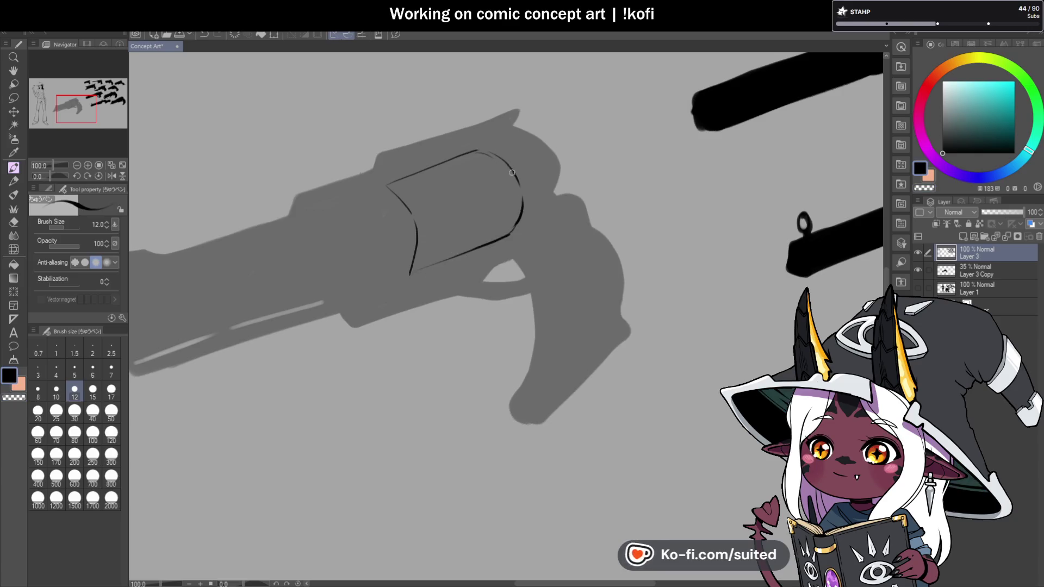
pyautogui.moveTo(523, 218); pyautogui.dragTo(513, 177)
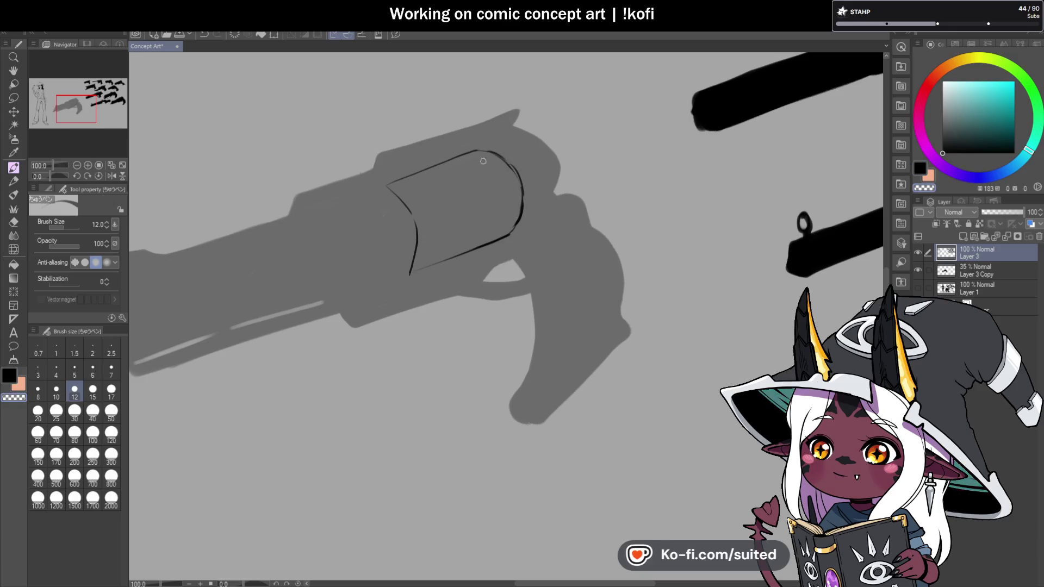
pyautogui.hotkey('ctrl', 's')
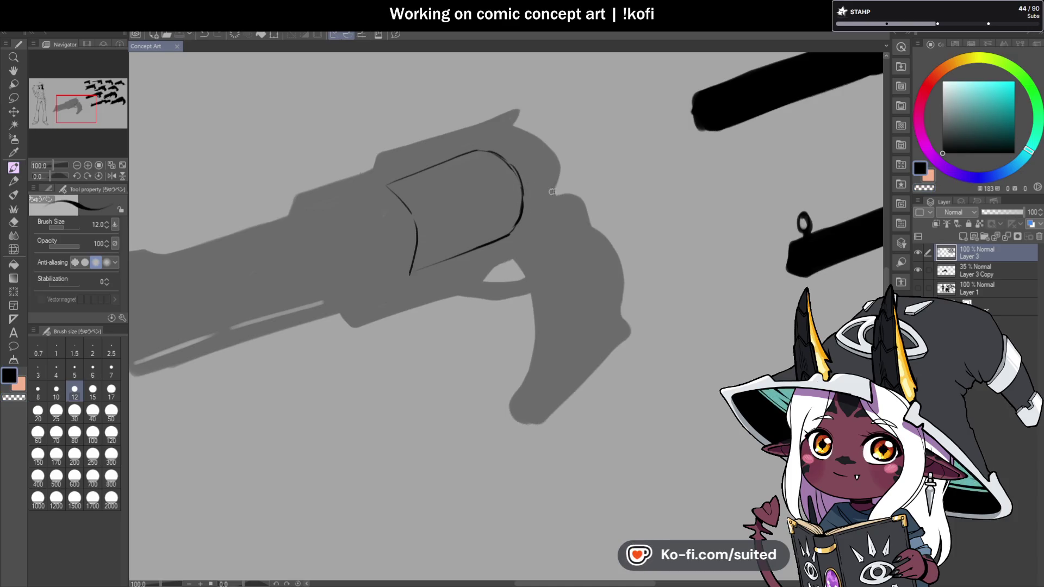
# Add a short cylinder stroke and darken the lower end of the front line
pyautogui.scroll(3, 398, 183)
pyautogui.moveTo(351, 160); pyautogui.dragTo(398, 191)
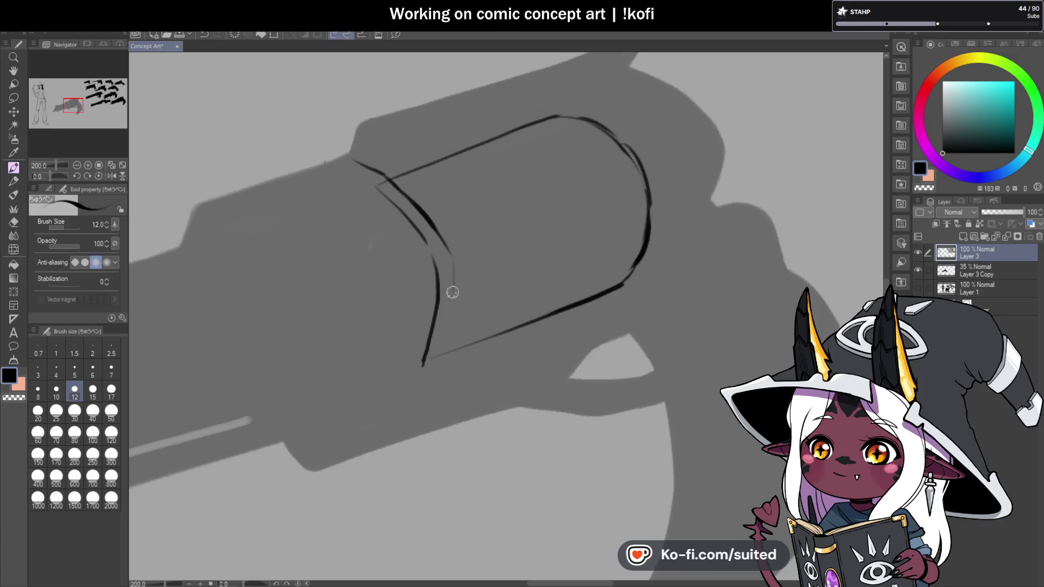
pyautogui.moveTo(433, 356)
pyautogui.mouseDown()
pyautogui.moveTo(453, 265)
pyautogui.moveTo(430, 335)
pyautogui.mouseUp()
pyautogui.hotkey('ctrl', '-')
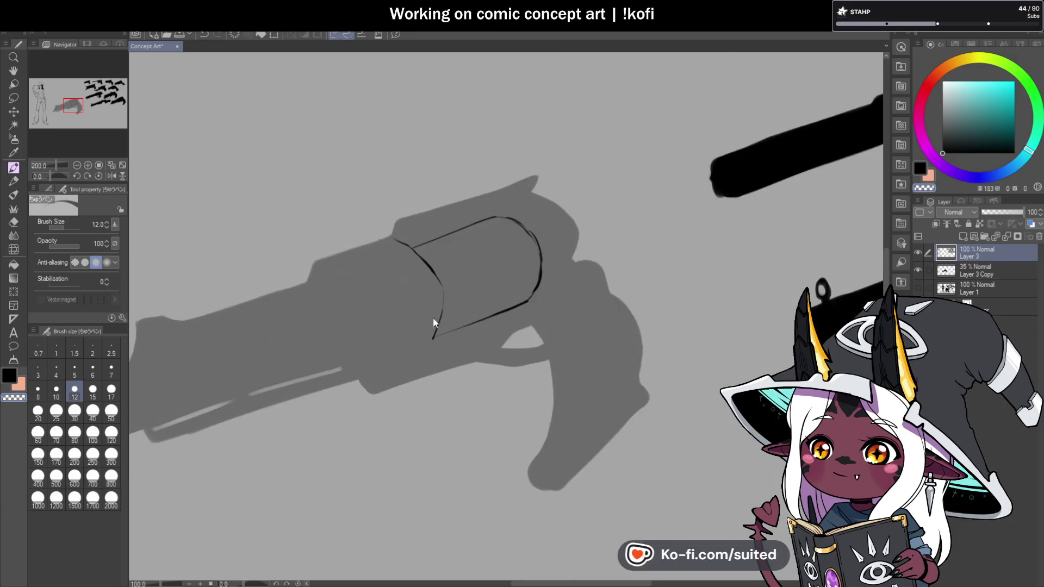
pyautogui.click(111, 176)
pyautogui.hotkey('ctrl', '+')
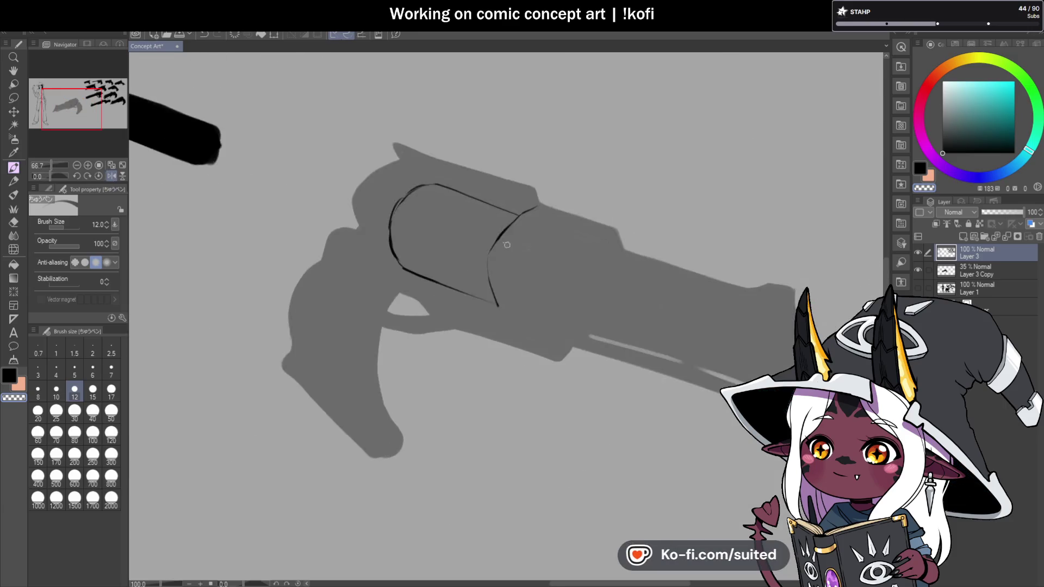
# Redraw the cylinder's upper edge line in the mirrored view, then unmirror
pyautogui.hotkey('ctrl', 'z')
pyautogui.moveTo(417, 159); pyautogui.dragTo(536, 191)
pyautogui.hotkey('ctrl', 'z')
pyautogui.moveTo(420, 162); pyautogui.dragTo(512, 187)
pyautogui.hotkey('ctrl', 'z')
pyautogui.moveTo(422, 164); pyautogui.dragTo(523, 193)
pyautogui.moveTo(427, 165); pyautogui.dragTo(526, 194)
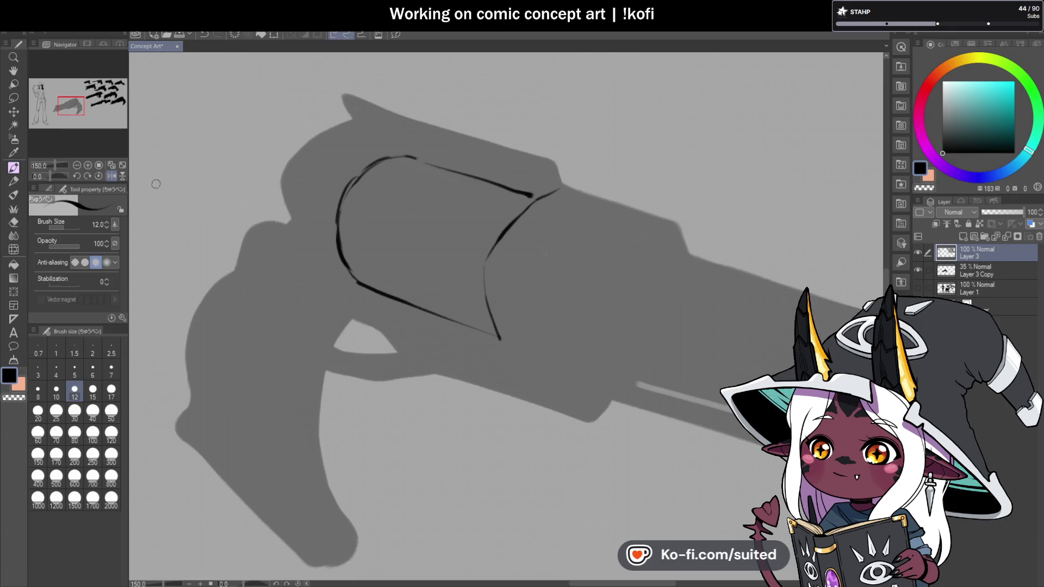
pyautogui.press('h')
pyautogui.scroll(-3, 437, 231)
pyautogui.scroll(3, 437, 231)
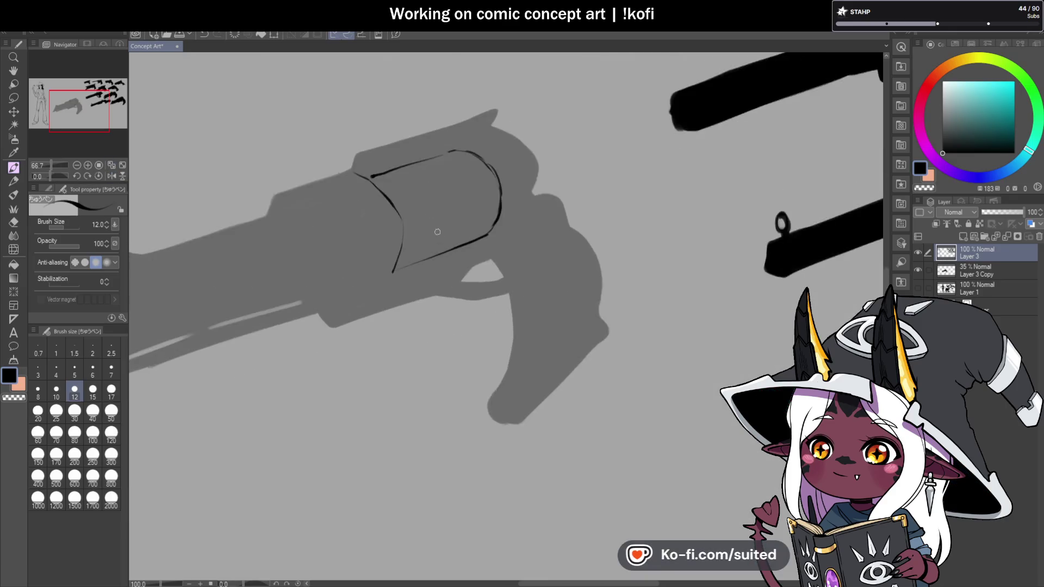
pyautogui.scroll(2, 437, 232)
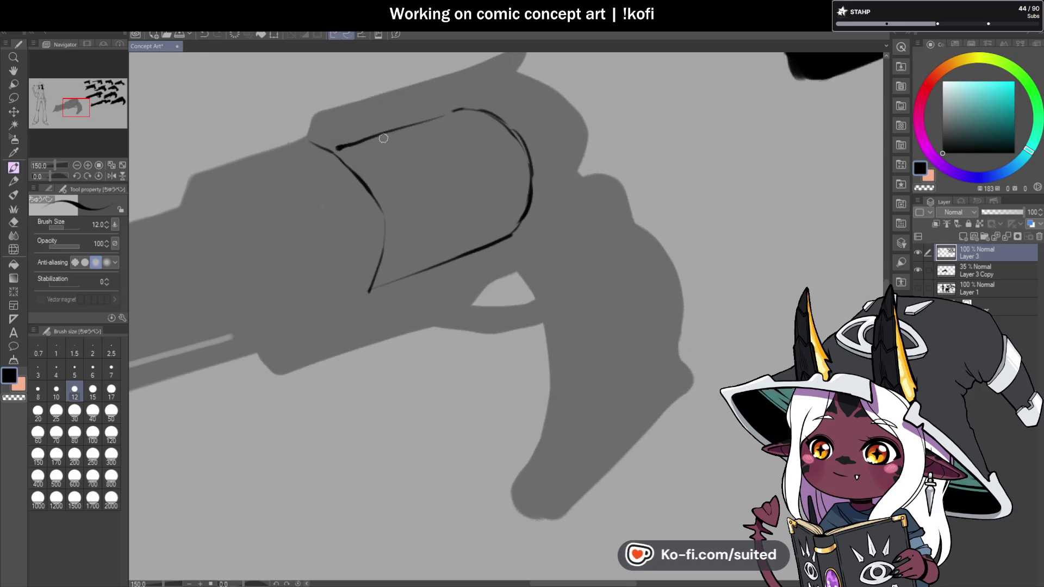
# Draw curved chamber division lines down across the cylinder
pyautogui.moveTo(393, 133); pyautogui.dragTo(407, 147)
pyautogui.moveTo(431, 188); pyautogui.dragTo(427, 267)
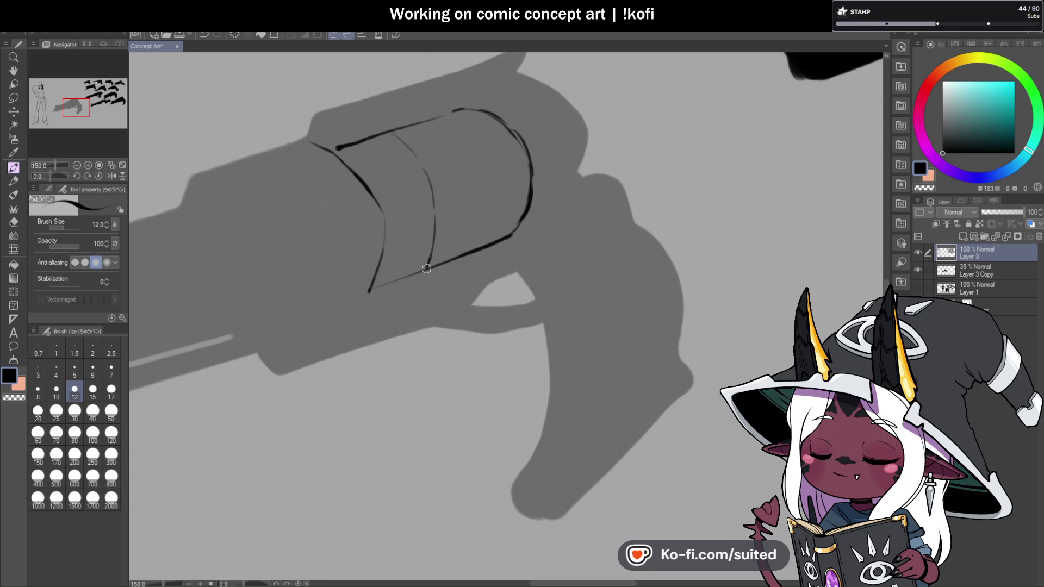
pyautogui.moveTo(444, 116); pyautogui.dragTo(488, 163)
pyautogui.moveTo(492, 219); pyautogui.dragTo(479, 250)
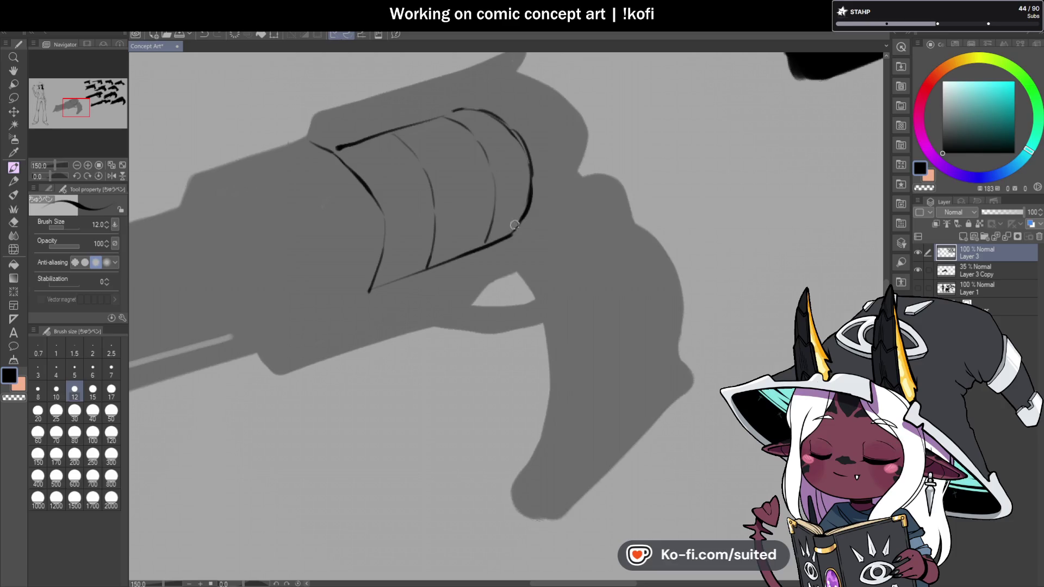
pyautogui.scroll(-3, 533, 196)
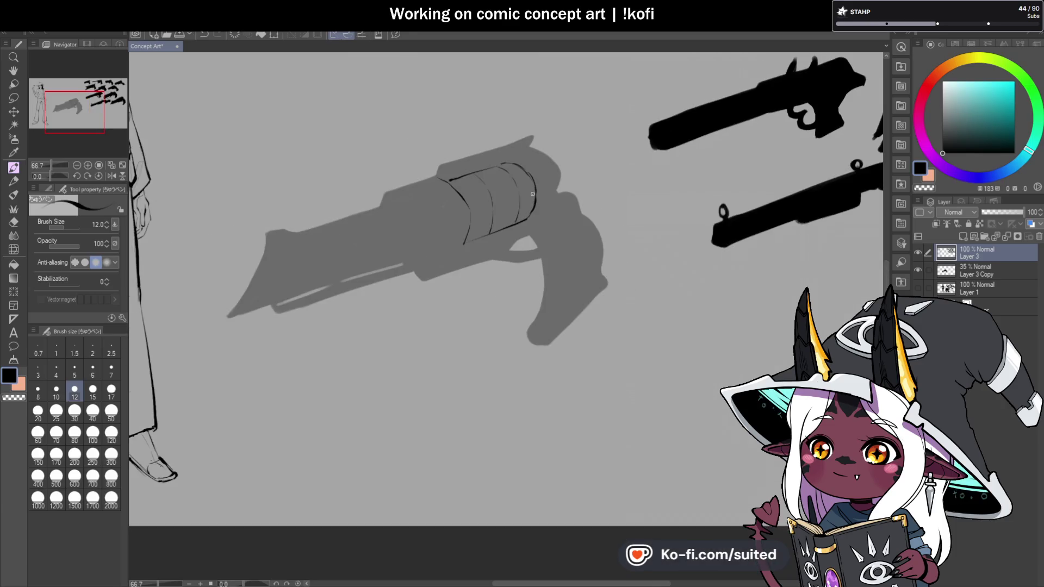
pyautogui.scroll(3, 497, 201)
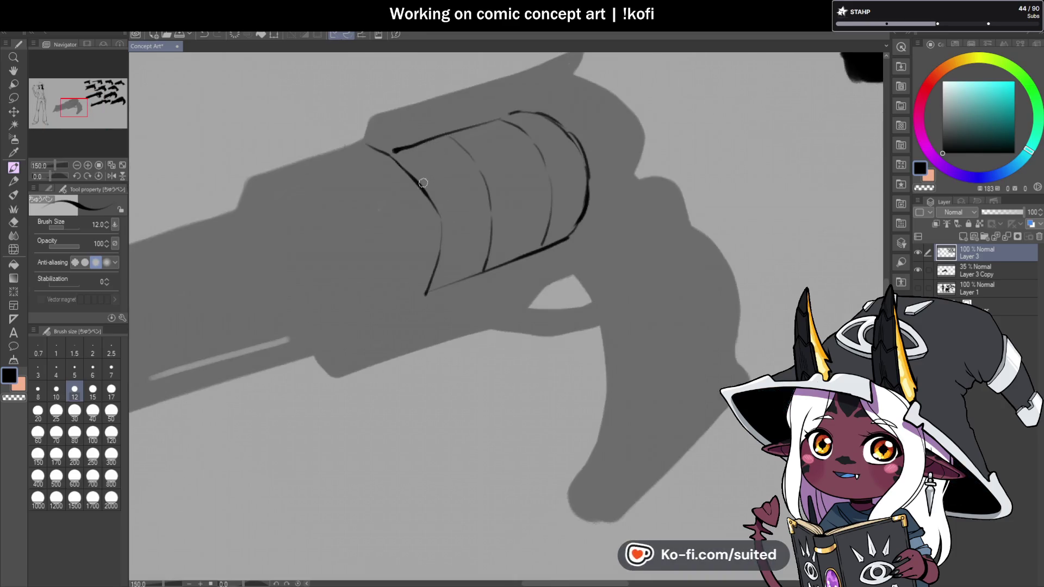
pyautogui.scroll(-3, 423, 183)
pyautogui.scroll(4, 452, 155)
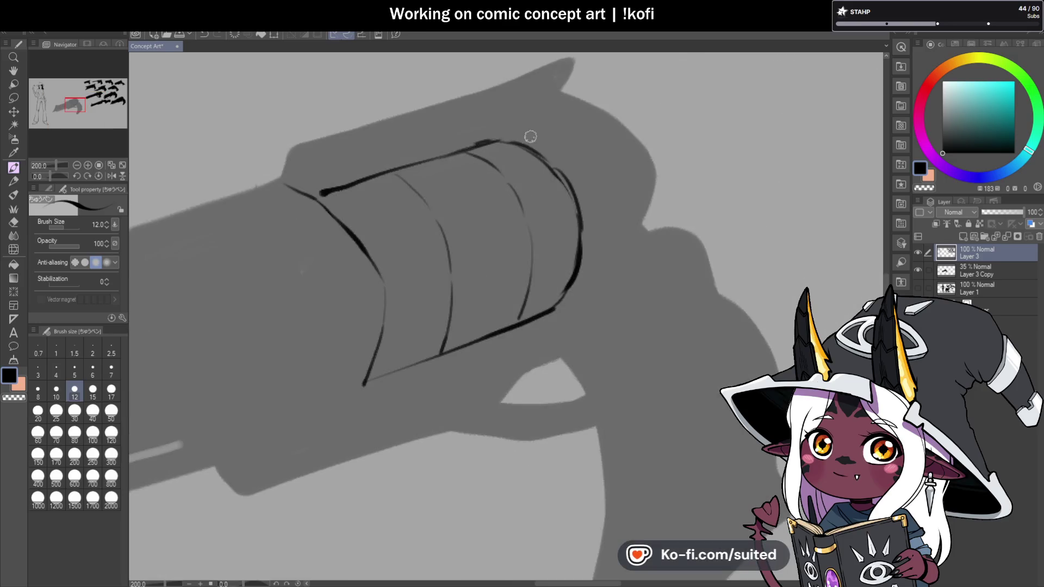
# Redraw the cylinder's top edge more smoothly and add another curved chamber line
pyautogui.hotkey('ctrl', 'z')
pyautogui.moveTo(462, 150)
pyautogui.mouseDown()
pyautogui.moveTo(513, 140)
pyautogui.moveTo(569, 195)
pyautogui.moveTo(575, 238)
pyautogui.mouseUp()
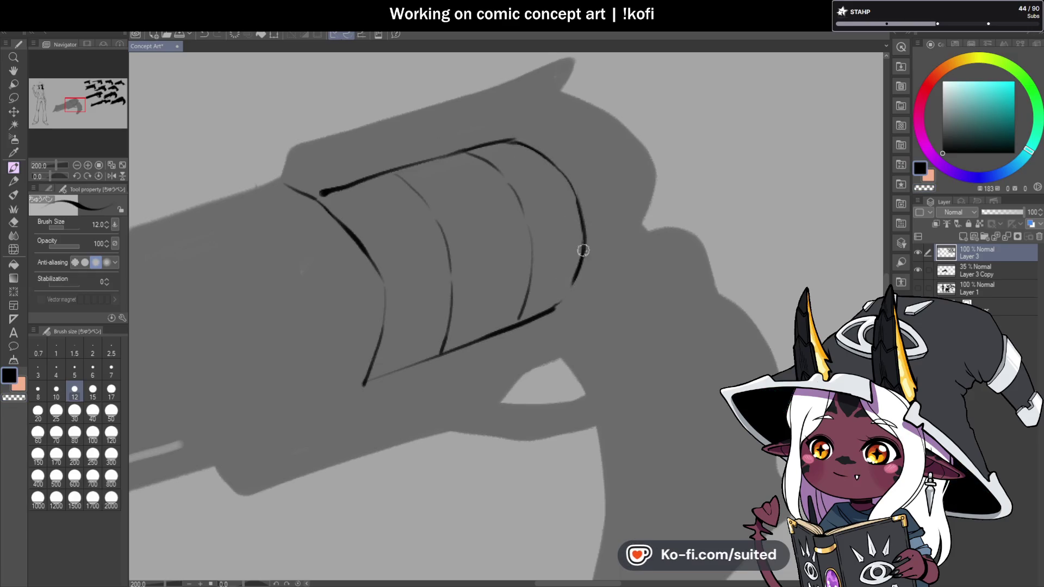
pyautogui.scroll(-5, 562, 280)
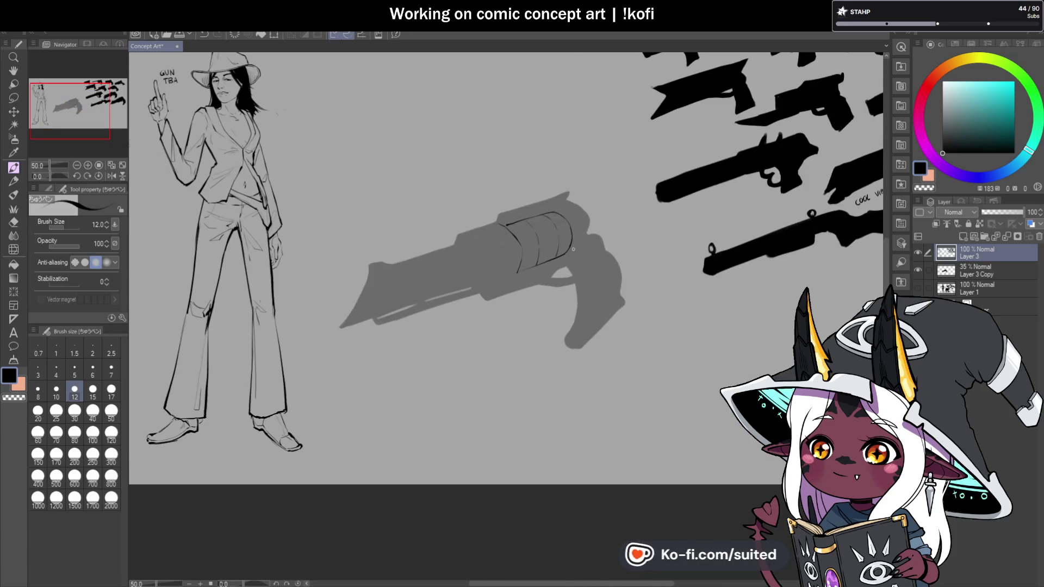
pyautogui.scroll(5, 471, 254)
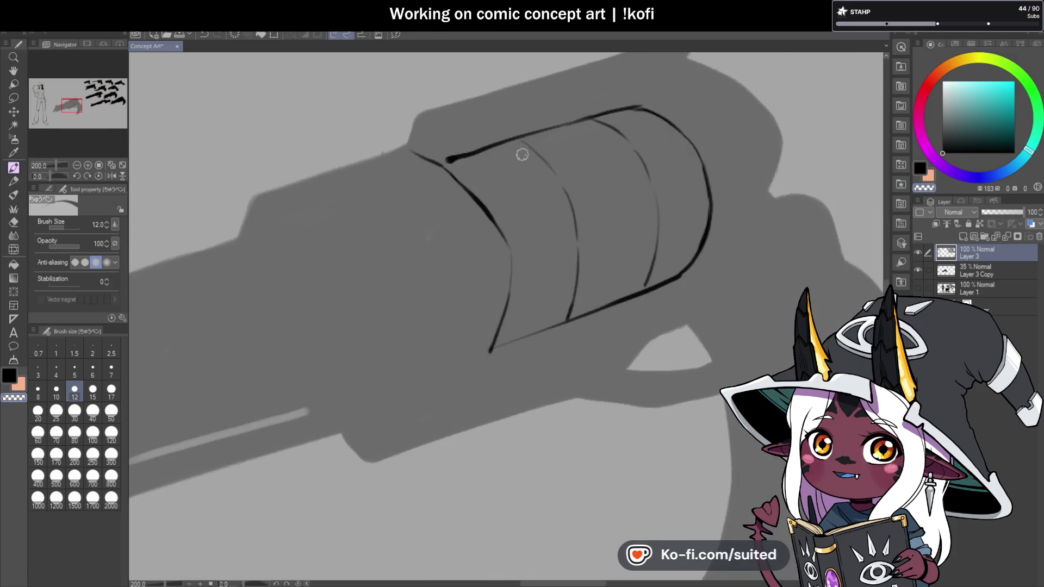
pyautogui.moveTo(519, 143)
pyautogui.mouseDown()
pyautogui.moveTo(572, 208)
pyautogui.moveTo(546, 223)
pyautogui.mouseUp()
pyautogui.scroll(-2, 618, 212)
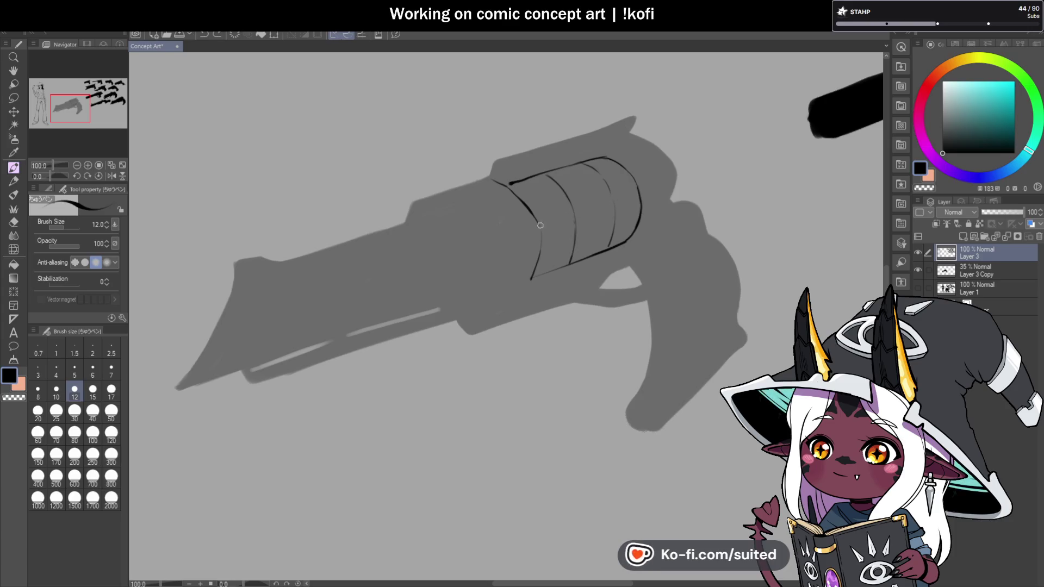
pyautogui.scroll(-2, 629, 195)
# Mirror the canvas to check the chamber proportions, then restore it
pyautogui.click(112, 176)
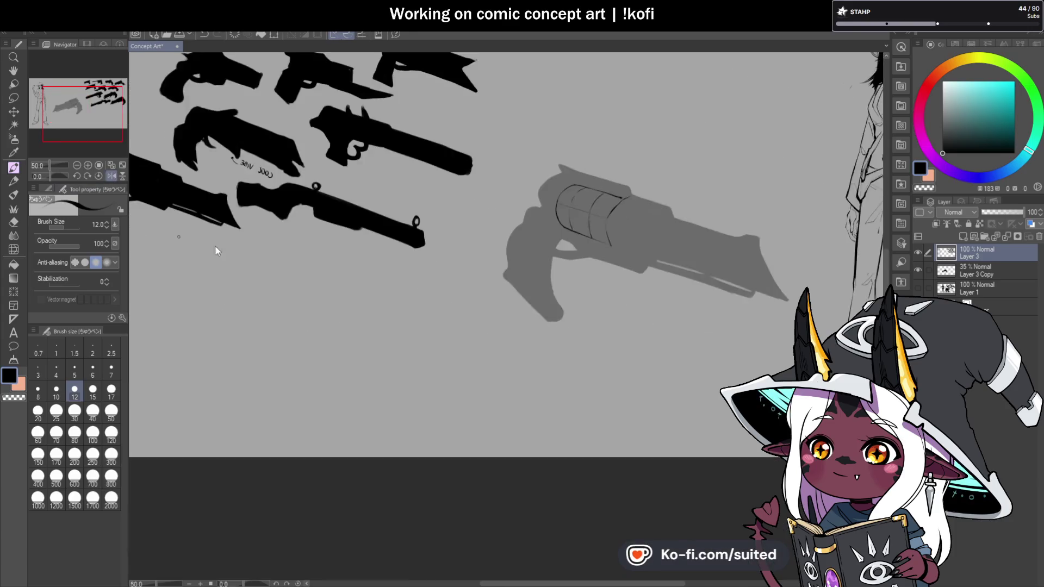
pyautogui.scroll(-1, 214, 245)
pyautogui.scroll(2, 466, 235)
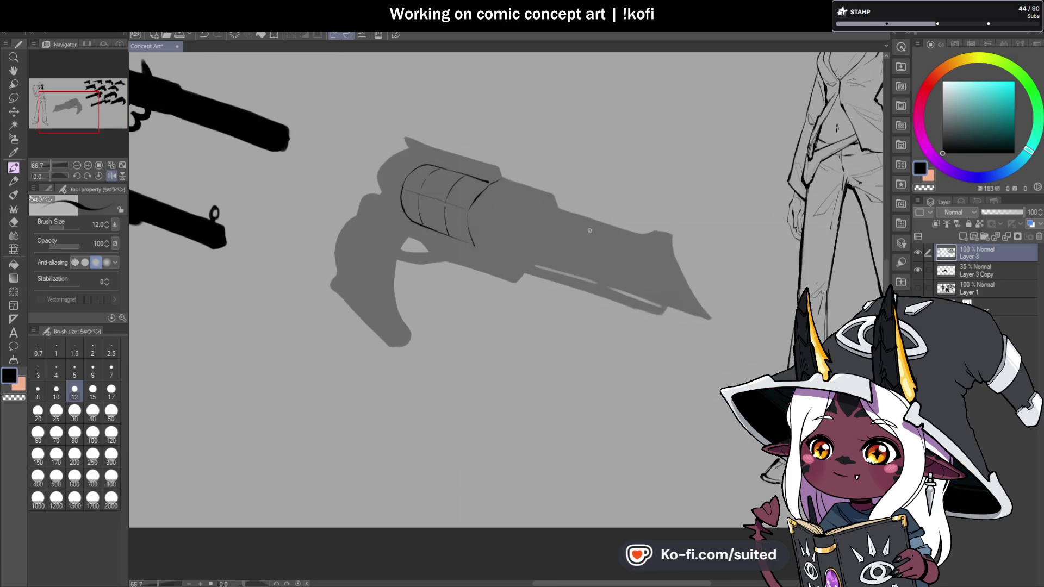
pyautogui.click(111, 175)
pyautogui.scroll(2, 579, 223)
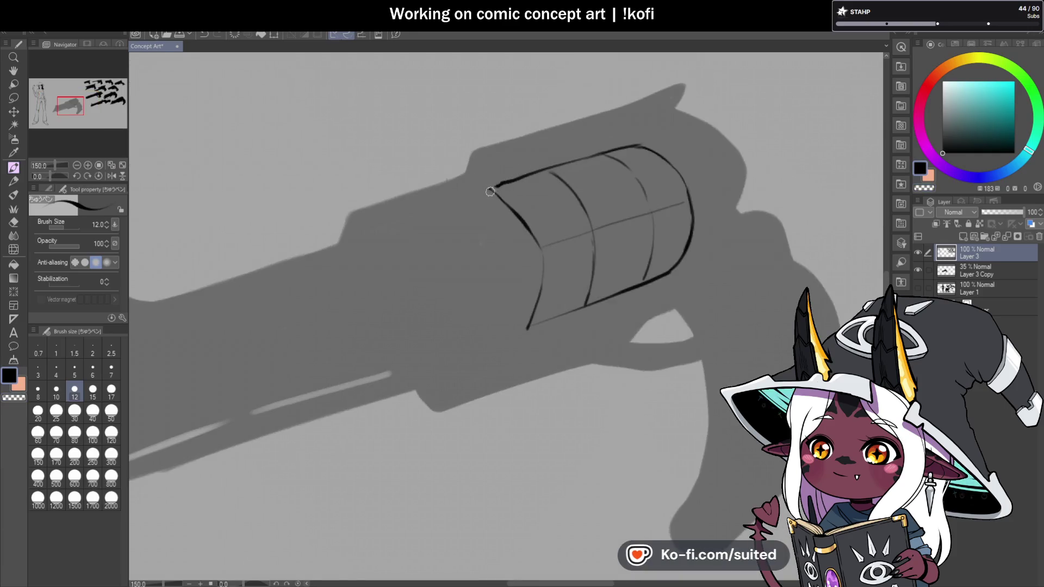
pyautogui.scroll(1, 484, 173)
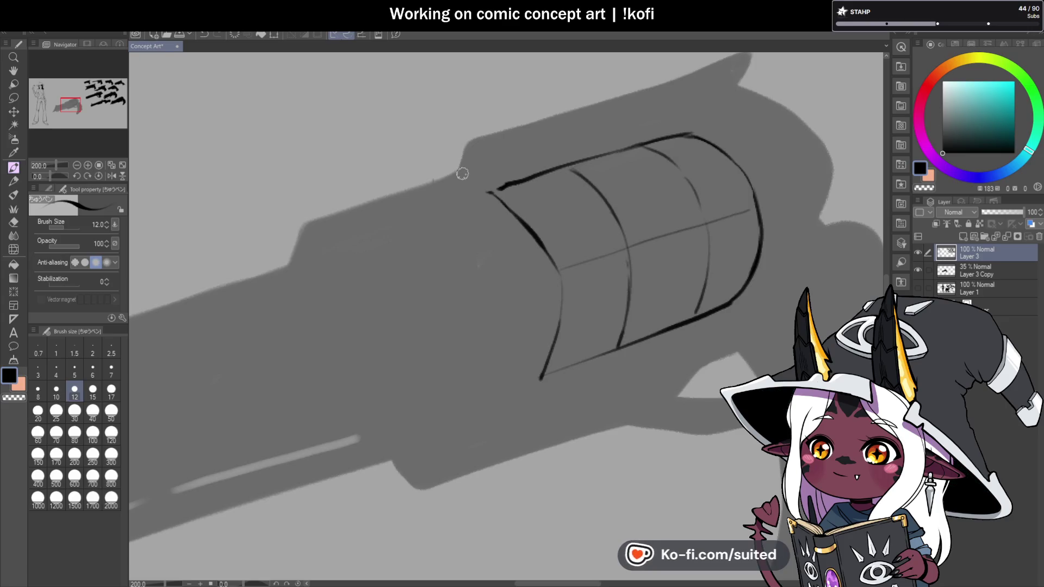
# Start the top strap above the cylinder, extend it along the gun's top, and trim heavy line weight
pyautogui.moveTo(471, 146); pyautogui.dragTo(495, 148)
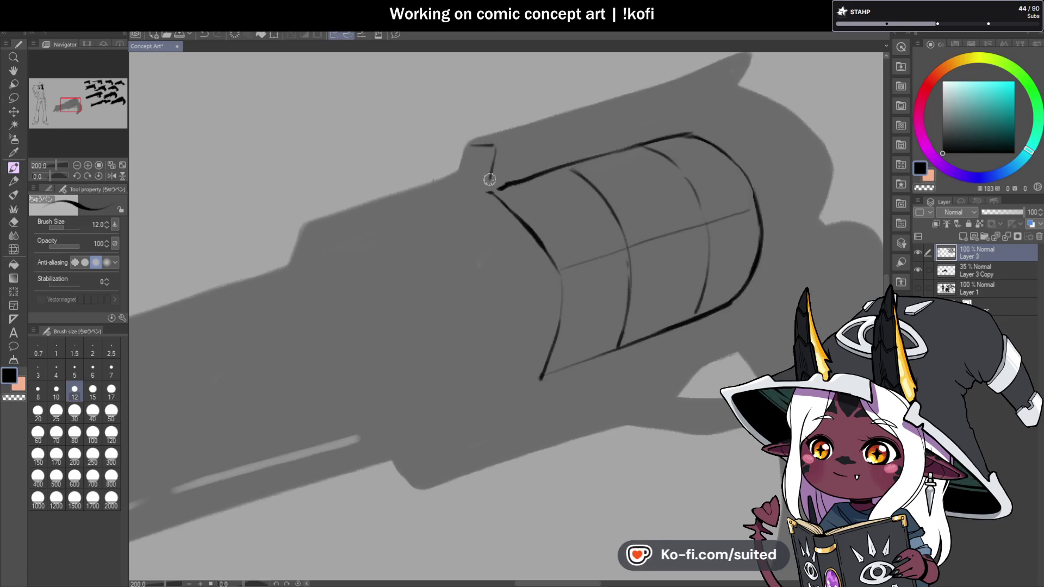
pyautogui.scroll(-2, 462, 208)
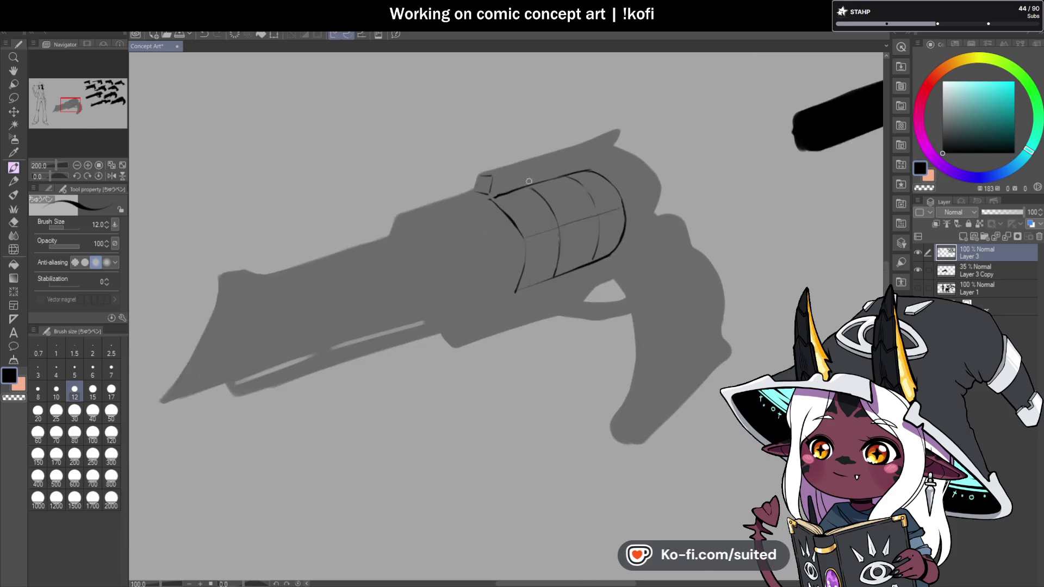
pyautogui.scroll(1, 473, 174)
pyautogui.moveTo(547, 151); pyautogui.dragTo(655, 112)
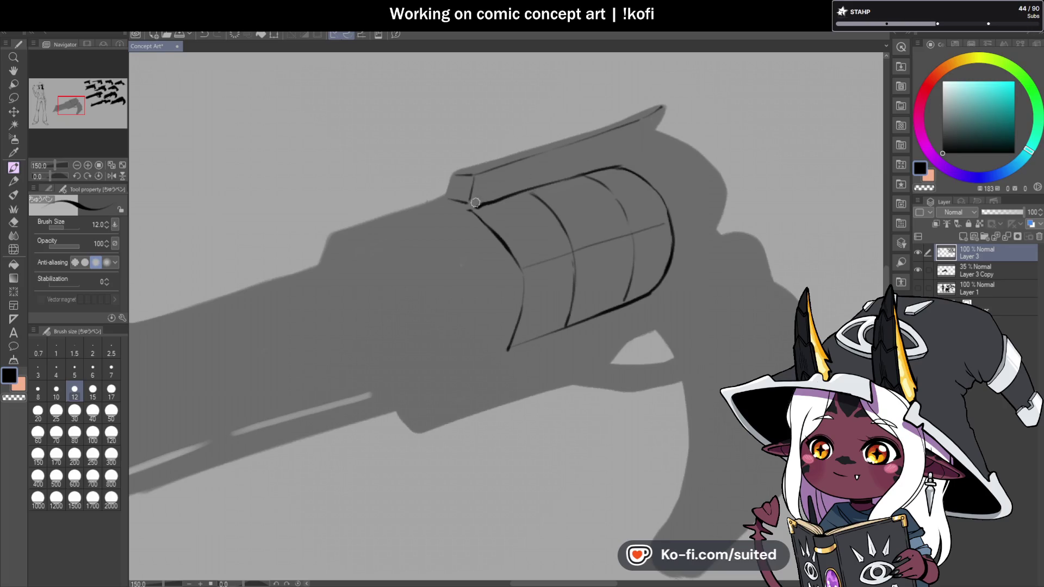
pyautogui.moveTo(476, 207)
pyautogui.mouseDown()
pyautogui.moveTo(467, 209)
pyautogui.moveTo(506, 196)
pyautogui.moveTo(414, 232)
pyautogui.mouseUp()
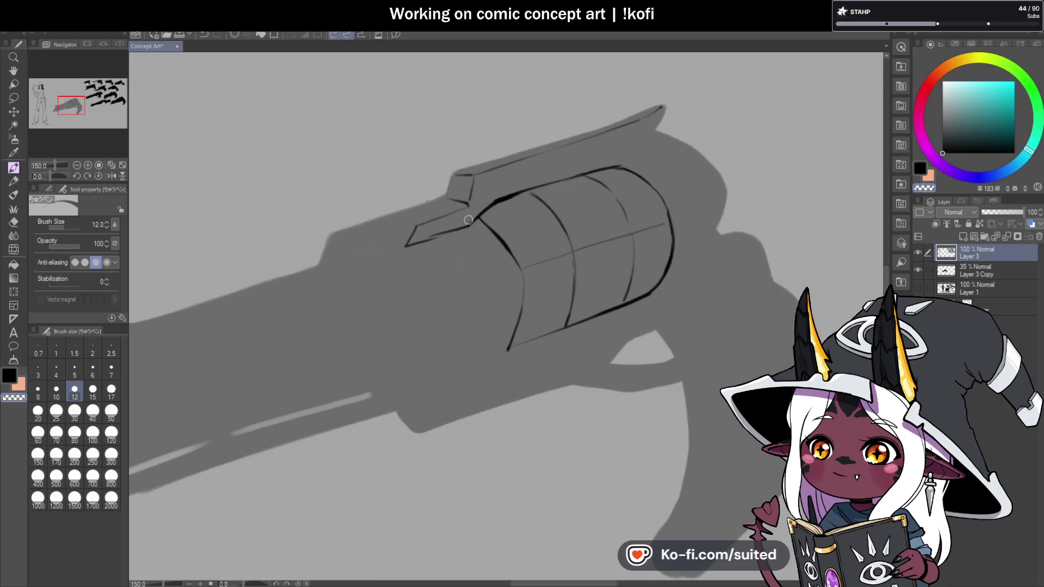
# Check the drawing mirrored and compare by hiding and showing Layer 3 Copy
pyautogui.scroll(-3, 499, 203)
pyautogui.click(112, 174)
pyautogui.click(112, 174)
pyautogui.scroll(1, 636, 220)
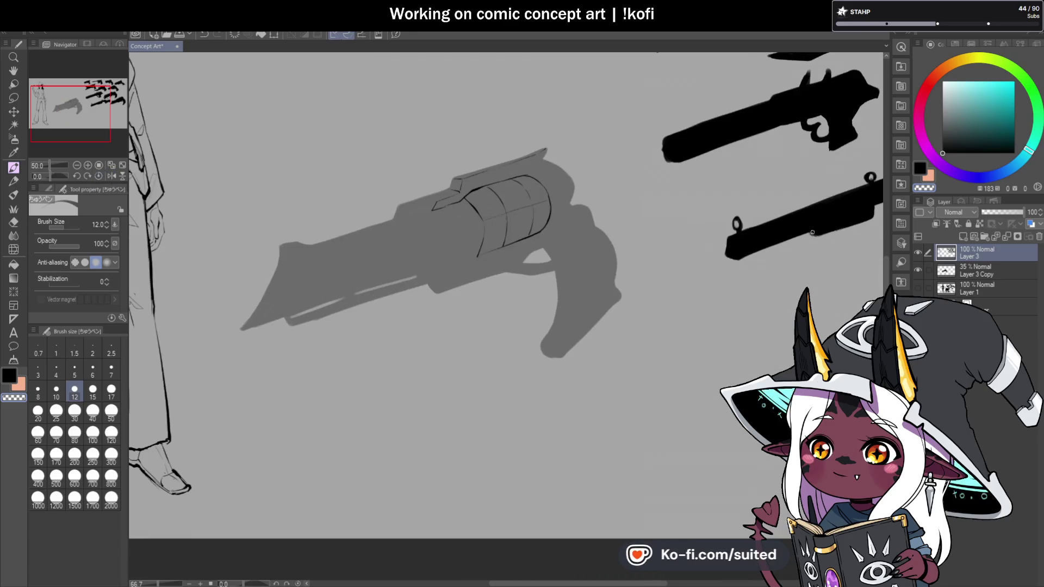
pyautogui.click(916, 269)
pyautogui.click(915, 269)
pyautogui.scroll(3, 553, 141)
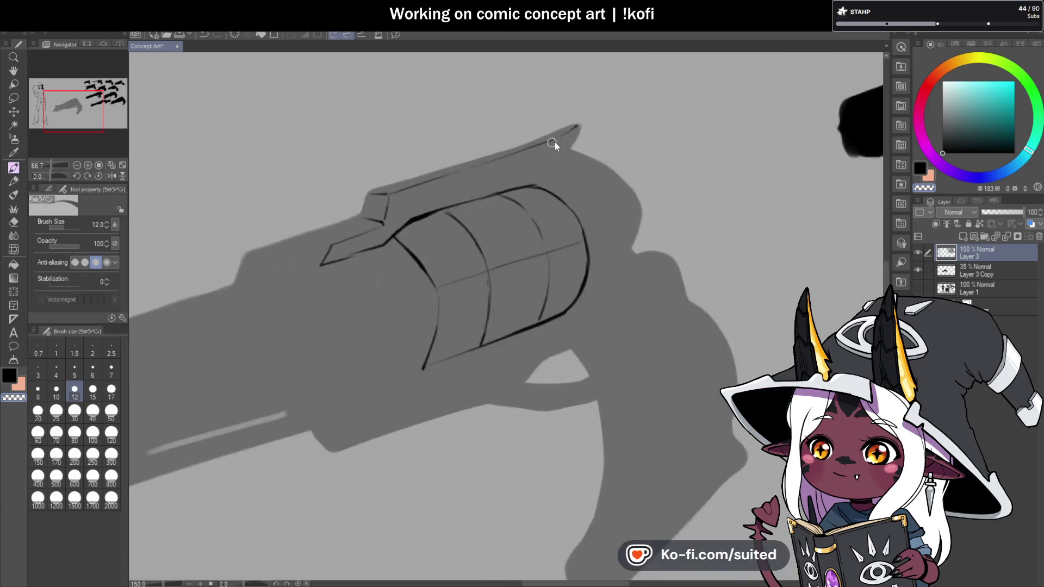
pyautogui.scroll(1, 554, 142)
# Ink the top strap's front edge and top line back to its rear tip
pyautogui.moveTo(306, 210)
pyautogui.mouseDown()
pyautogui.moveTo(293, 239)
pyautogui.moveTo(385, 183)
pyautogui.moveTo(511, 147)
pyautogui.mouseUp()
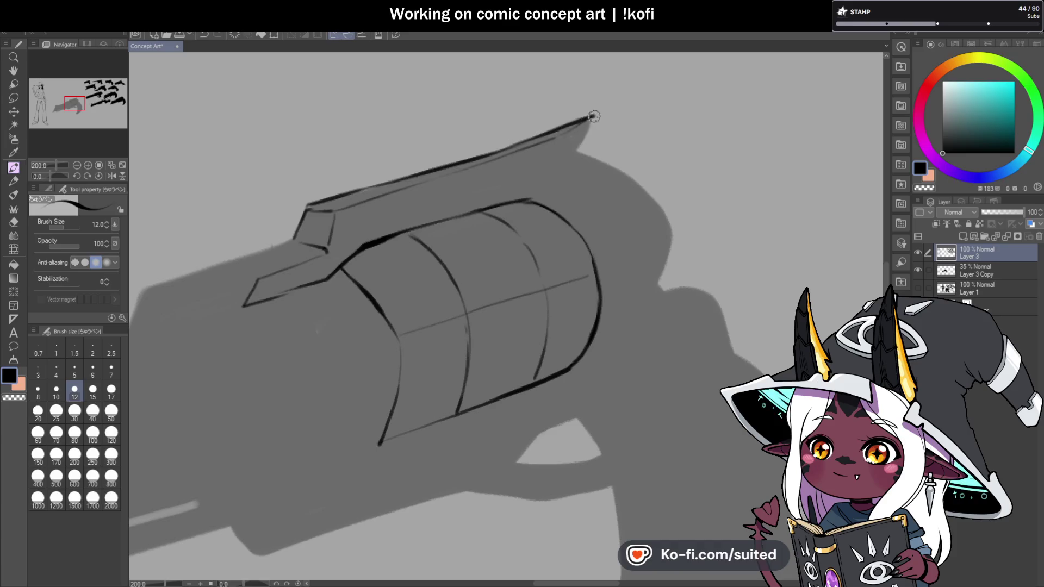
pyautogui.scroll(-3, 549, 163)
pyautogui.scroll(3, 586, 180)
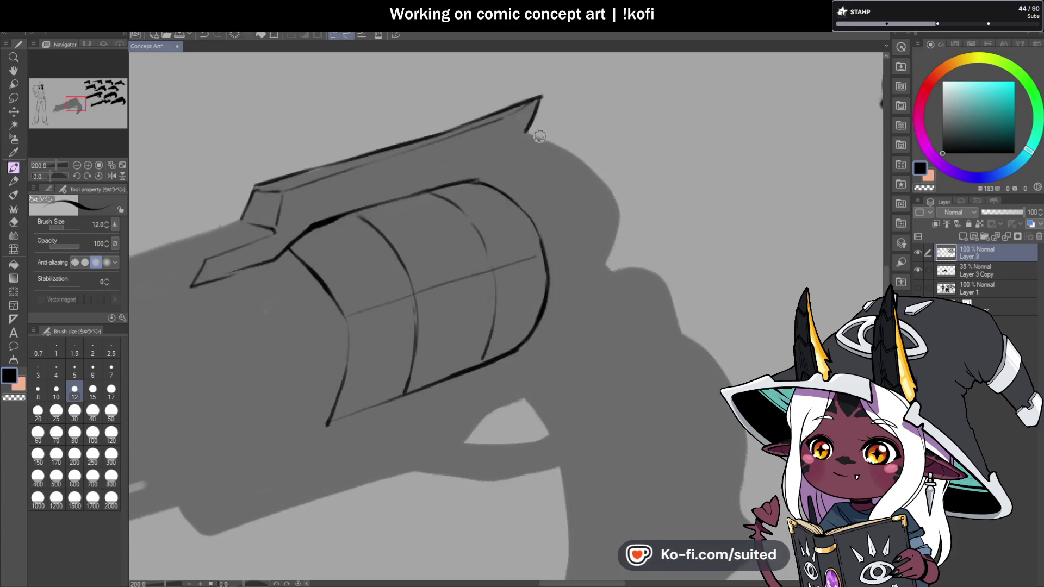
pyautogui.scroll(-2, 572, 175)
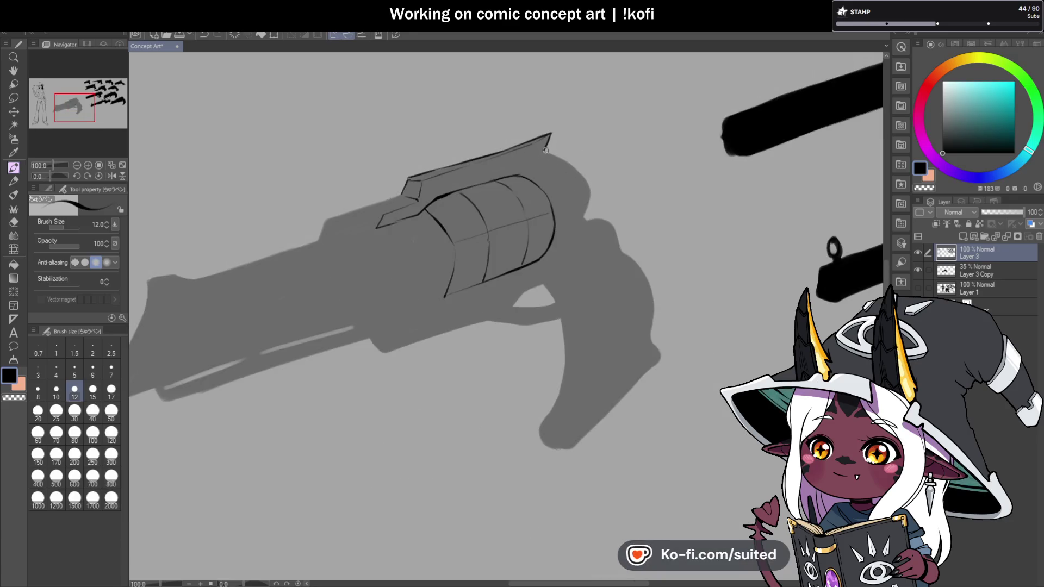
pyautogui.scroll(2, 433, 184)
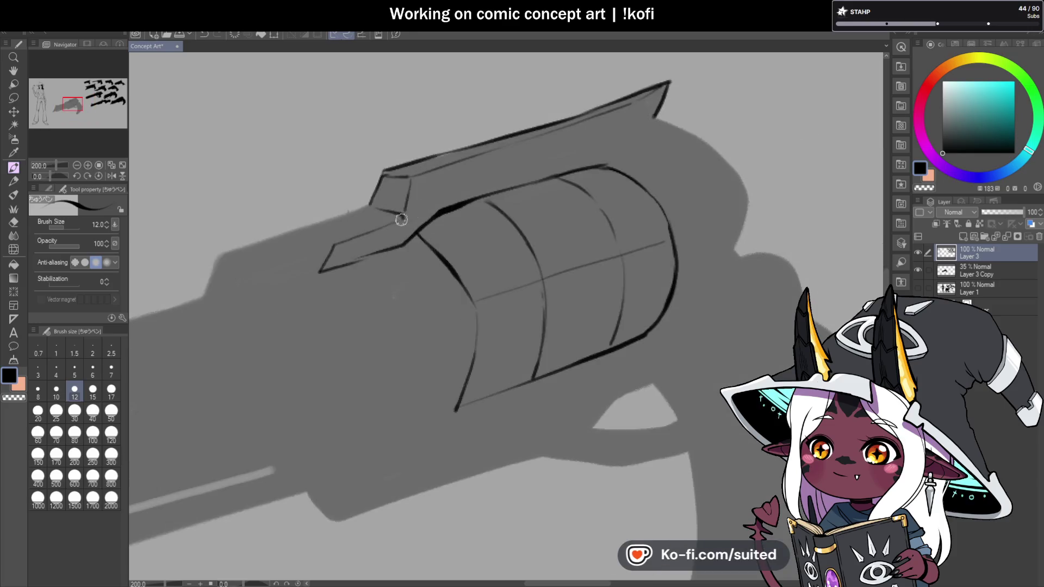